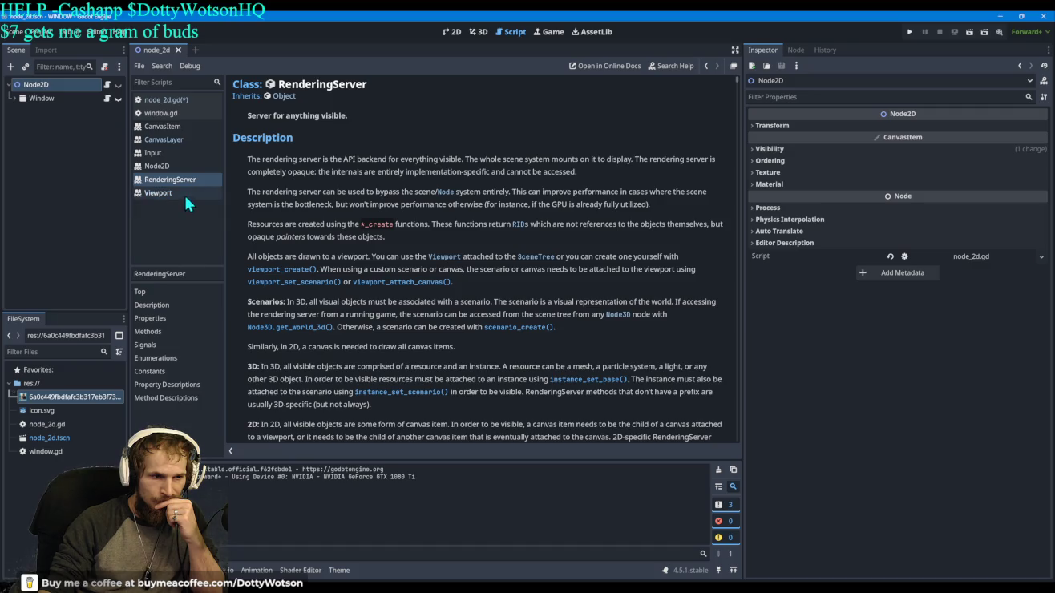
Step: Follow RenderingServer's canvas_item_add_circle entry through to CanvasItem's draw_circle documentation
{"action": "scroll", "coordinate": [245, 207], "scroll_direction": "down", "scroll_amount": 3}
{"action": "scroll", "coordinate": [244, 207], "scroll_direction": "down", "scroll_amount": 4}
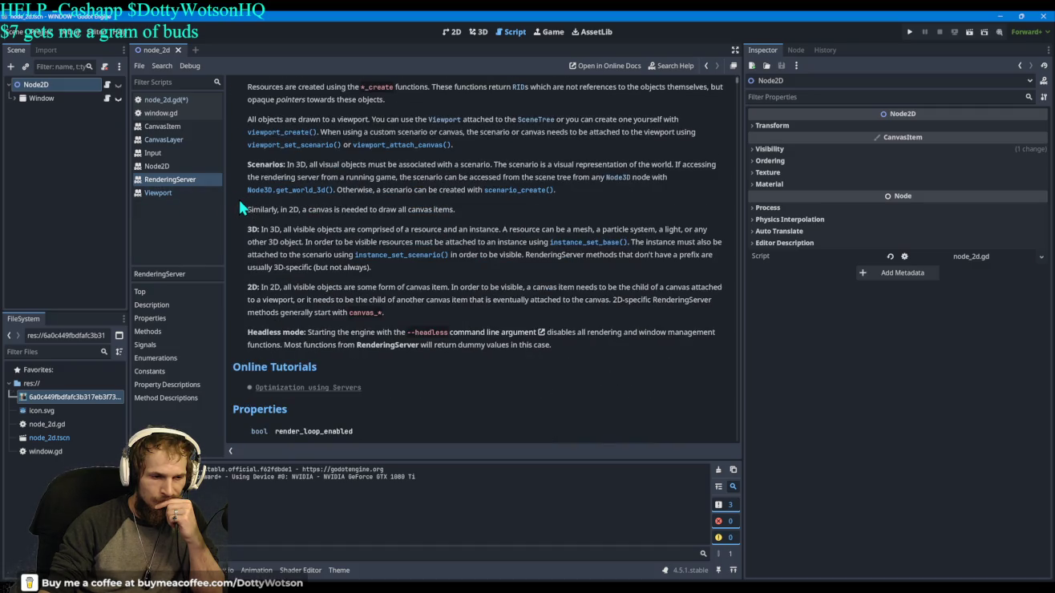
{"action": "scroll", "coordinate": [241, 207], "scroll_direction": "down", "scroll_amount": 2}
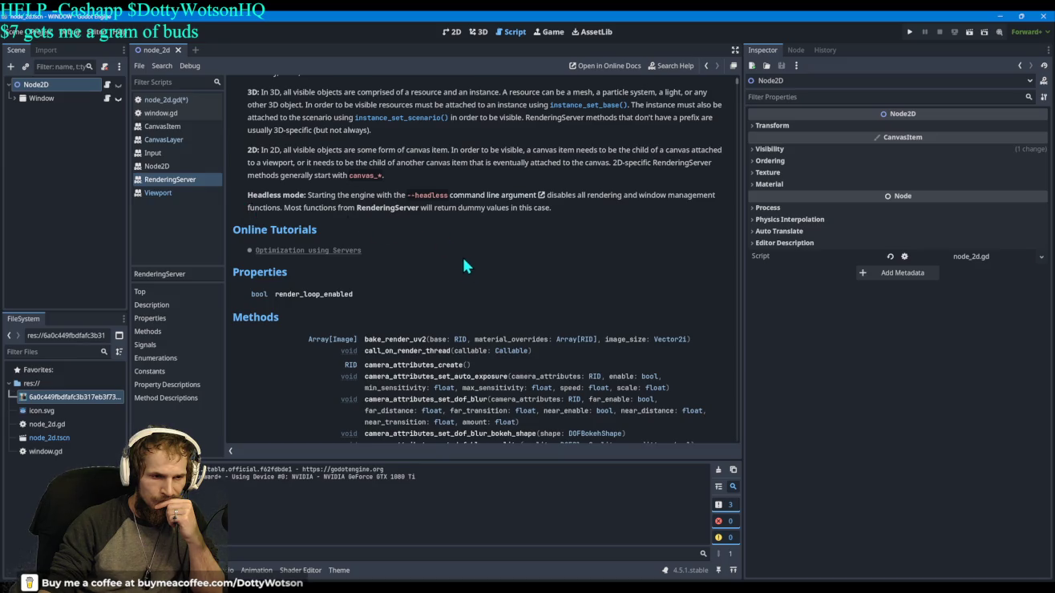
{"action": "scroll", "coordinate": [676, 268], "scroll_direction": "down", "scroll_amount": 6}
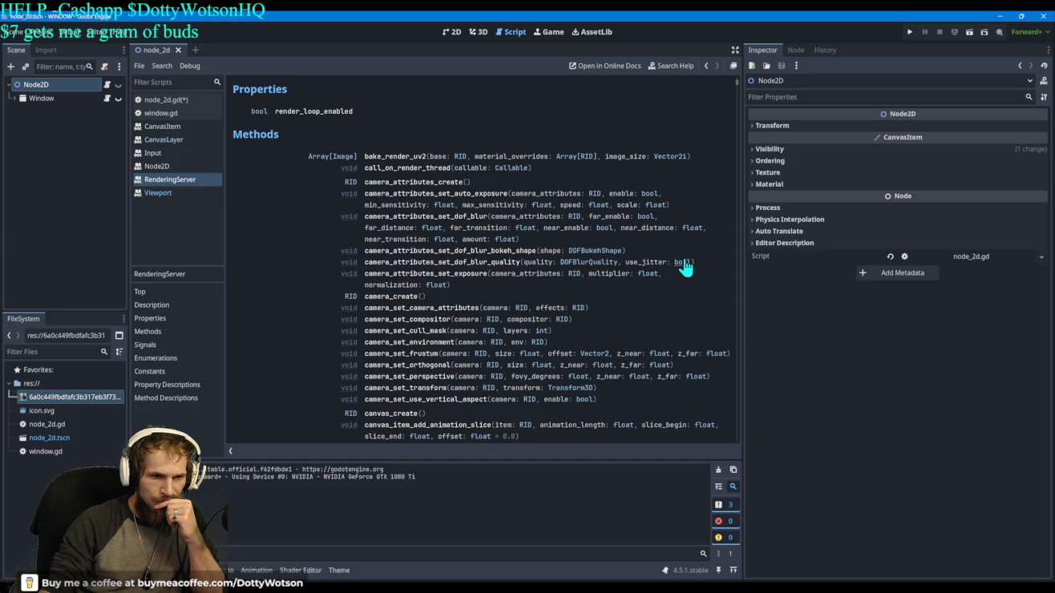
{"action": "scroll", "coordinate": [685, 268], "scroll_direction": "down", "scroll_amount": 2}
{"action": "scroll", "coordinate": [685, 268], "scroll_direction": "down", "scroll_amount": 4}
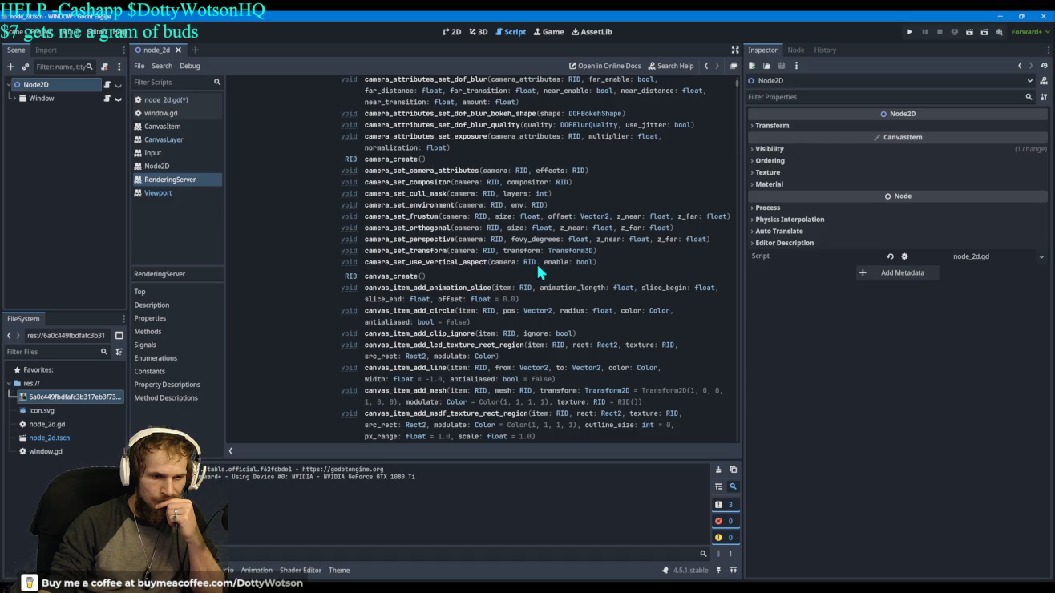
{"action": "left_click", "coordinate": [381, 315]}
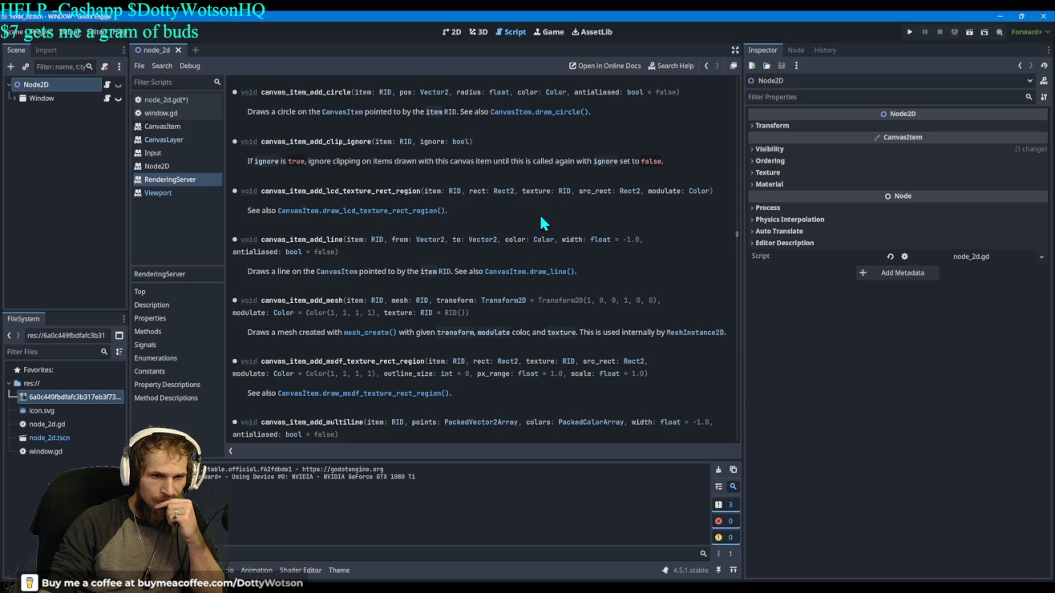
{"action": "left_click", "coordinate": [523, 111]}
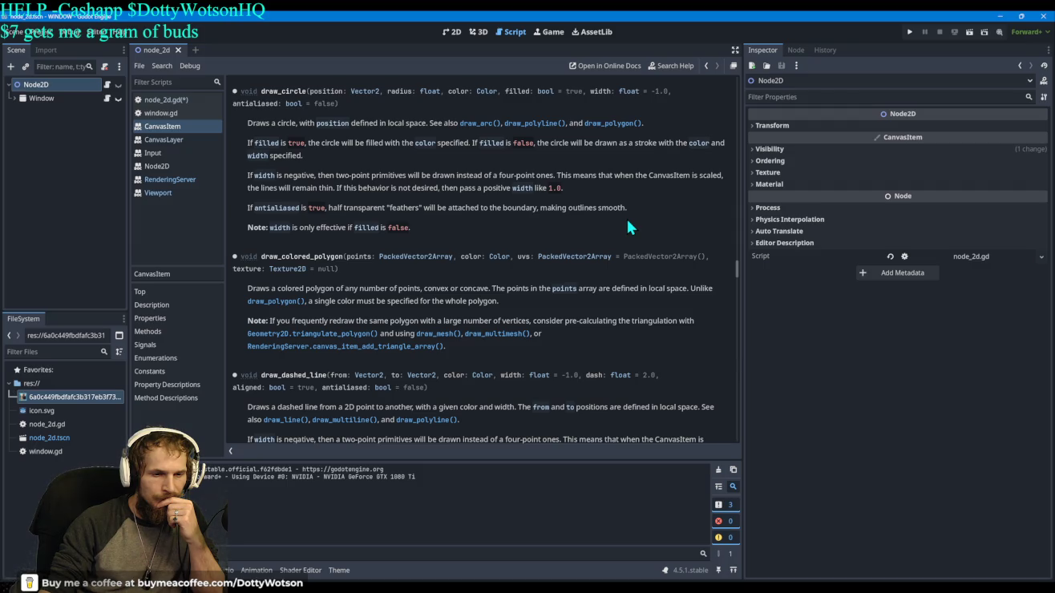
{"action": "scroll", "coordinate": [627, 221], "scroll_direction": "down", "scroll_amount": 3}
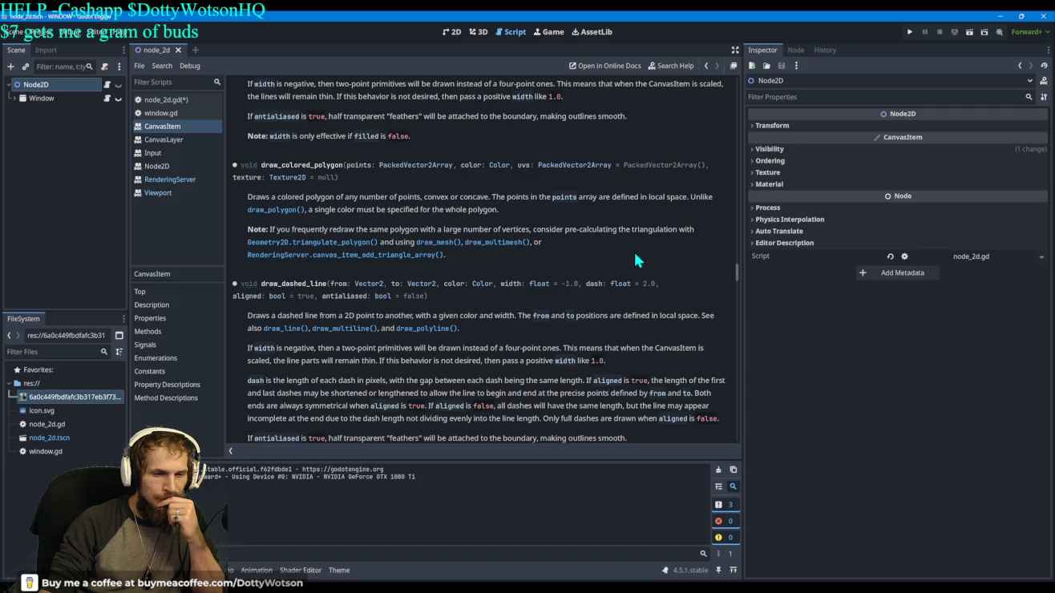
{"action": "scroll", "coordinate": [679, 254], "scroll_direction": "down", "scroll_amount": 1}
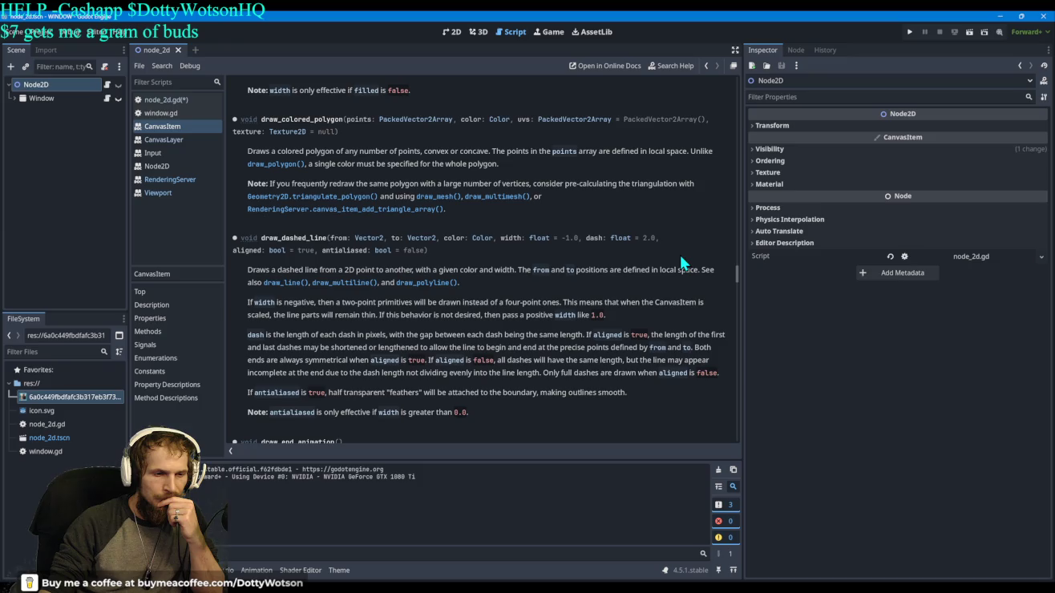
{"action": "scroll", "coordinate": [680, 253], "scroll_direction": "down", "scroll_amount": 3}
{"action": "scroll", "coordinate": [680, 252], "scroll_direction": "down", "scroll_amount": 3}
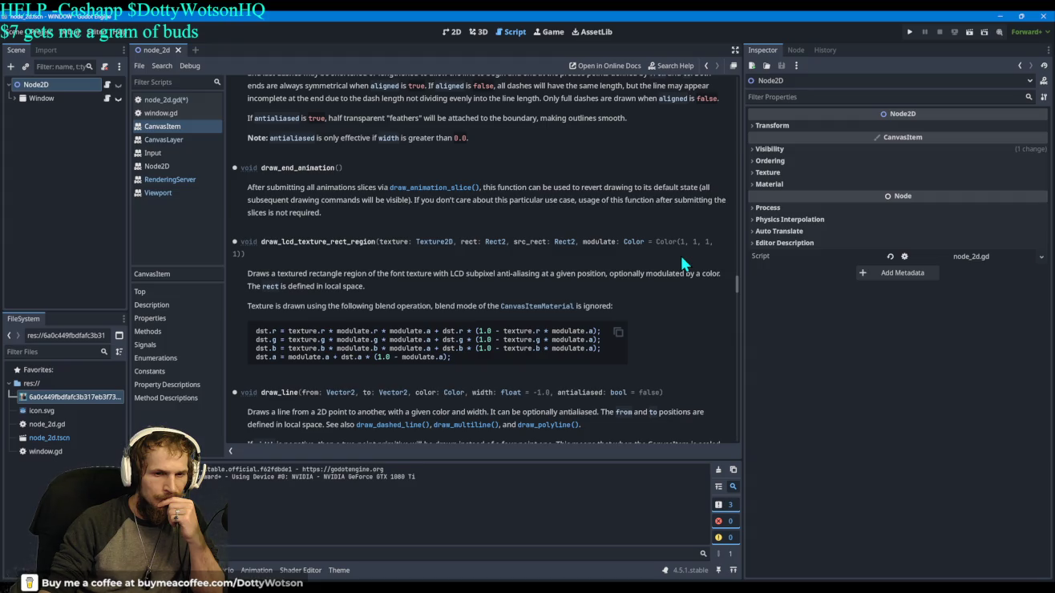
{"action": "scroll", "coordinate": [681, 254], "scroll_direction": "down", "scroll_amount": 3}
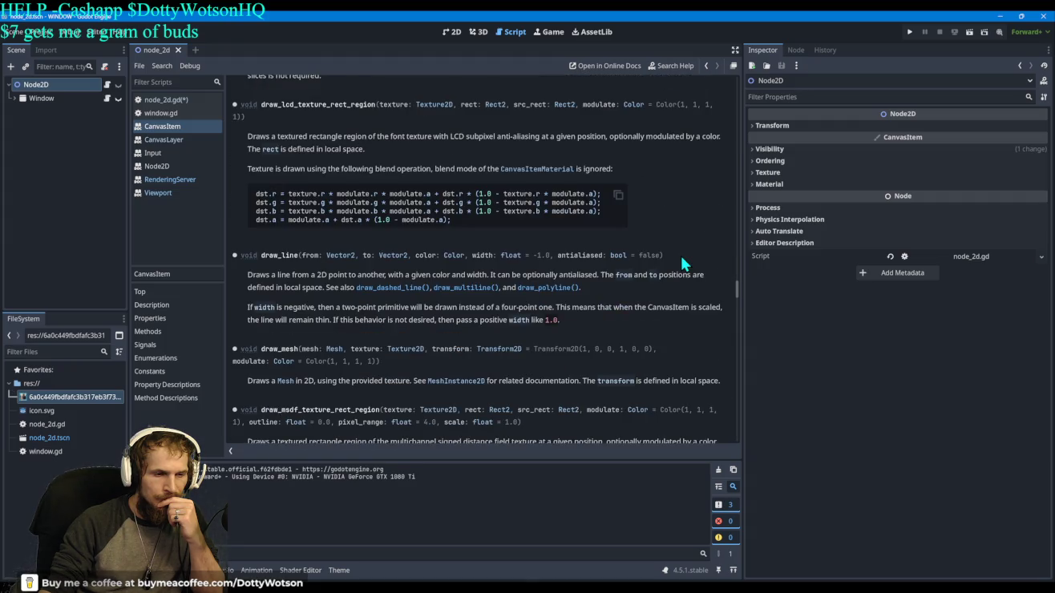
{"action": "scroll", "coordinate": [682, 255], "scroll_direction": "down", "scroll_amount": 3}
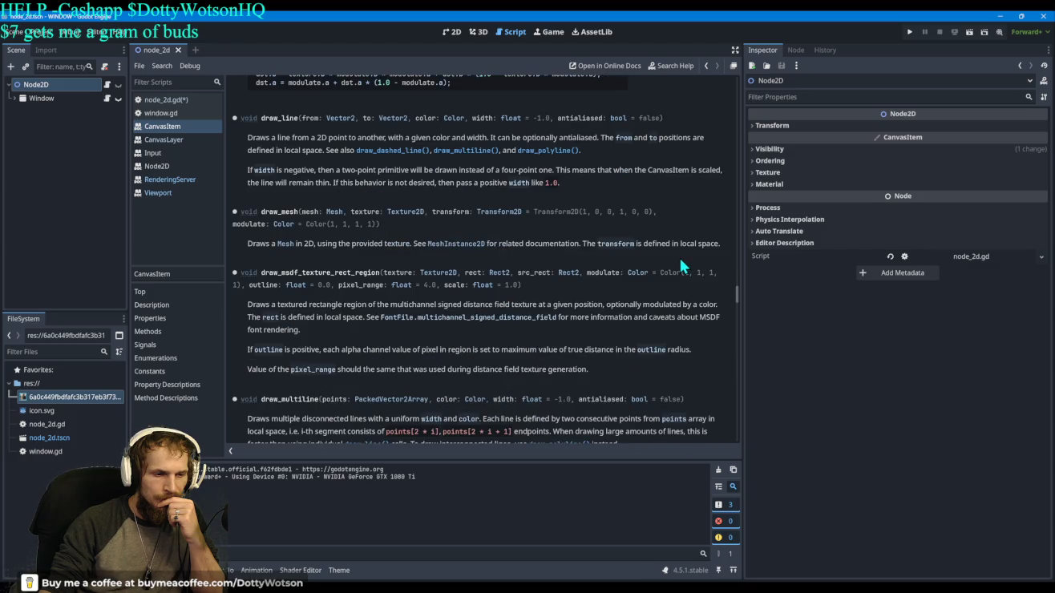
{"action": "scroll", "coordinate": [678, 255], "scroll_direction": "down", "scroll_amount": 1}
{"action": "scroll", "coordinate": [676, 257], "scroll_direction": "up", "scroll_amount": 10}
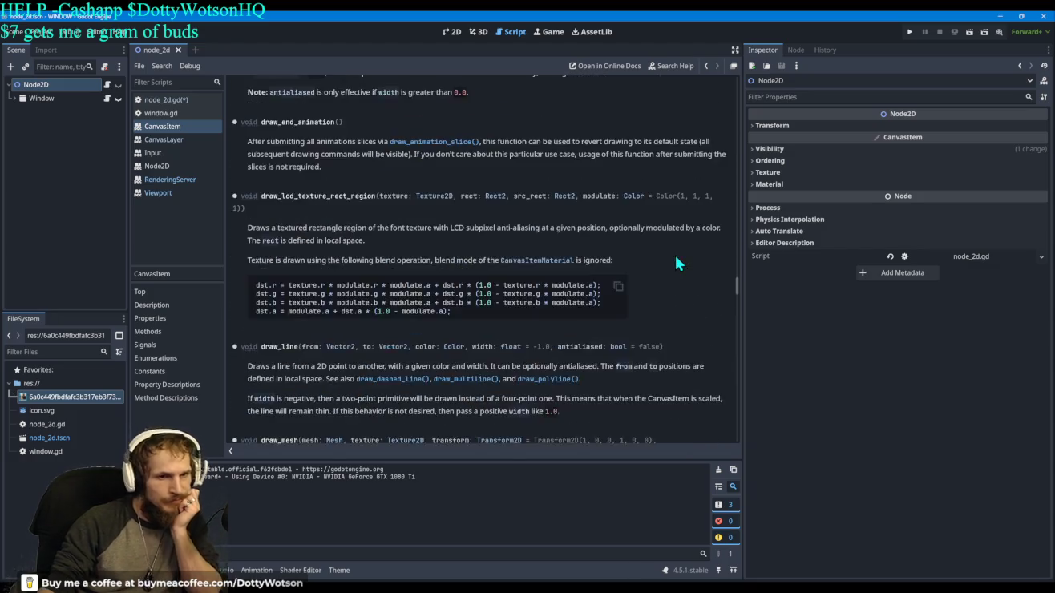
{"action": "scroll", "coordinate": [676, 262], "scroll_direction": "up", "scroll_amount": 8}
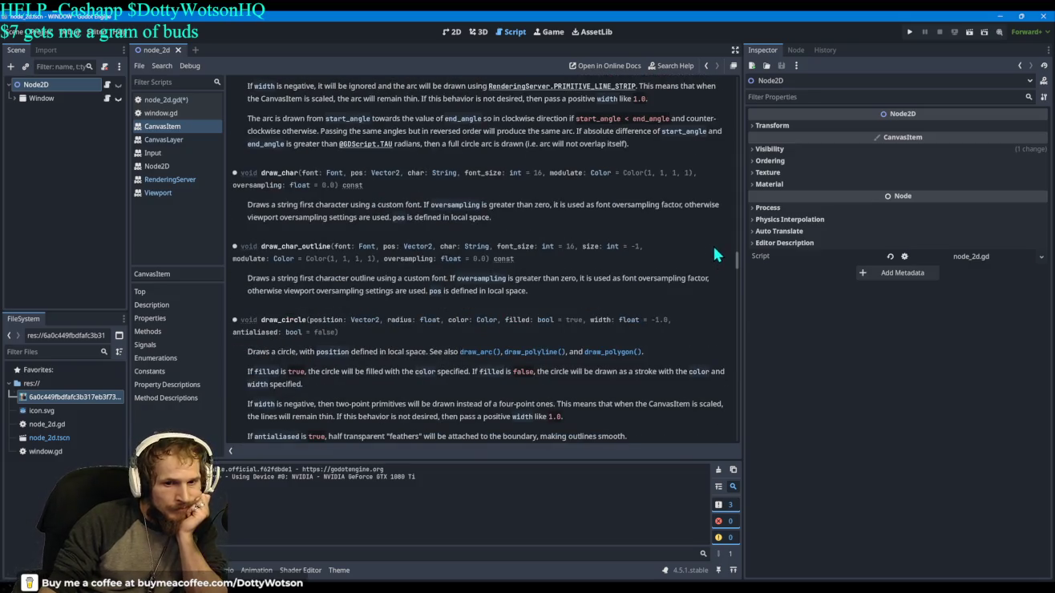
{"action": "mouse_move", "coordinate": [736, 261]}
{"action": "left_mouse_down"}
{"action": "mouse_move", "coordinate": [731, 78]}
{"action": "mouse_move", "coordinate": [731, 105]}
{"action": "mouse_move", "coordinate": [731, 96]}
{"action": "left_mouse_up"}
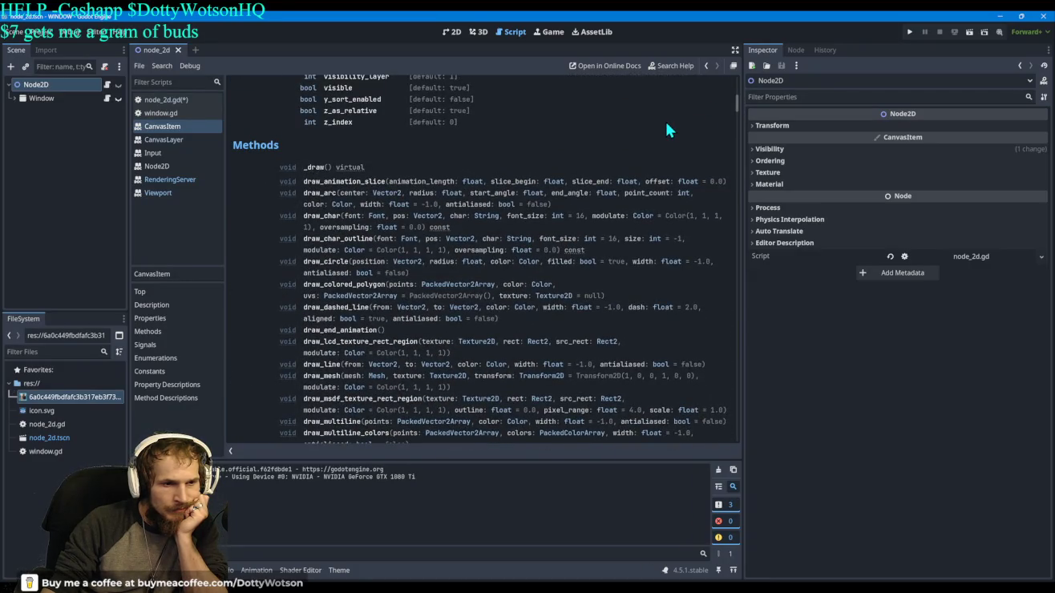
{"action": "scroll", "coordinate": [659, 130], "scroll_direction": "up", "scroll_amount": 3}
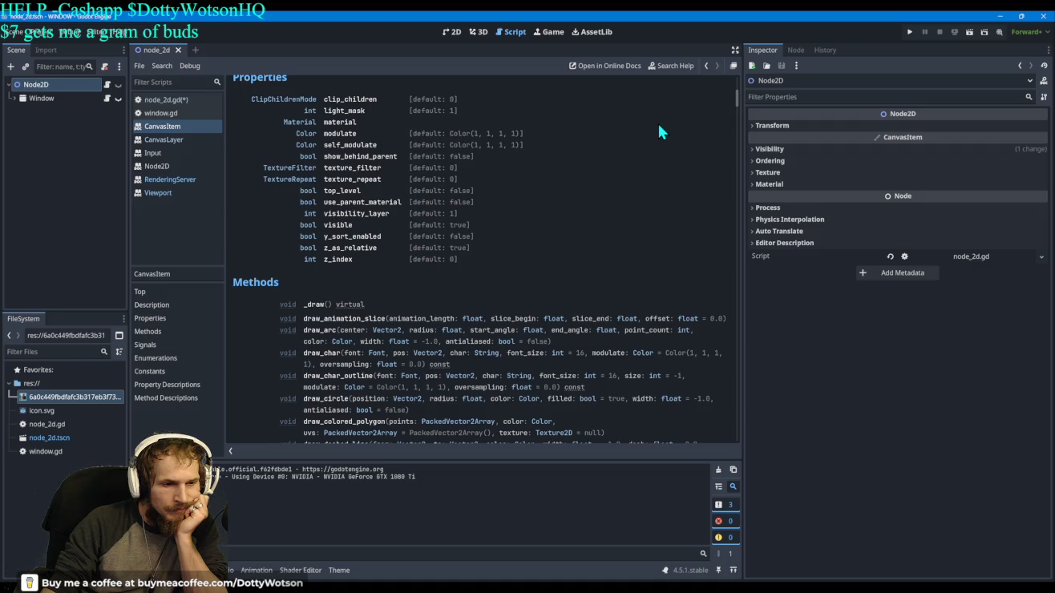
{"action": "left_click", "coordinate": [312, 306]}
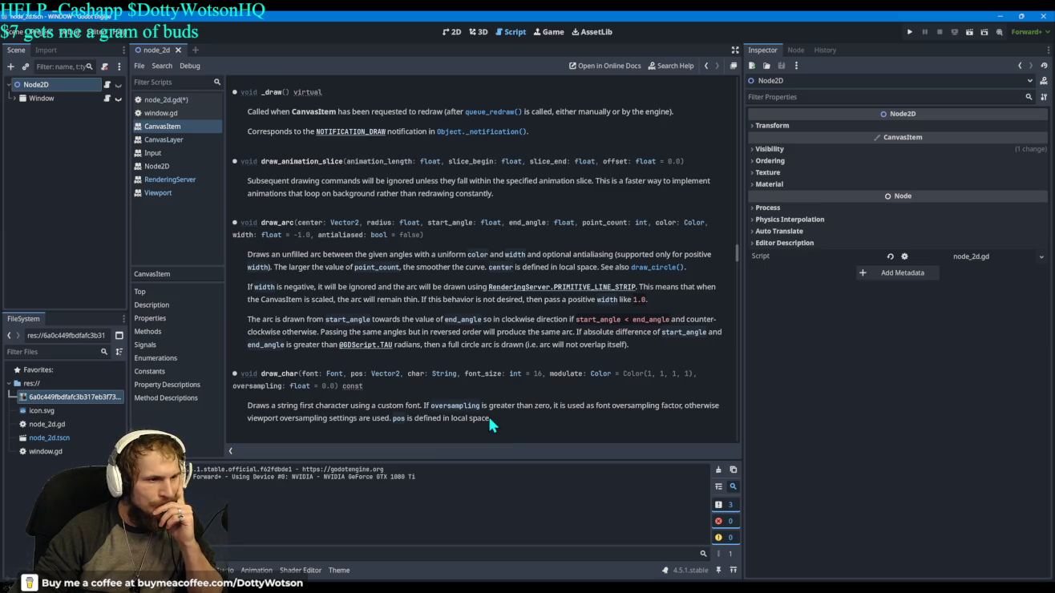
{"action": "scroll", "coordinate": [517, 193], "scroll_direction": "down", "scroll_amount": 3}
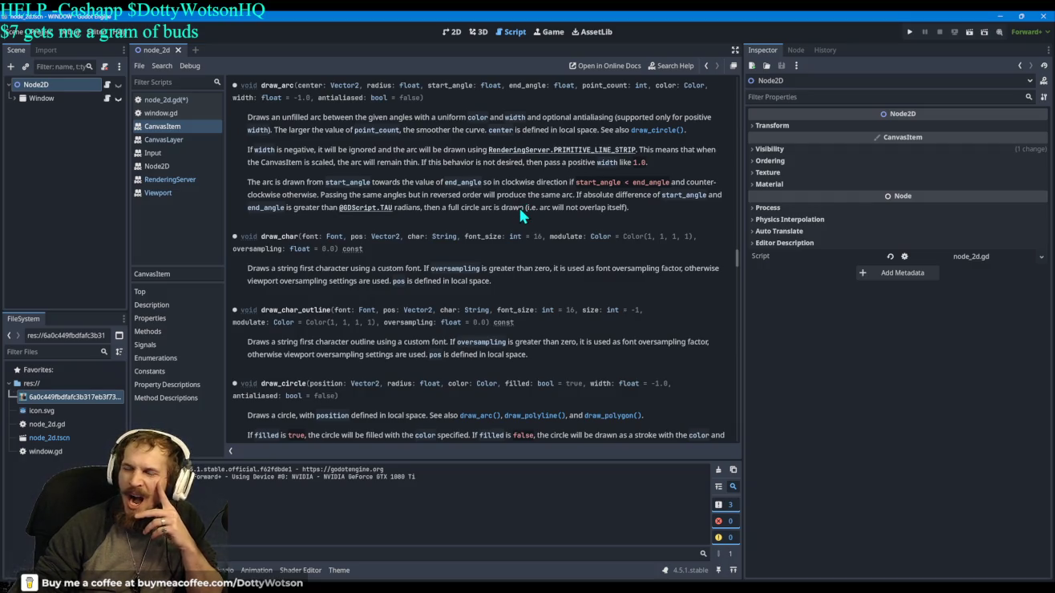
{"action": "scroll", "coordinate": [519, 215], "scroll_direction": "down", "scroll_amount": 2}
{"action": "scroll", "coordinate": [519, 225], "scroll_direction": "down", "scroll_amount": 2}
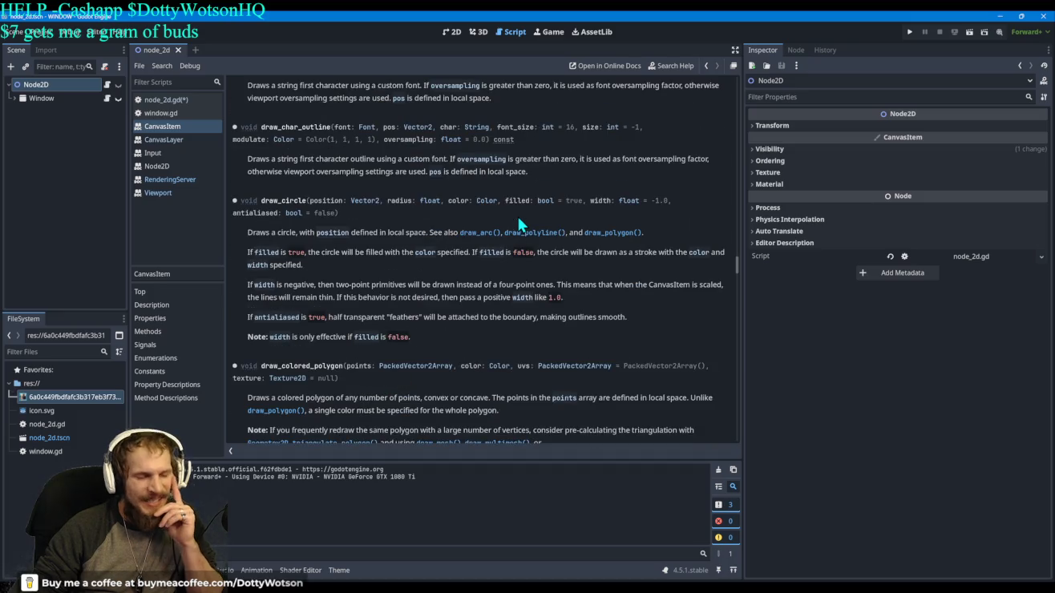
Step: Open the Viewport class reference and scroll down to push_input and push_unhandled_input
{"action": "left_click", "coordinate": [181, 195]}
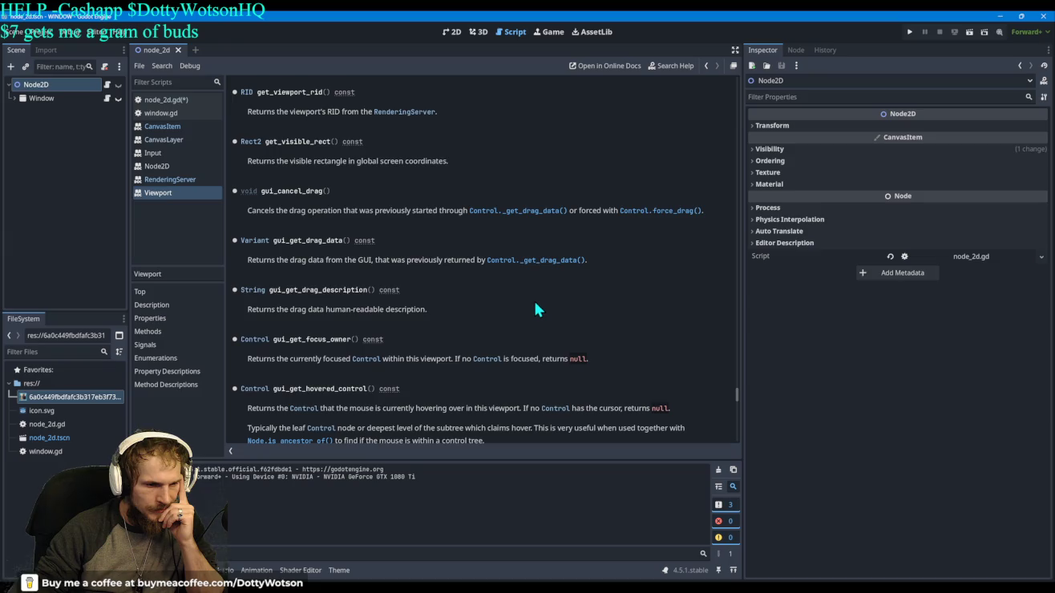
{"action": "scroll", "coordinate": [536, 309], "scroll_direction": "down", "scroll_amount": 3}
{"action": "scroll", "coordinate": [539, 305], "scroll_direction": "down", "scroll_amount": 3}
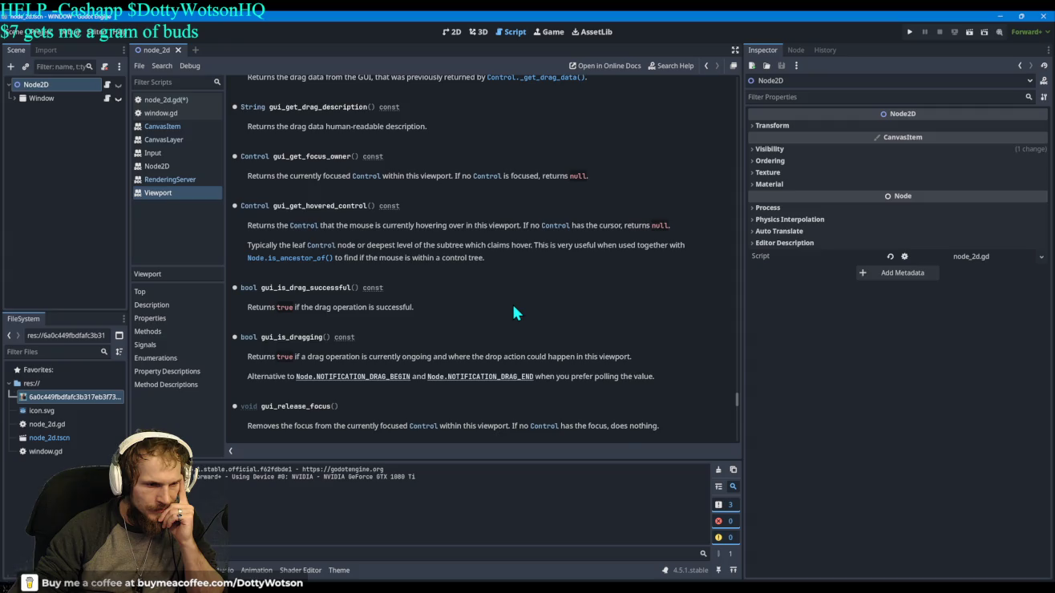
{"action": "scroll", "coordinate": [515, 313], "scroll_direction": "down", "scroll_amount": 3}
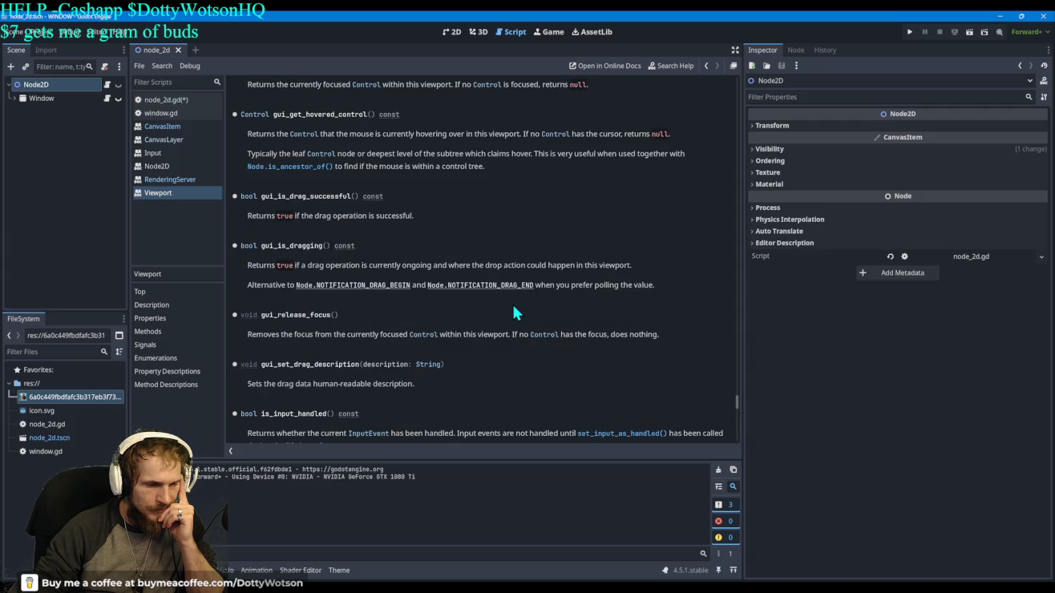
{"action": "scroll", "coordinate": [513, 307], "scroll_direction": "down", "scroll_amount": 3}
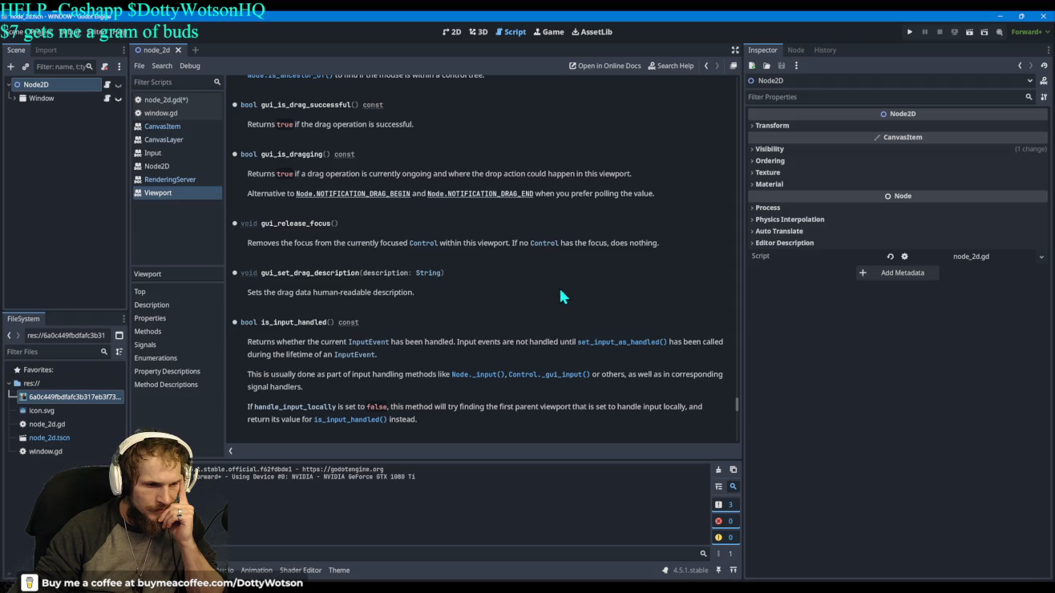
{"action": "scroll", "coordinate": [559, 297], "scroll_direction": "down", "scroll_amount": 6}
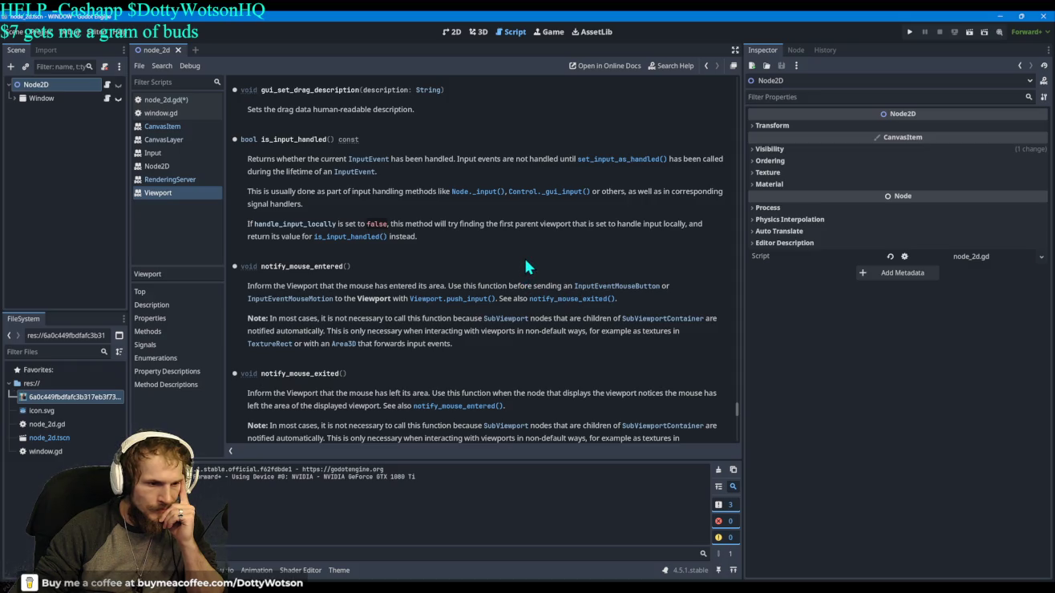
{"action": "scroll", "coordinate": [521, 265], "scroll_direction": "down", "scroll_amount": 3}
{"action": "scroll", "coordinate": [522, 258], "scroll_direction": "down", "scroll_amount": 5}
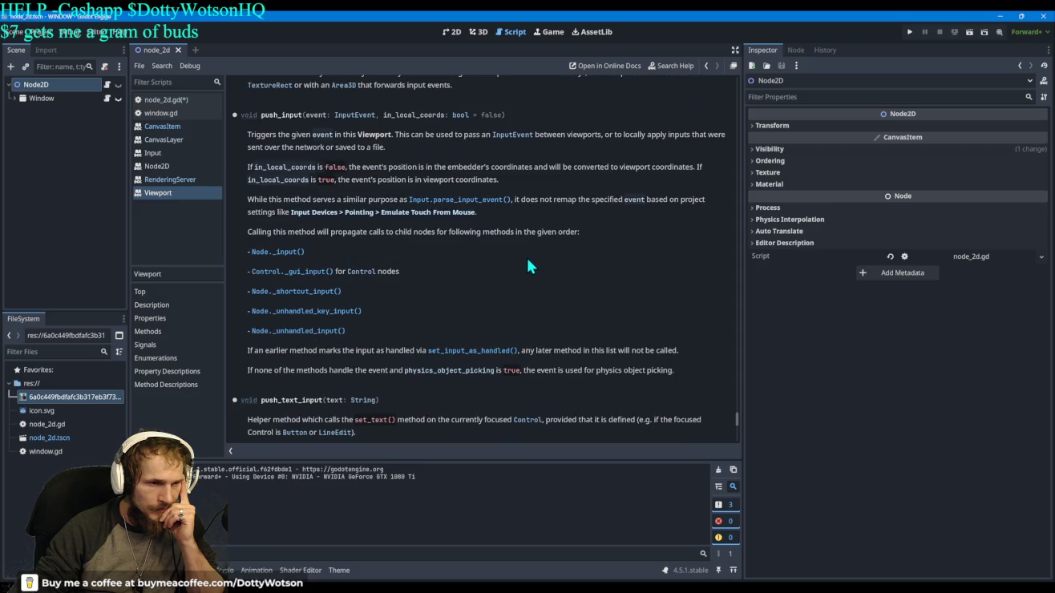
{"action": "scroll", "coordinate": [580, 278], "scroll_direction": "down", "scroll_amount": 4}
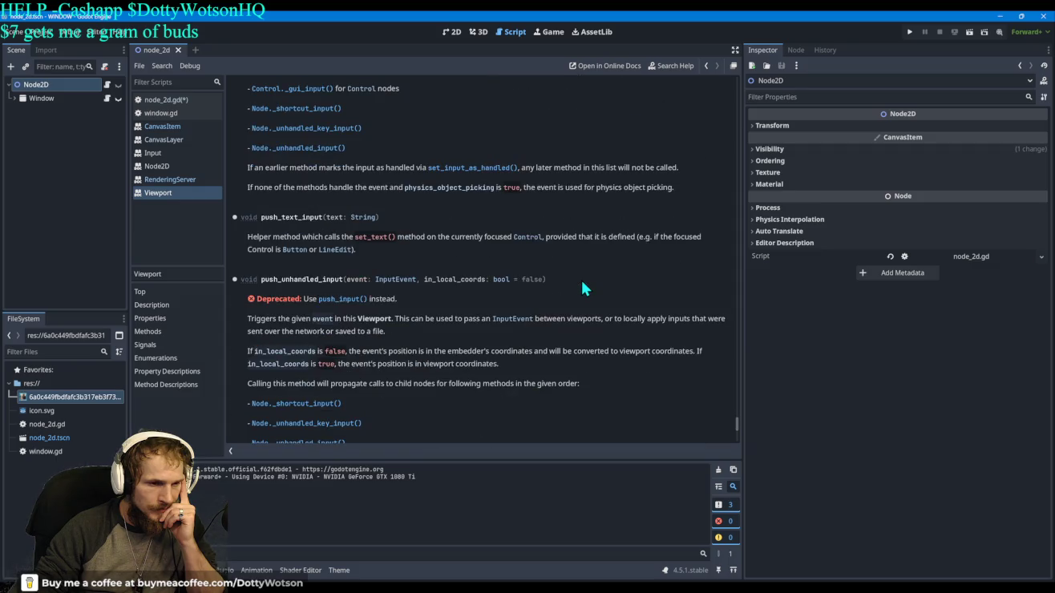
{"action": "scroll", "coordinate": [583, 287], "scroll_direction": "down", "scroll_amount": 4}
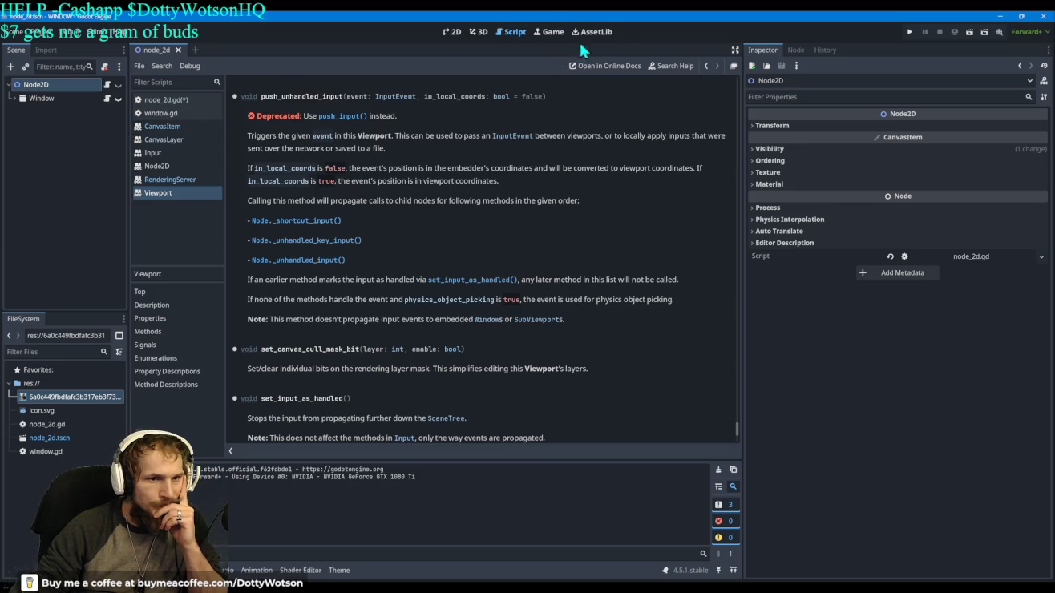
Step: Run the project once to test the window, then stop the game
{"action": "left_click", "coordinate": [908, 30]}
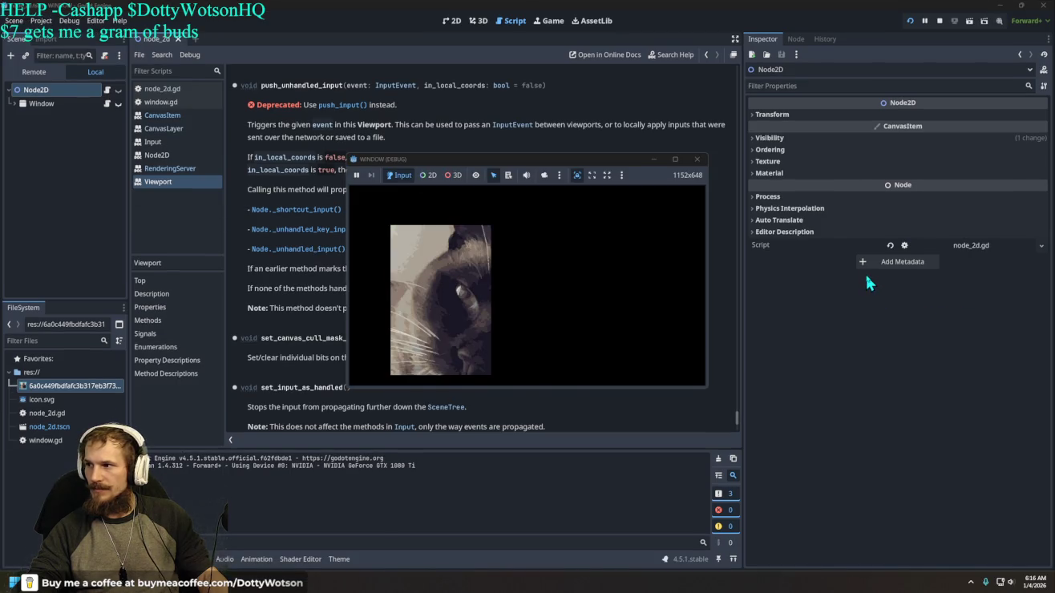
{"action": "left_click", "coordinate": [821, 273]}
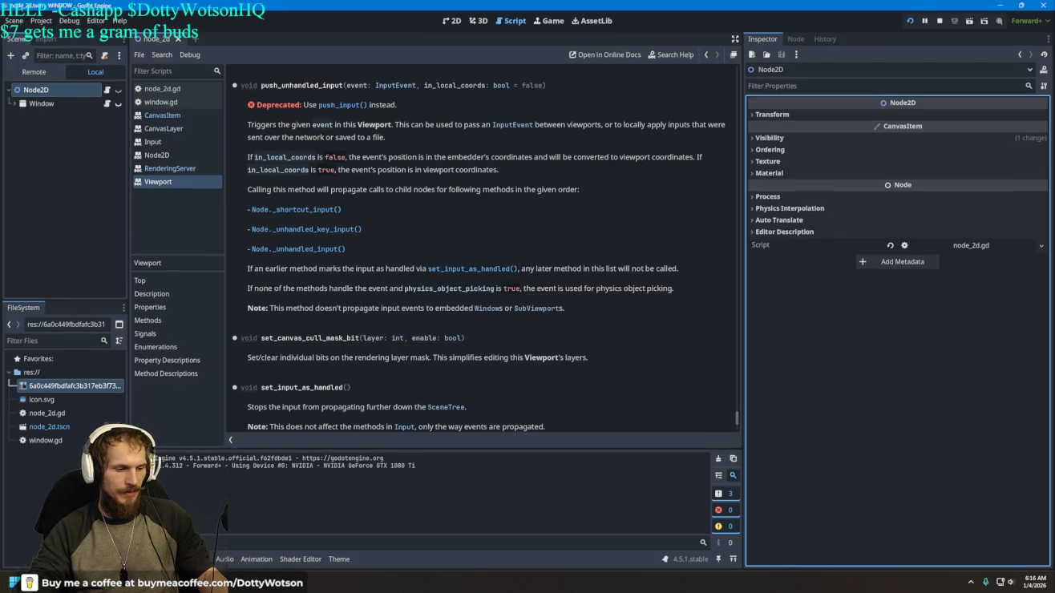
{"action": "key", "text": "alt+Tab"}
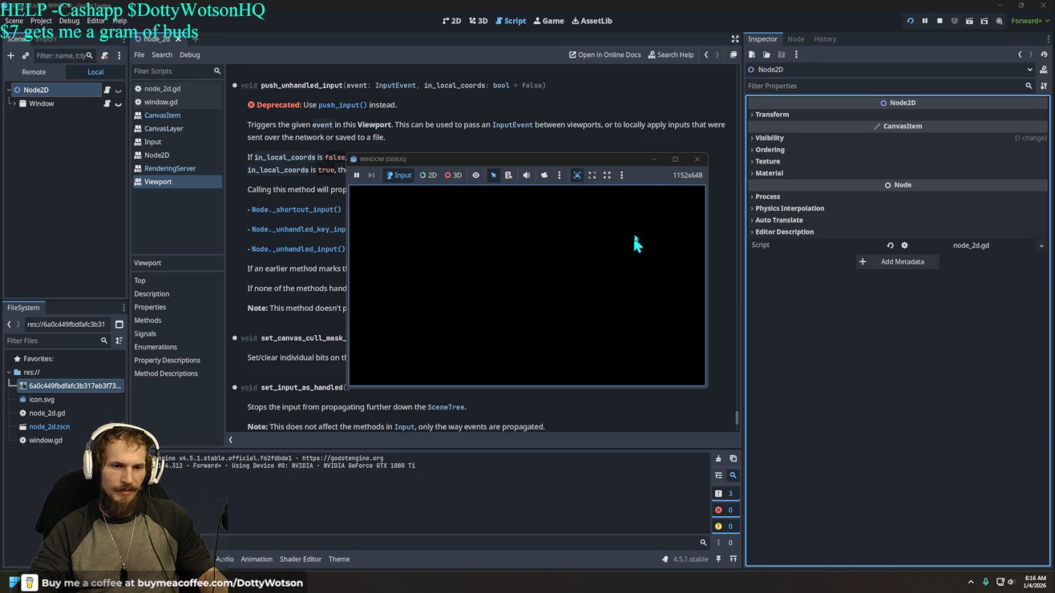
{"action": "left_click", "coordinate": [696, 159]}
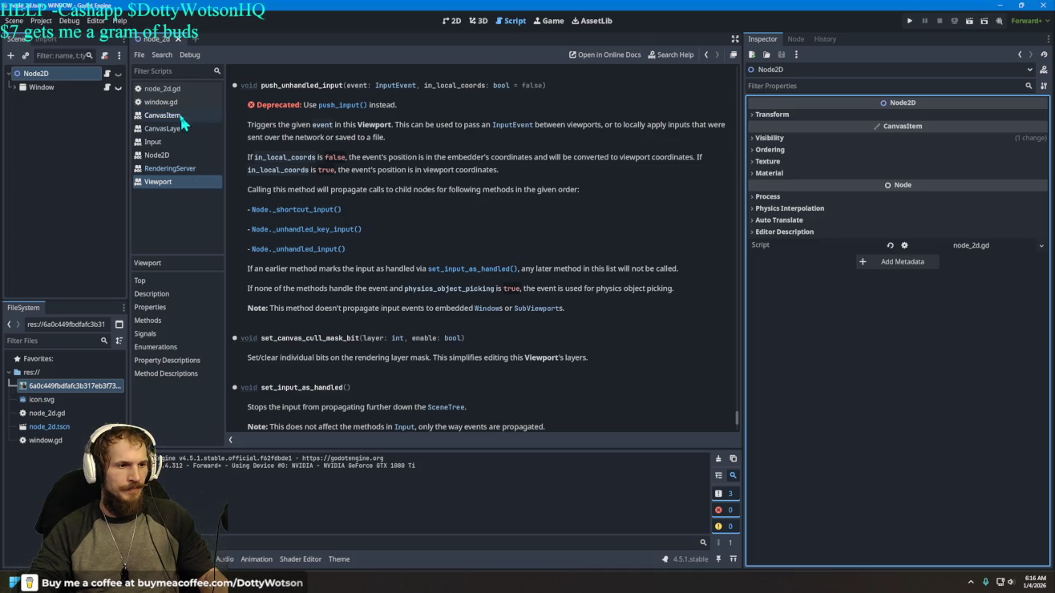
Step: Rerun the game, drag its window up-left, close it, and select the Window node
{"action": "left_click", "coordinate": [910, 22]}
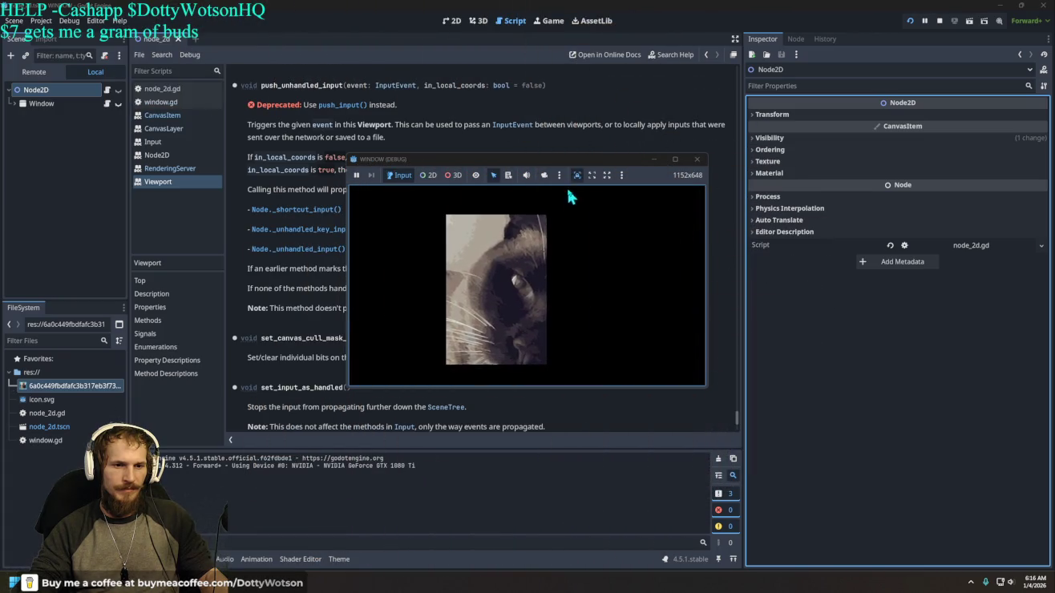
{"action": "left_click_drag", "start_coordinate": [566, 160], "coordinate": [431, 122]}
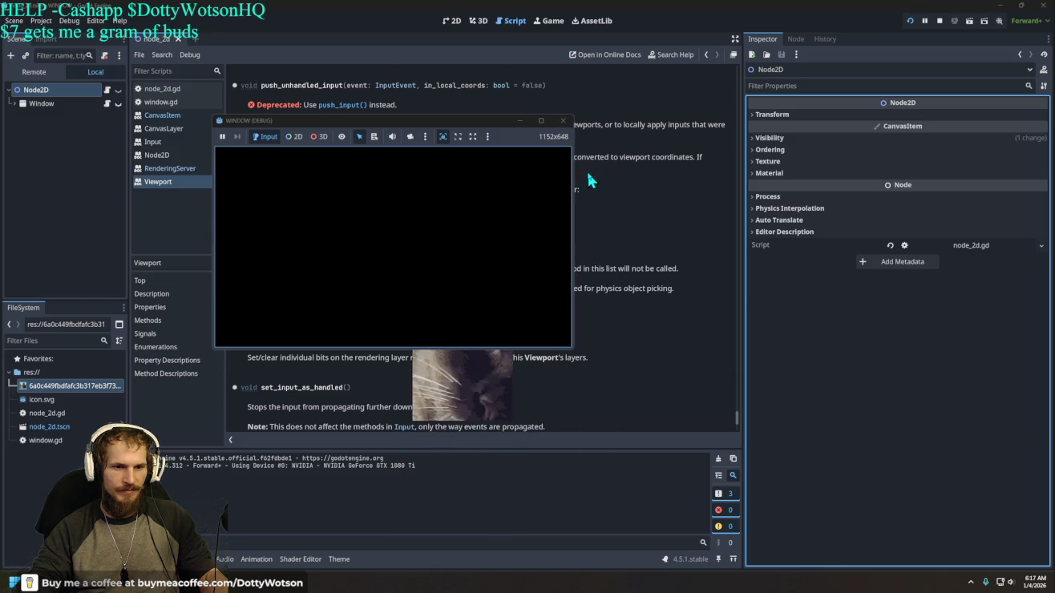
{"action": "left_click", "coordinate": [565, 120]}
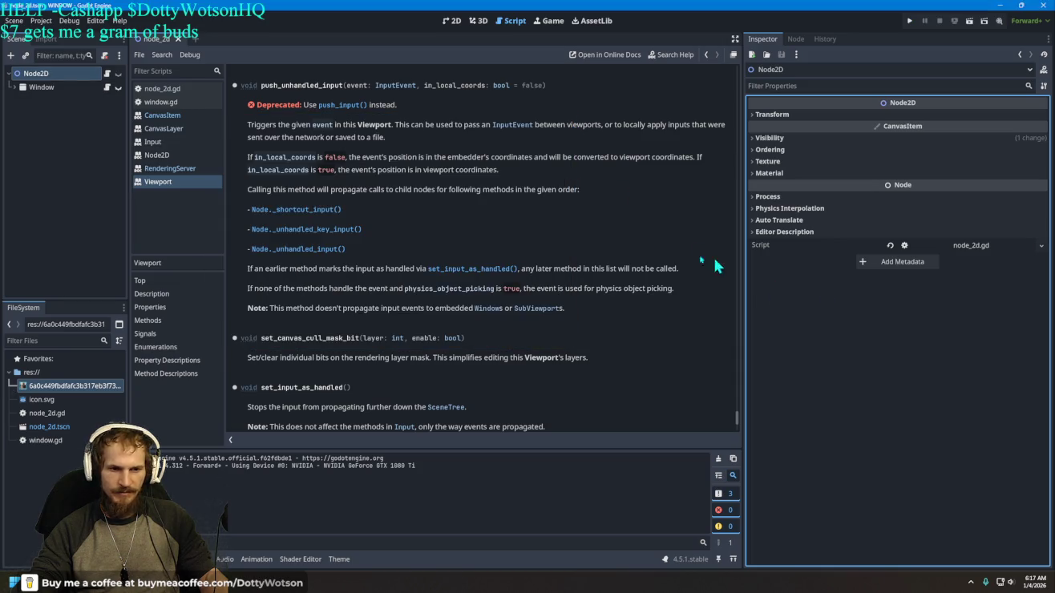
{"action": "left_click", "coordinate": [54, 88]}
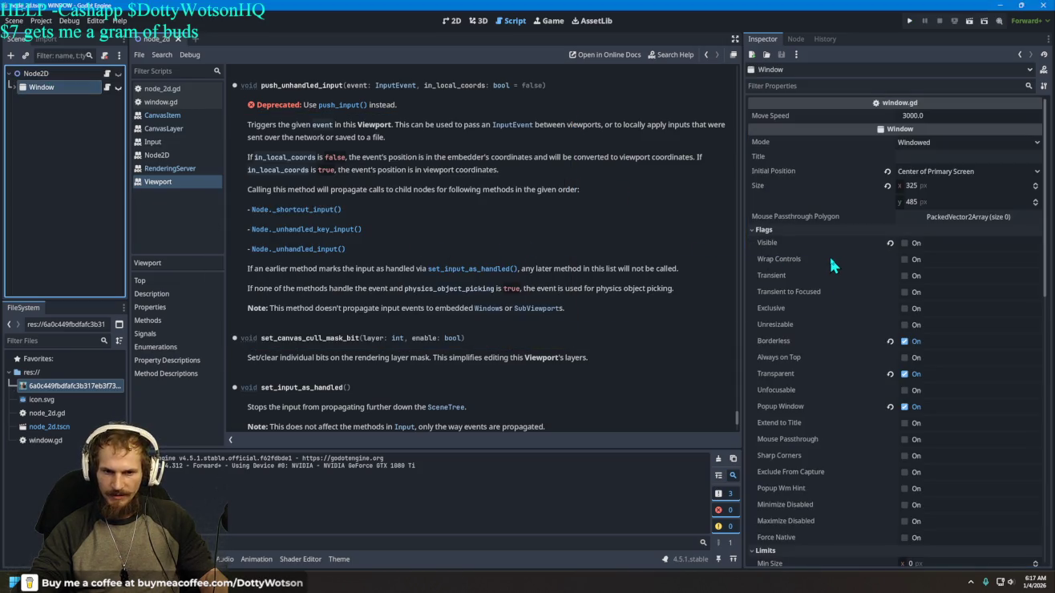
Step: Toggle the Window's Transient flag on and off, then enable Transient to Focused
{"action": "mouse_move", "coordinate": [776, 276]}
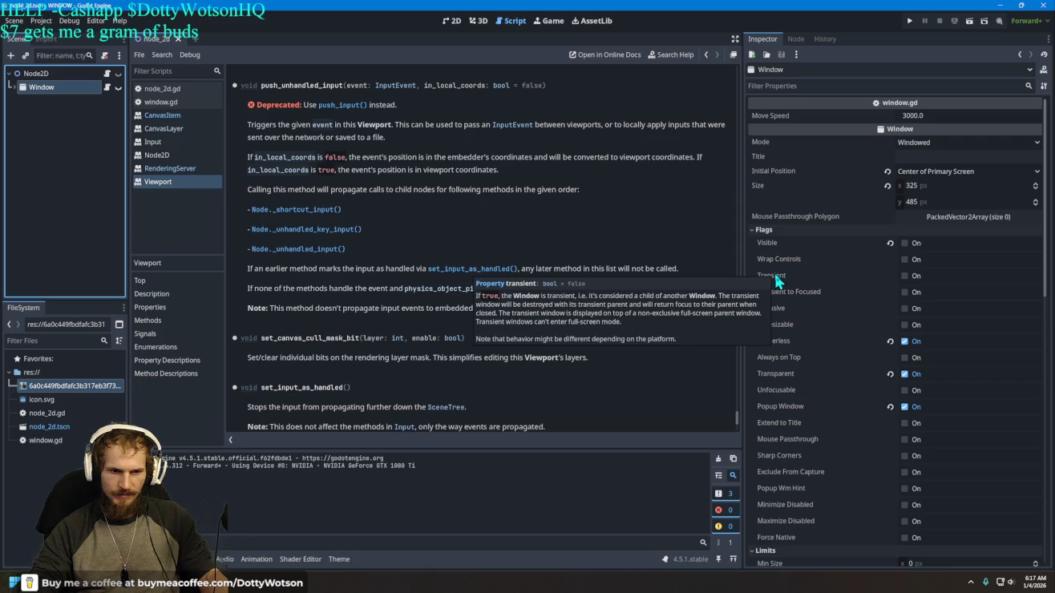
{"action": "left_click", "coordinate": [904, 276]}
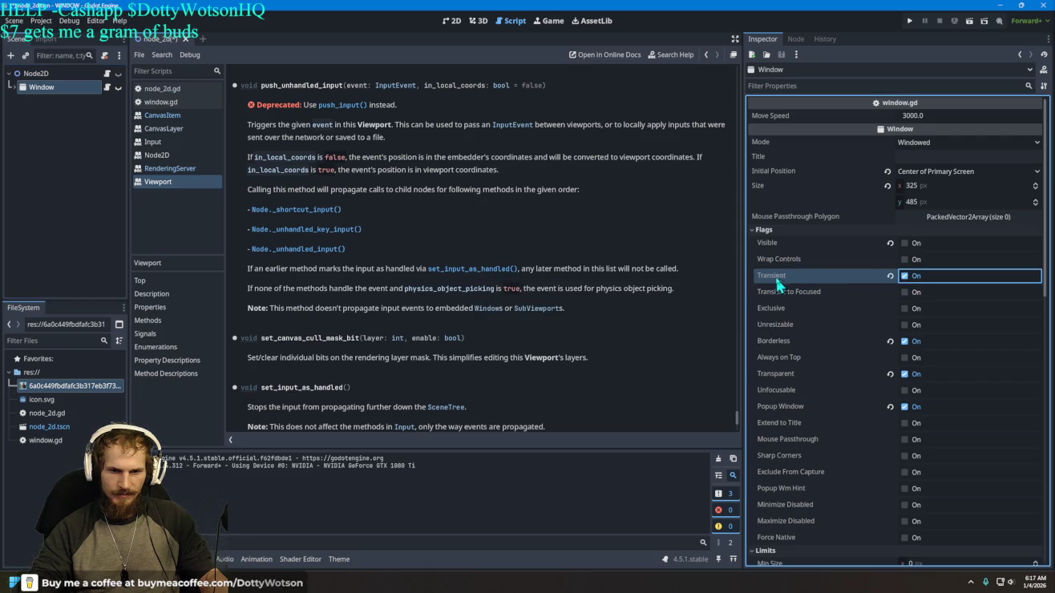
{"action": "mouse_move", "coordinate": [776, 283]}
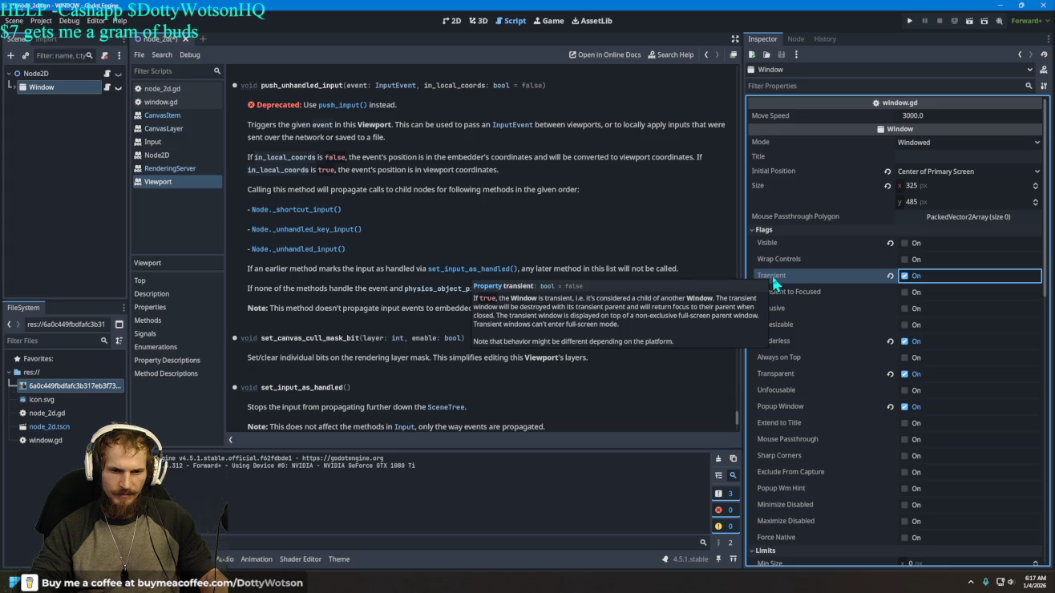
{"action": "left_click", "coordinate": [906, 276]}
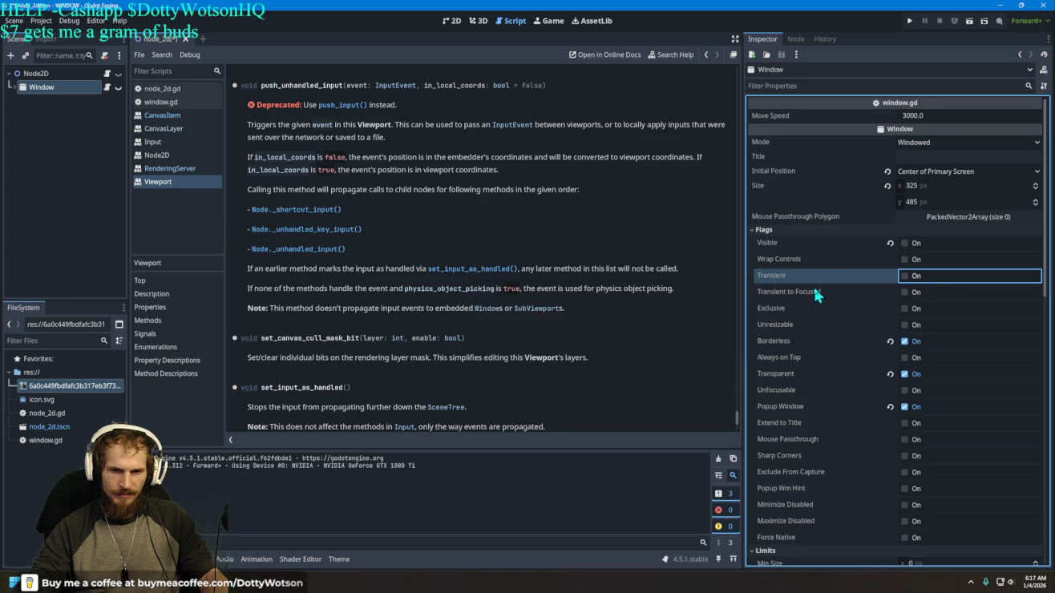
{"action": "mouse_move", "coordinate": [808, 293]}
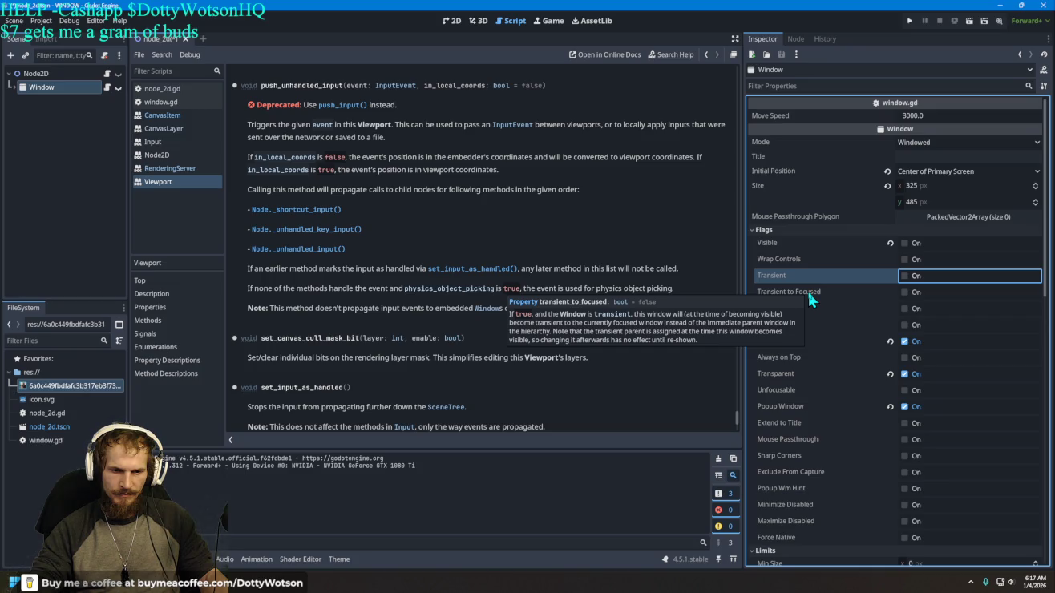
{"action": "left_click", "coordinate": [905, 291]}
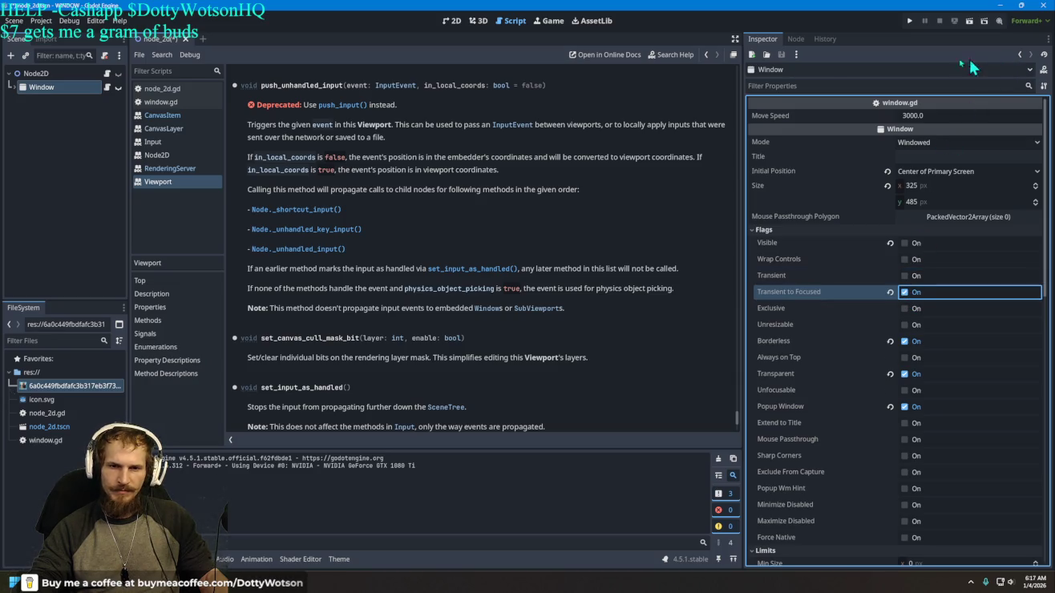
{"action": "left_click", "coordinate": [911, 21]}
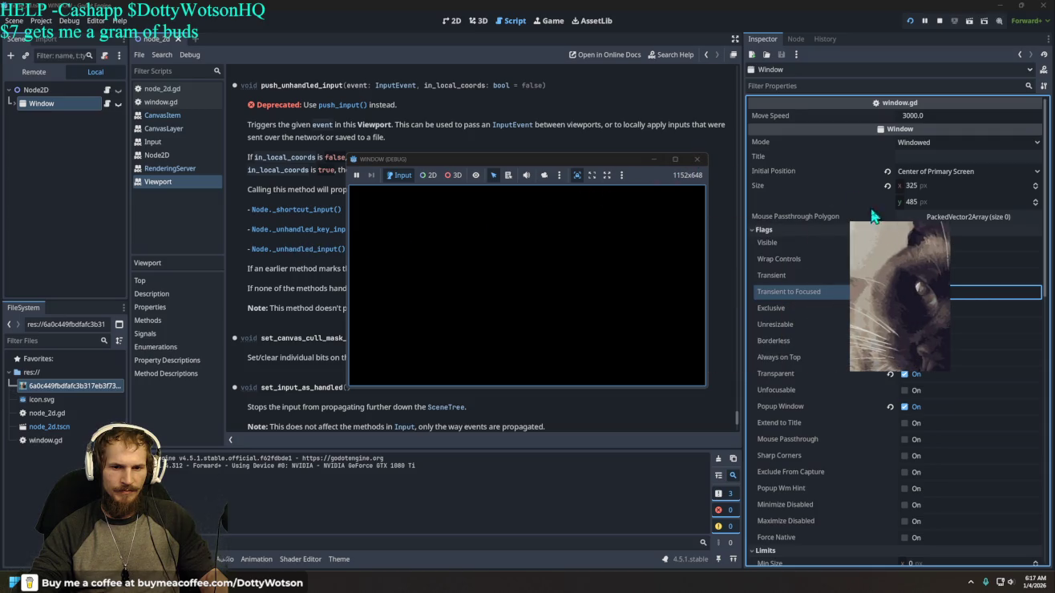
{"action": "left_click", "coordinate": [699, 161]}
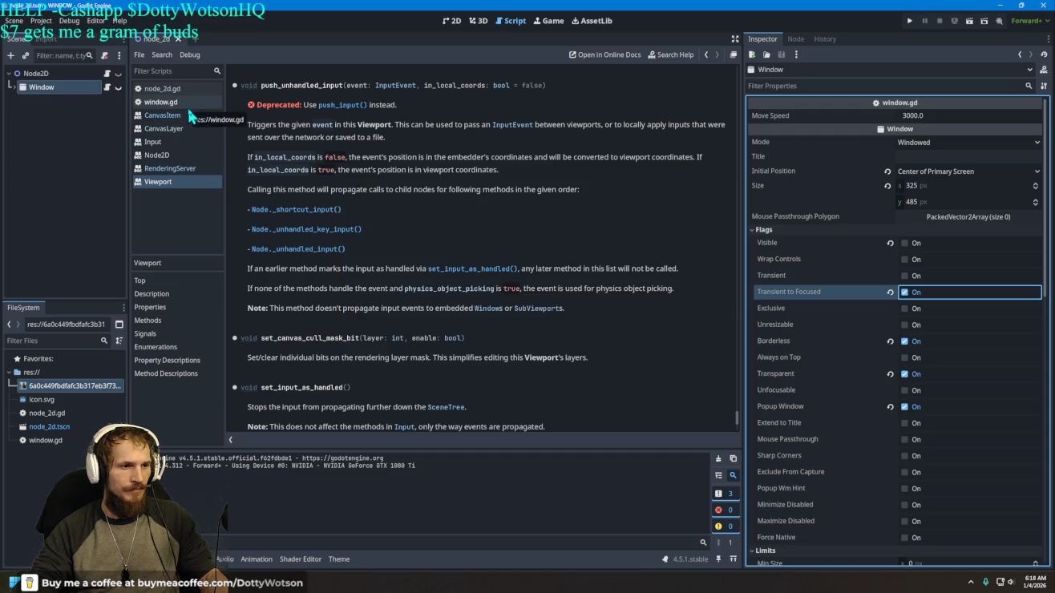
{"action": "left_click", "coordinate": [61, 88]}
{"action": "left_click", "coordinate": [146, 90]}
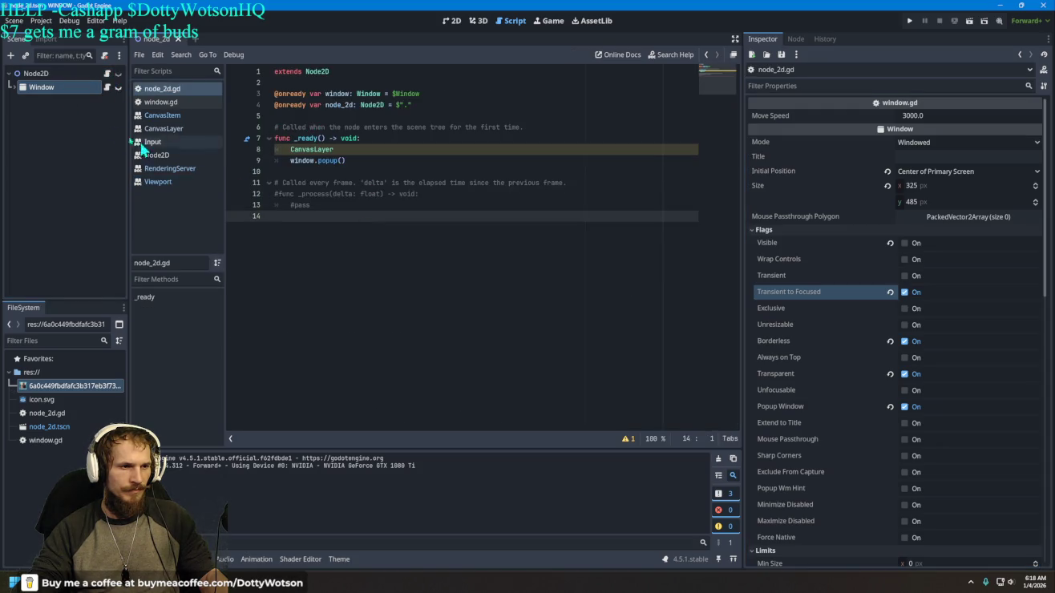
Step: In window.gd, add window.grab_focus() on a new line after line 21 and run the project
{"action": "left_click", "coordinate": [108, 88]}
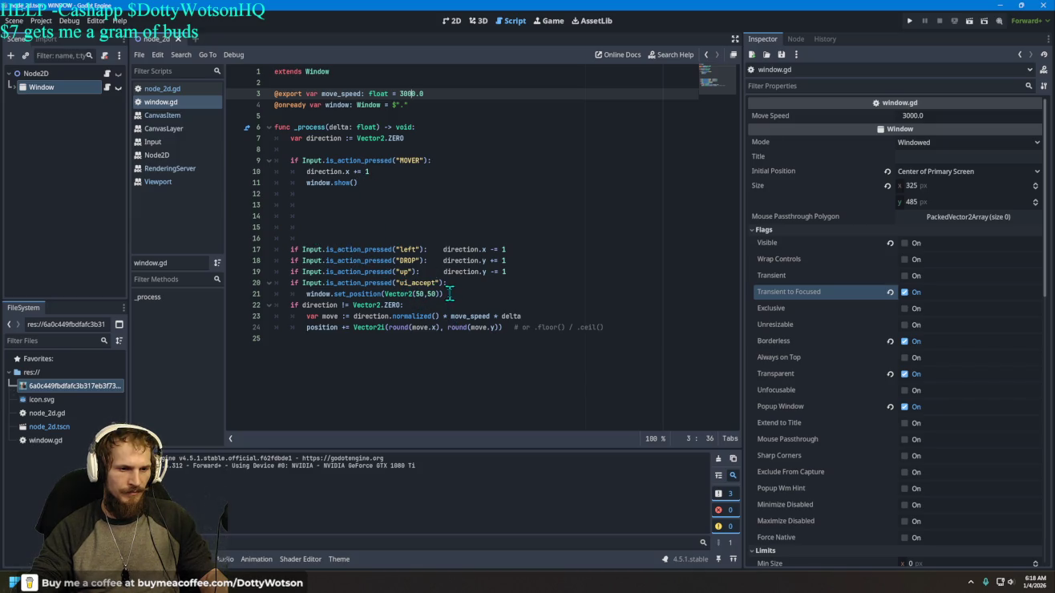
{"action": "left_click", "coordinate": [454, 295]}
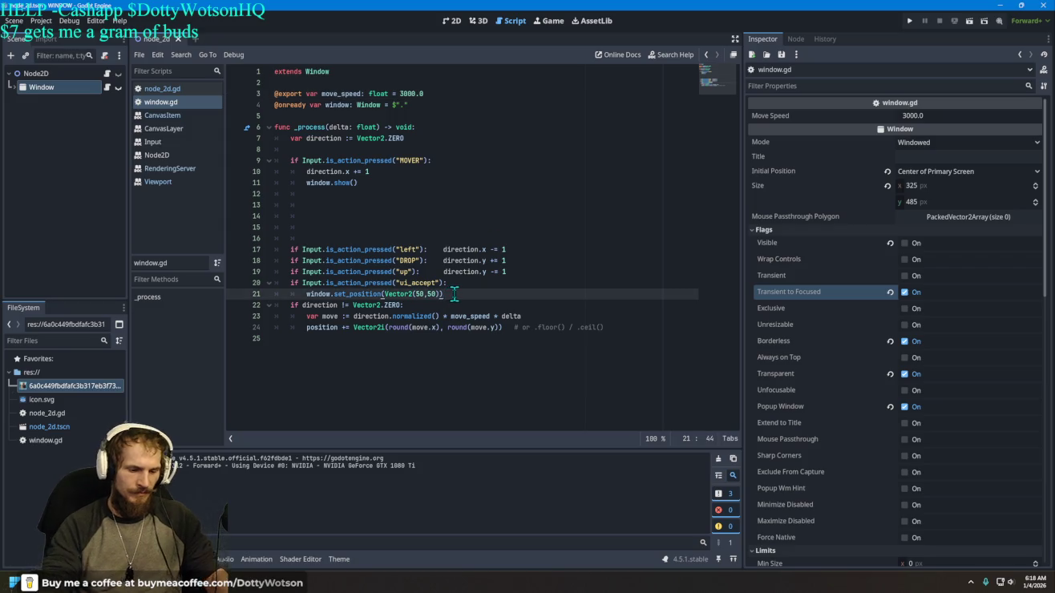
{"action": "key", "text": "Return"}
{"action": "type", "text": "window.fo"}
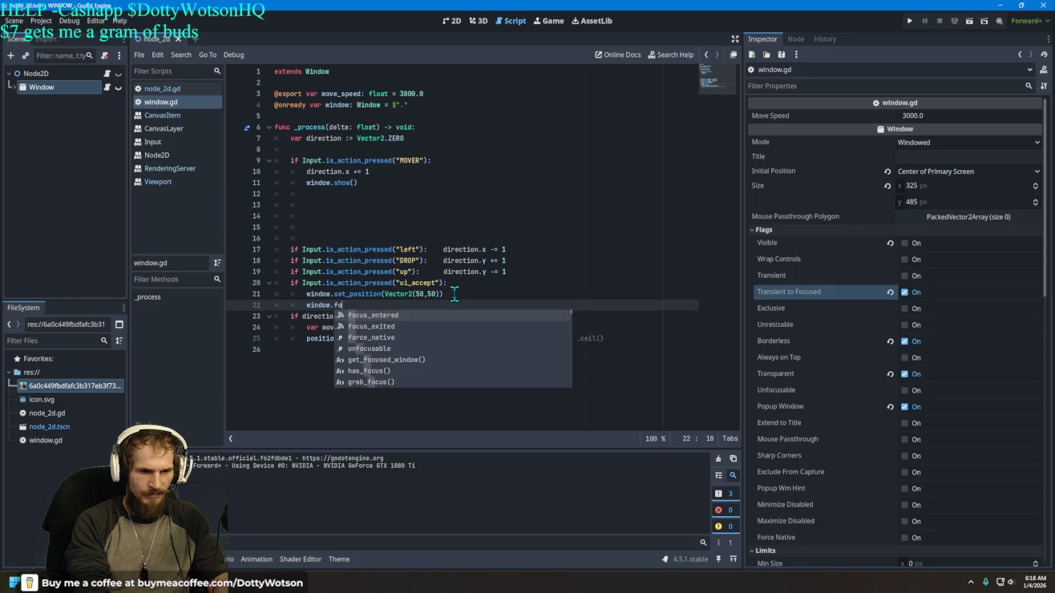
{"action": "key", "text": "Down"}
{"action": "key", "text": "Up"}
{"action": "key", "text": "Down"}
{"action": "key", "text": "Down"}
{"action": "key", "text": "Down"}
{"action": "key", "text": "Down"}
{"action": "key", "text": "Return"}
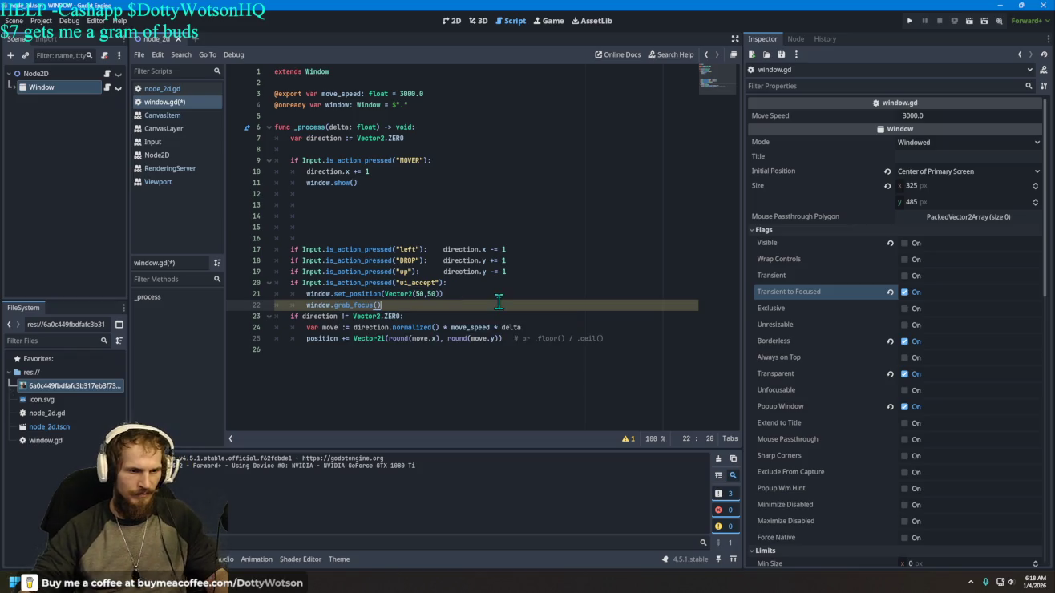
{"action": "left_click", "coordinate": [913, 23]}
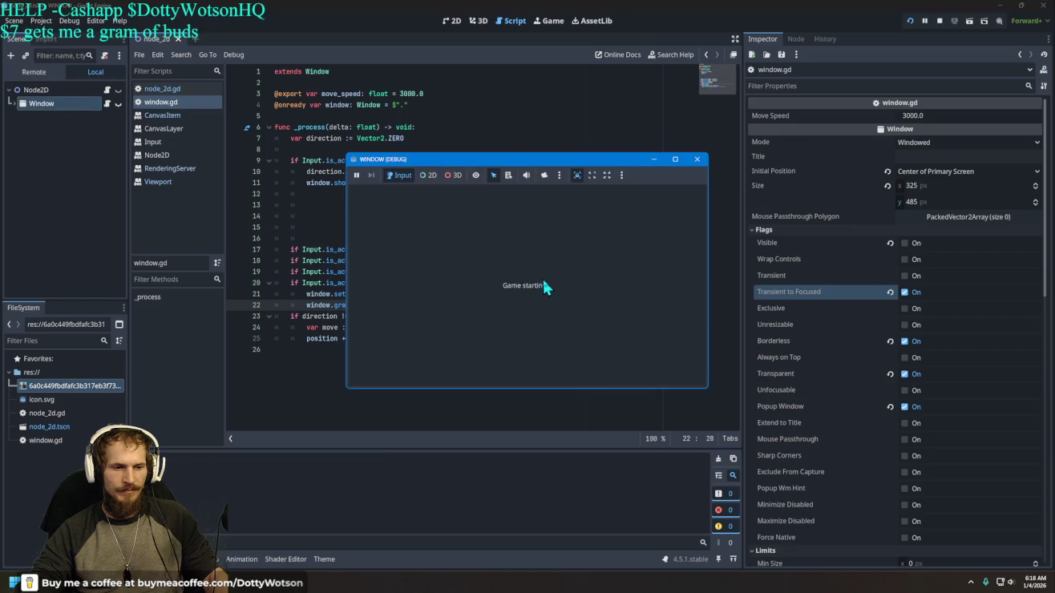
Step: Move the cat popup right in the running game, focus the game window, then close it
{"action": "key", "text": "Right"}
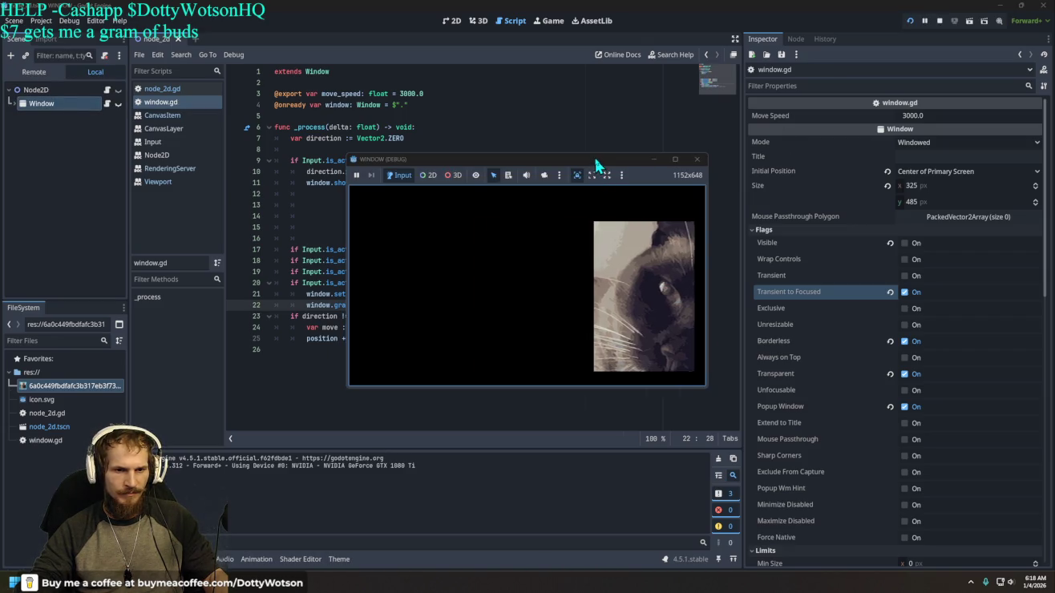
{"action": "left_click", "coordinate": [596, 165]}
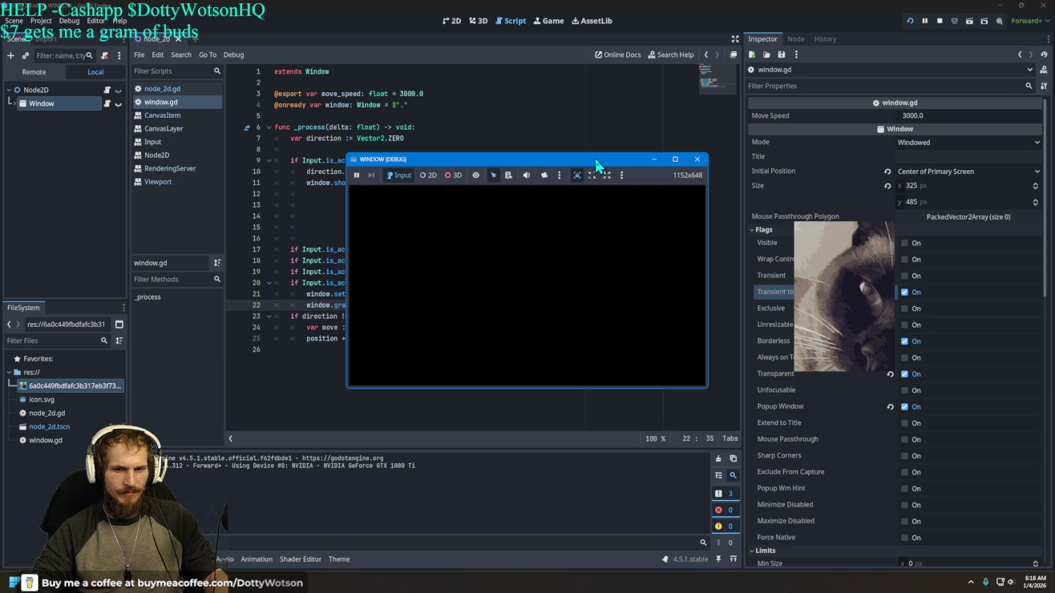
{"action": "left_click", "coordinate": [567, 243]}
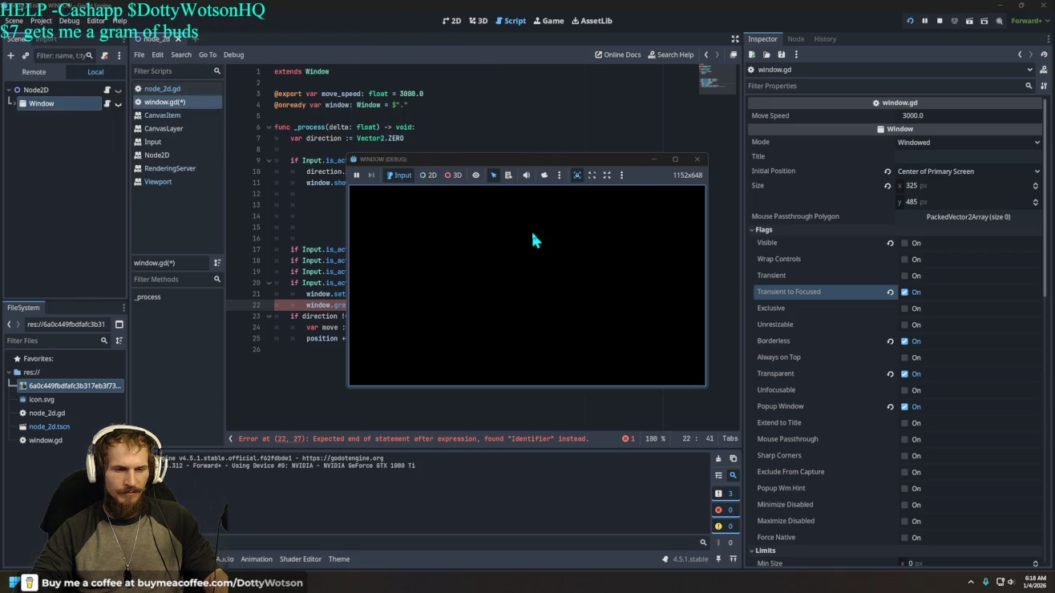
{"action": "left_click", "coordinate": [696, 159]}
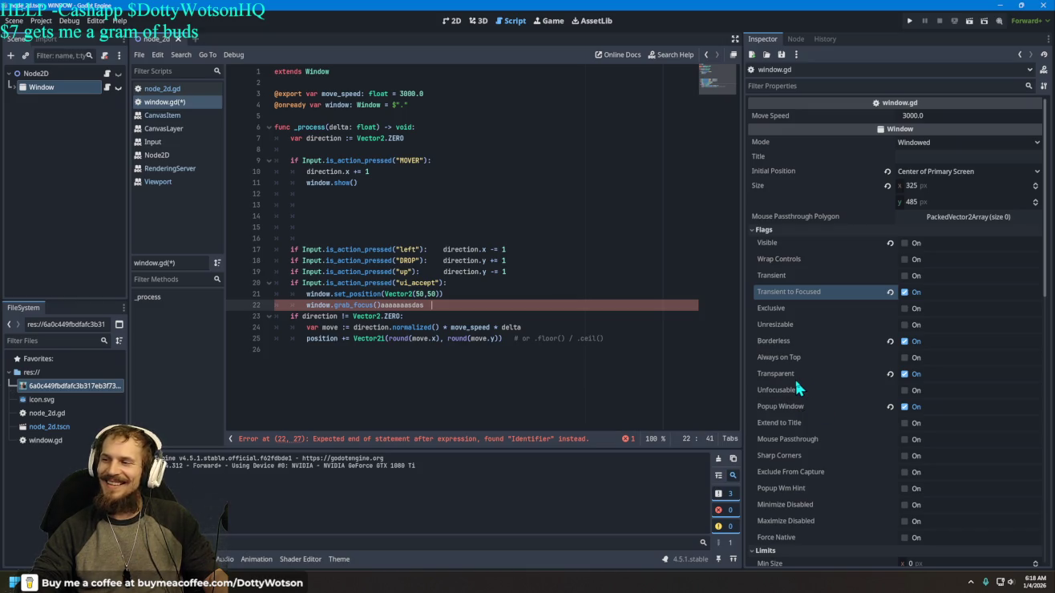
Step: Delete the stray characters after grab_focus(), rerun the game maximized, then close it
{"action": "left_click", "coordinate": [911, 20]}
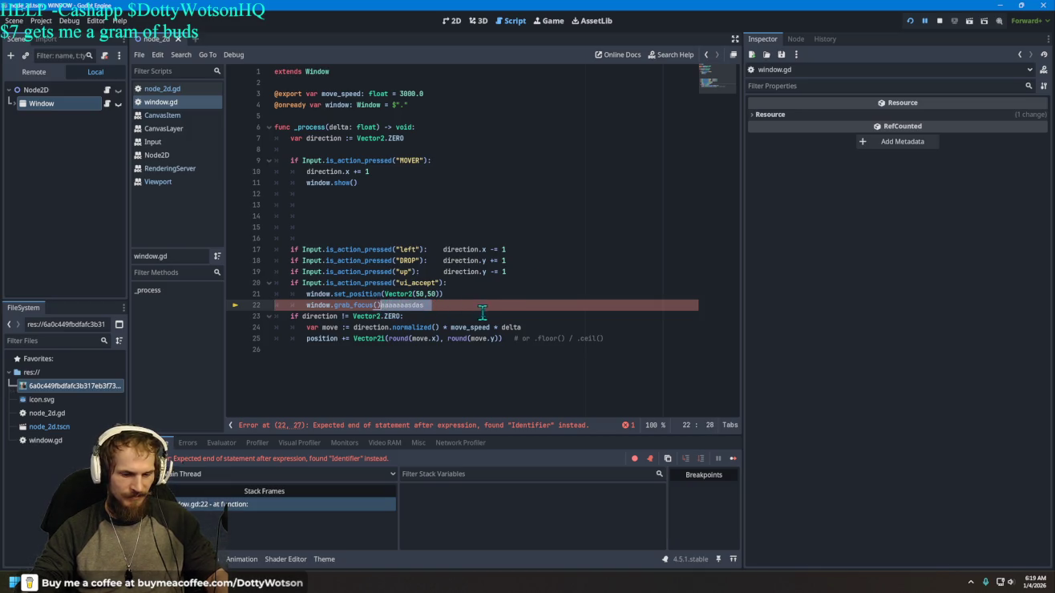
{"action": "key", "text": "BackSpace"}
{"action": "left_click", "coordinate": [911, 22]}
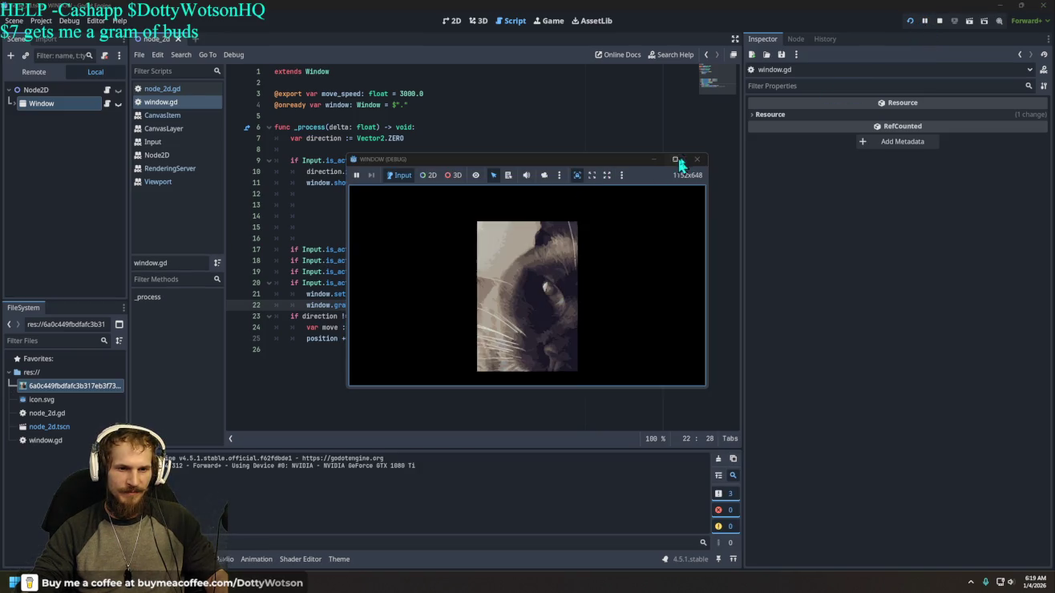
{"action": "left_click", "coordinate": [676, 159]}
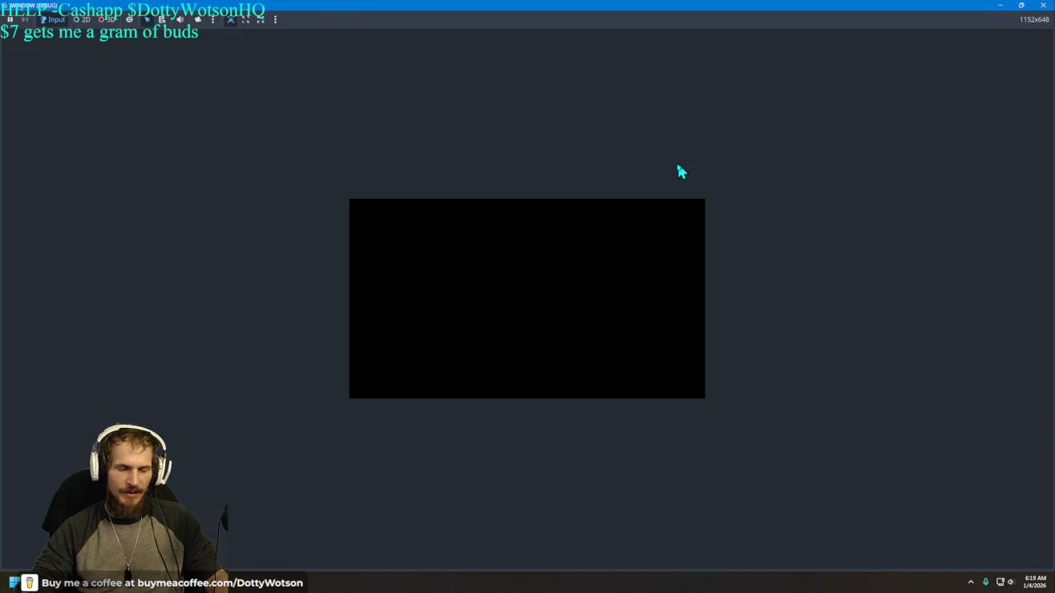
{"action": "left_click", "coordinate": [617, 230]}
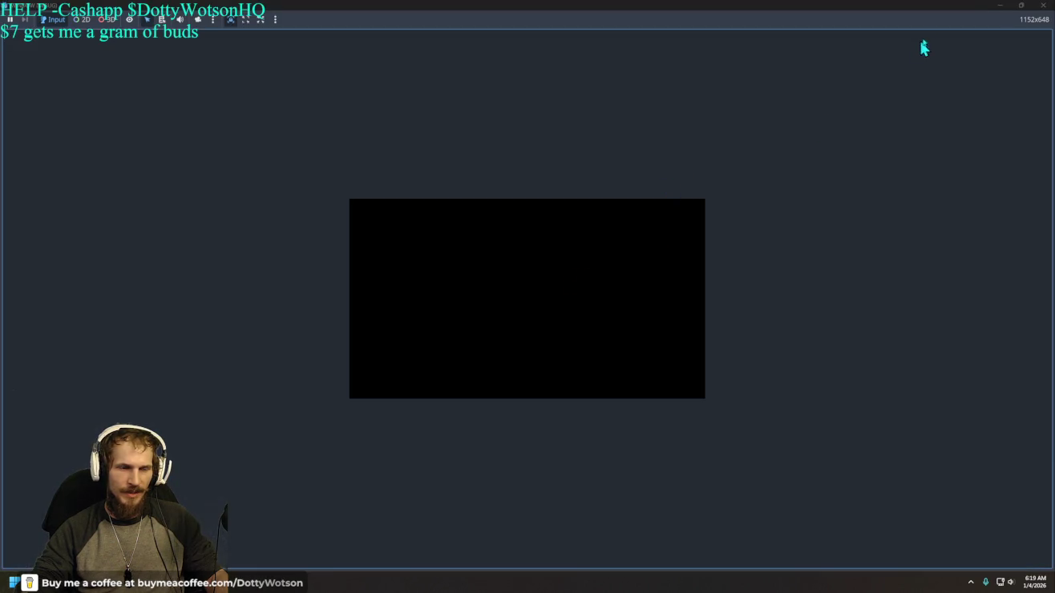
{"action": "left_click", "coordinate": [1042, 5]}
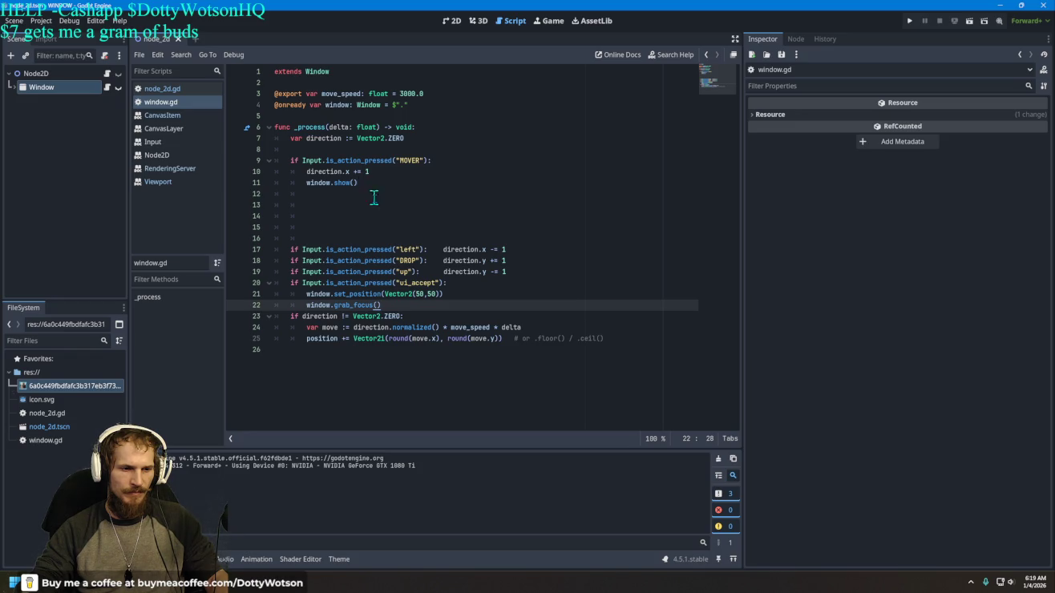
Step: Add a window.popup() call on line 23 of the ui_accept branch
{"action": "key", "text": "Return"}
{"action": "key", "text": "Return"}
{"action": "key", "text": "Return"}
{"action": "key", "text": "Up"}
{"action": "key", "text": "Up"}
{"action": "key", "text": "Up"}
{"action": "key", "text": "Up"}
{"action": "key", "text": "Up"}
{"action": "key", "text": "Down"}
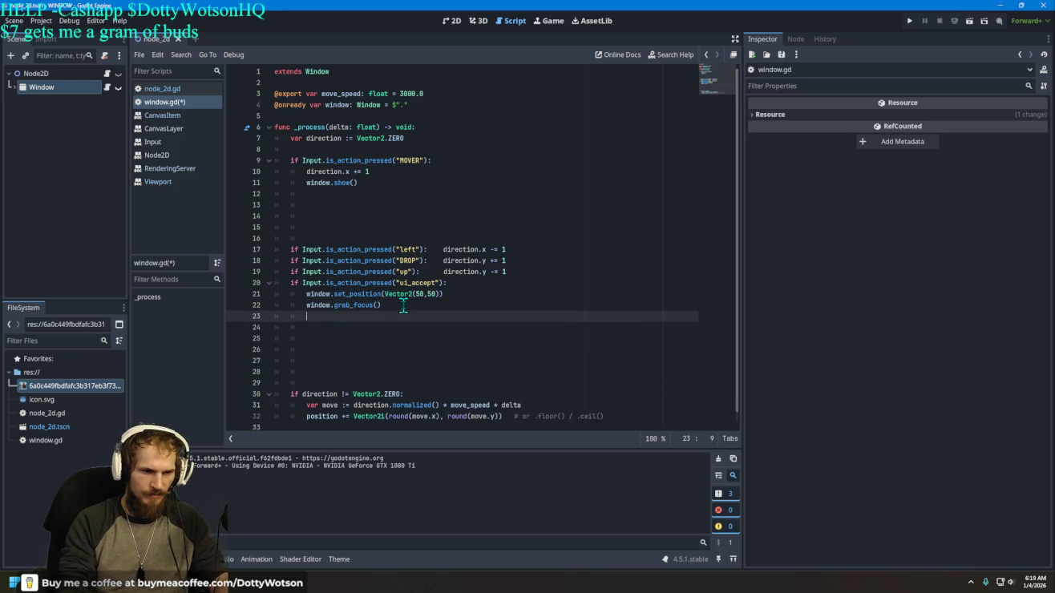
{"action": "type", "text": "window"}
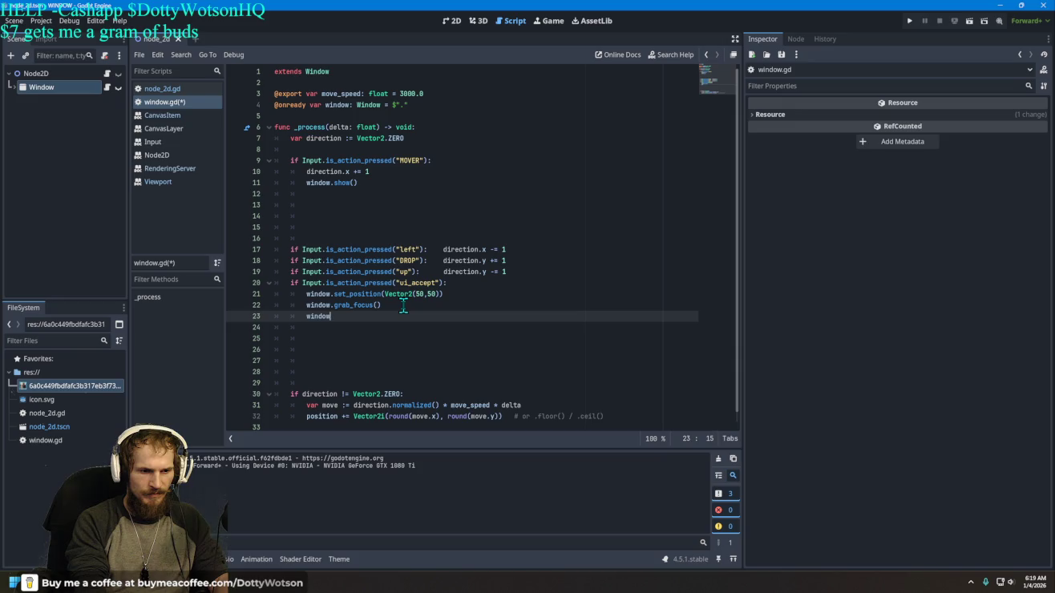
{"action": "type", "text": "."}
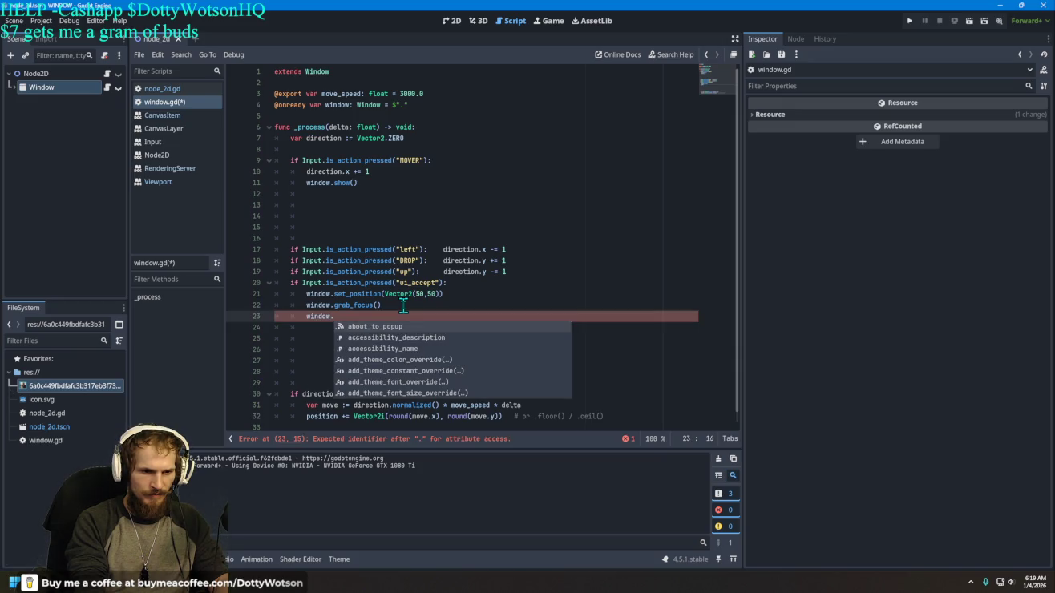
{"action": "type", "text": "pop"}
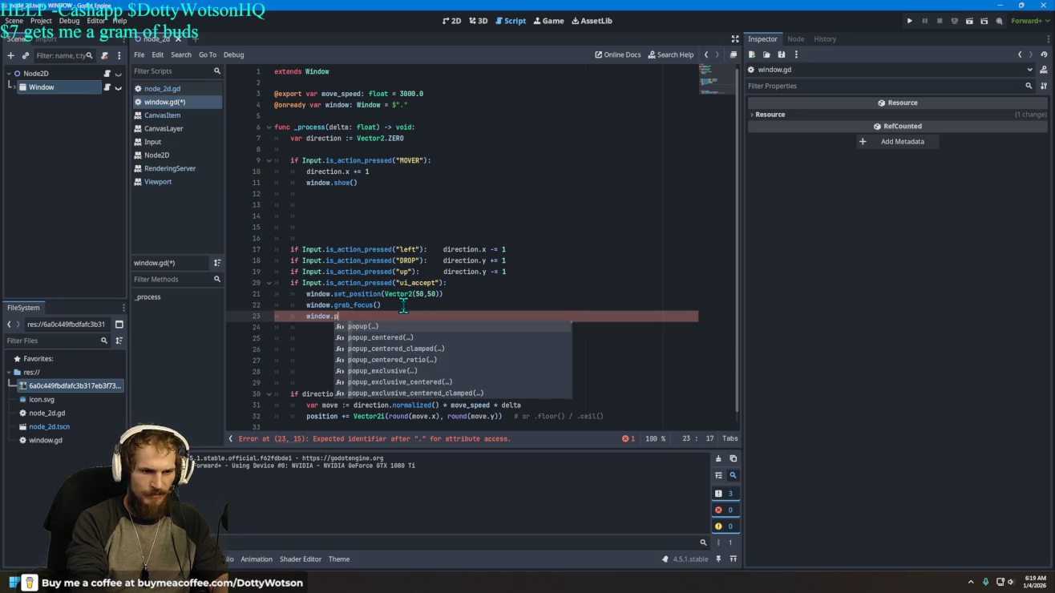
{"action": "key", "text": "Return"}
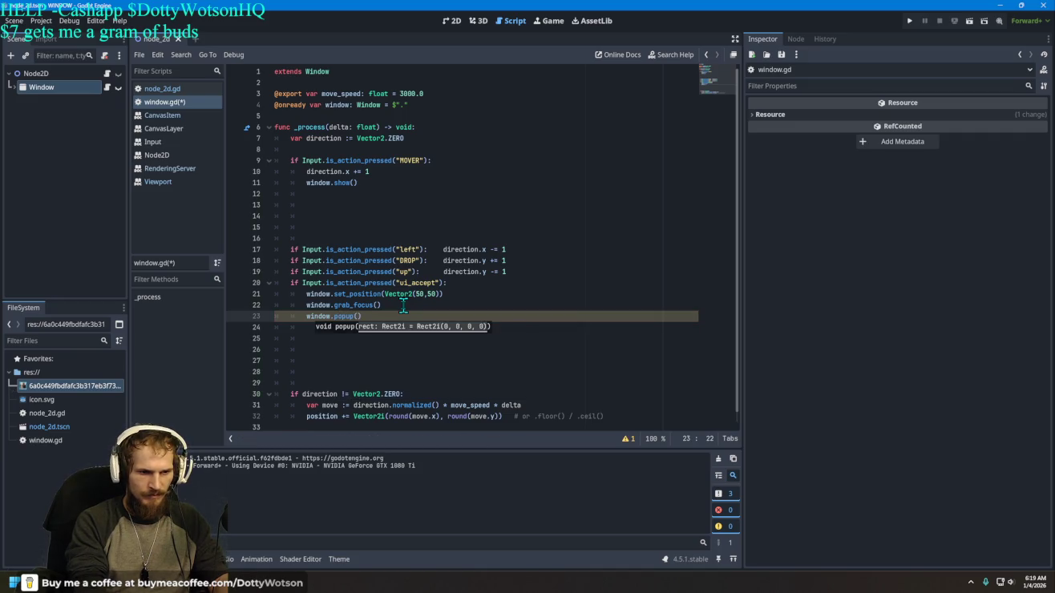
{"action": "key", "text": "Return"}
{"action": "key", "text": "BackSpace"}
{"action": "key", "text": "BackSpace"}
{"action": "key", "text": "BackSpace"}
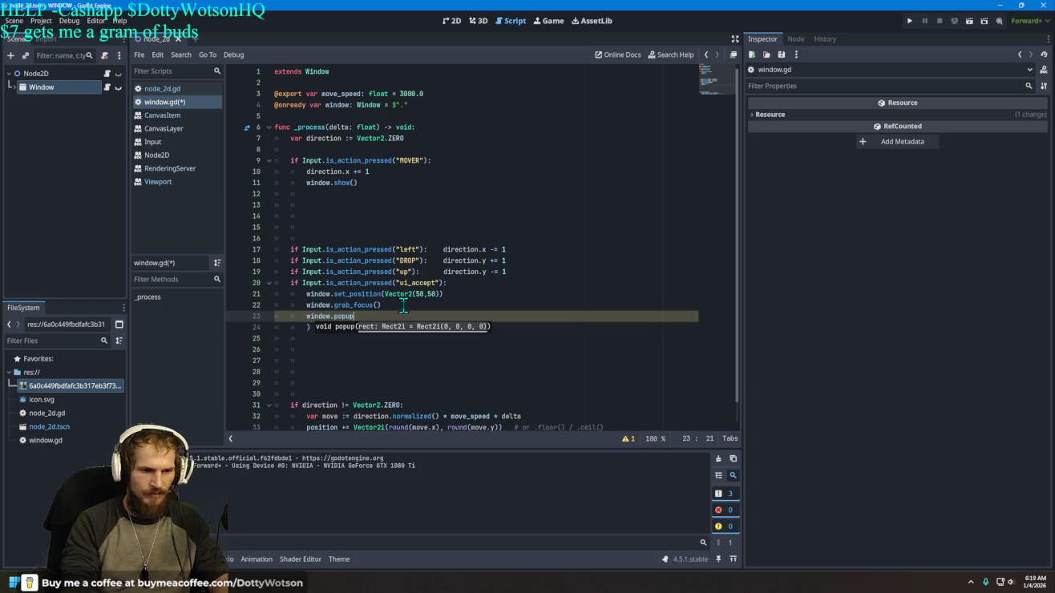
{"action": "key", "text": "Delete"}
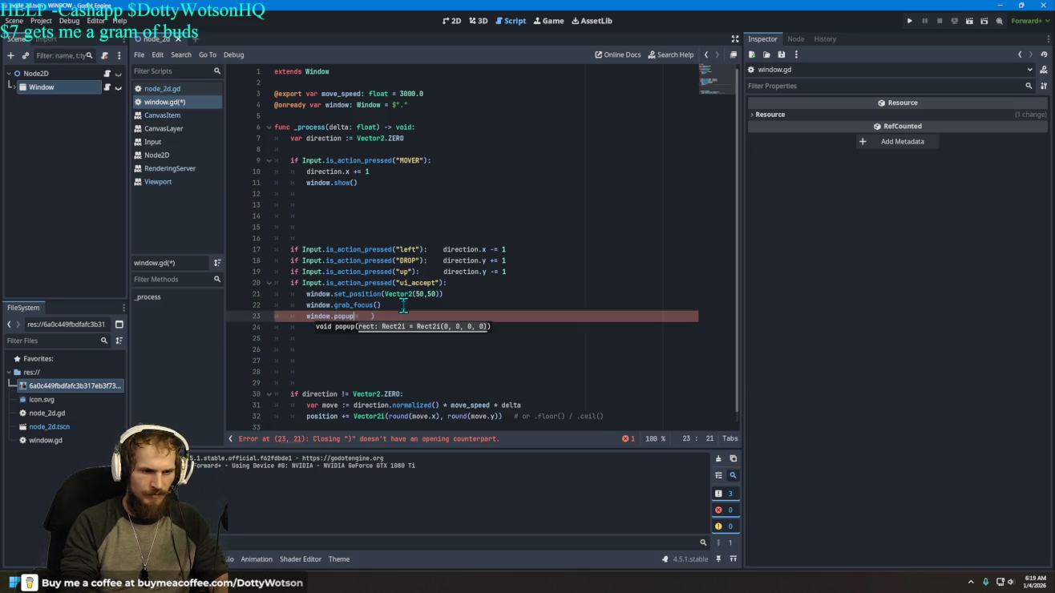
{"action": "type", "text": "()"}
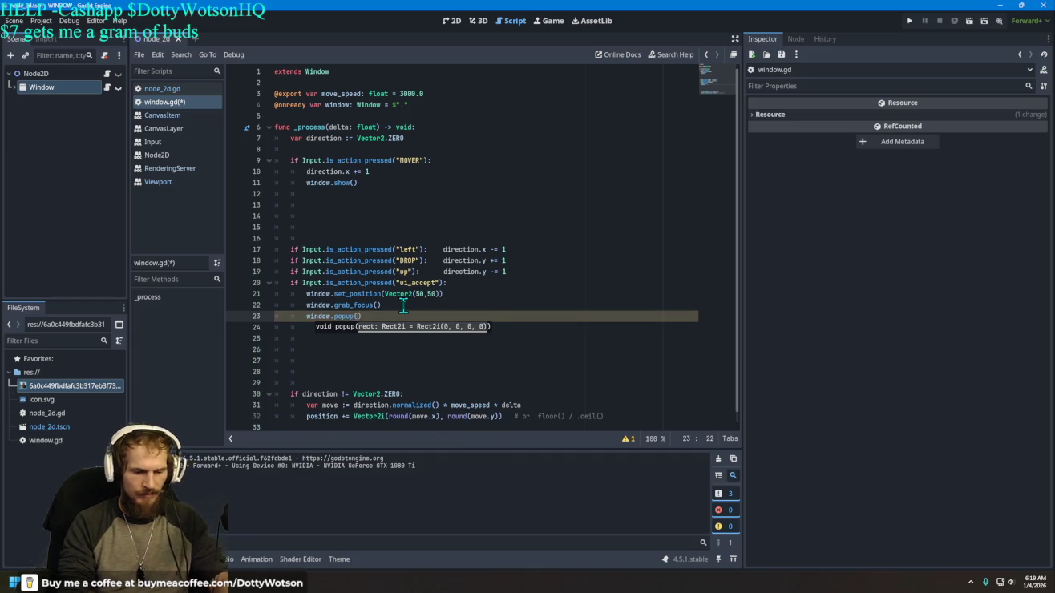
{"action": "key", "text": "Down"}
Step: Add window.free() on line 24 via autocomplete and run the project
{"action": "key", "text": "Return"}
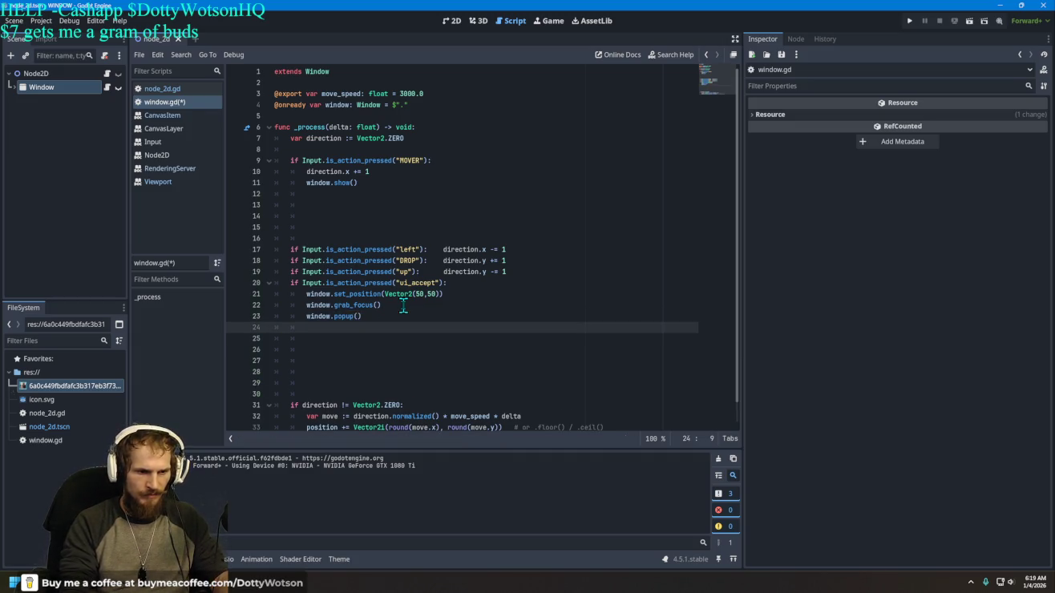
{"action": "type", "text": "window"}
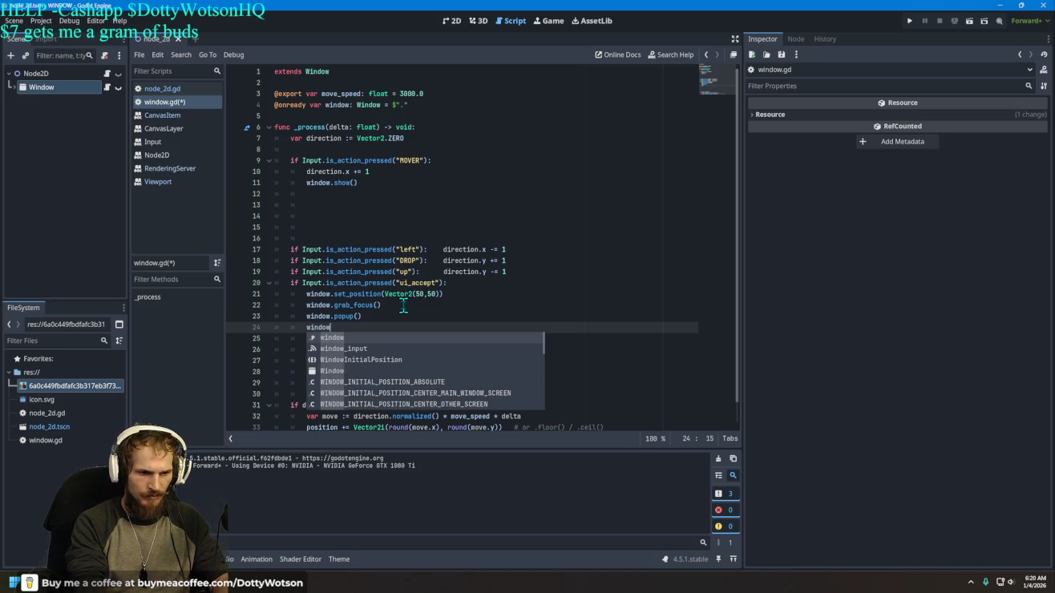
{"action": "type", "text": "."}
{"action": "key", "text": "Down"}
{"action": "key", "text": "Down"}
{"action": "key", "text": "Down"}
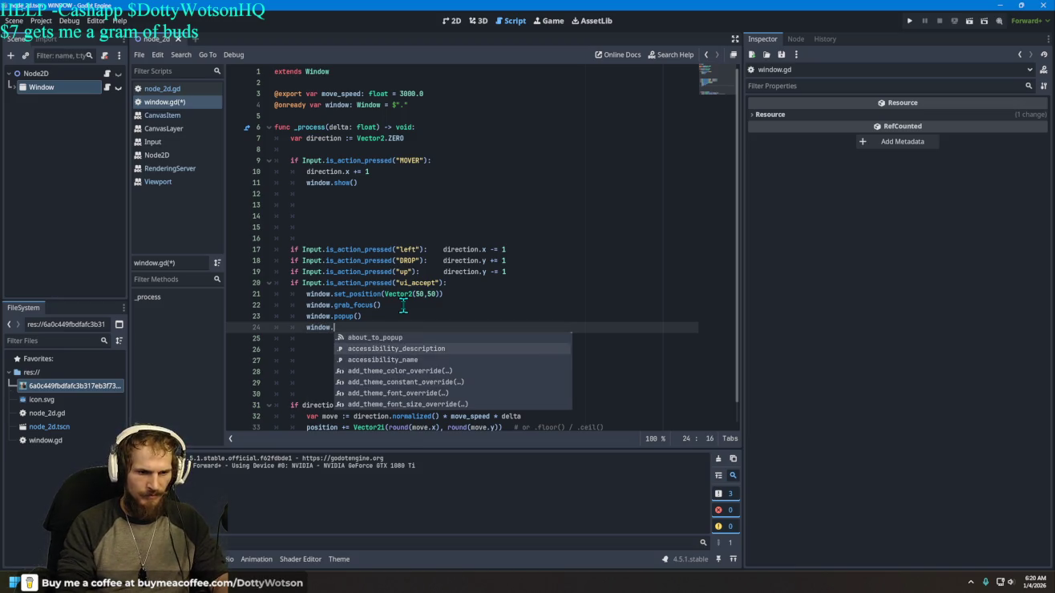
{"action": "key", "text": "Down"}
{"action": "key", "text": "Down"}
{"action": "key", "text": "Down"}
{"action": "key", "text": "Down"}
{"action": "key", "text": "Down"}
{"action": "key", "text": "Down"}
{"action": "key", "text": "Down"}
{"action": "key", "text": "Down"}
{"action": "key", "text": "Down"}
{"action": "key", "text": "Down"}
{"action": "key", "text": "Down"}
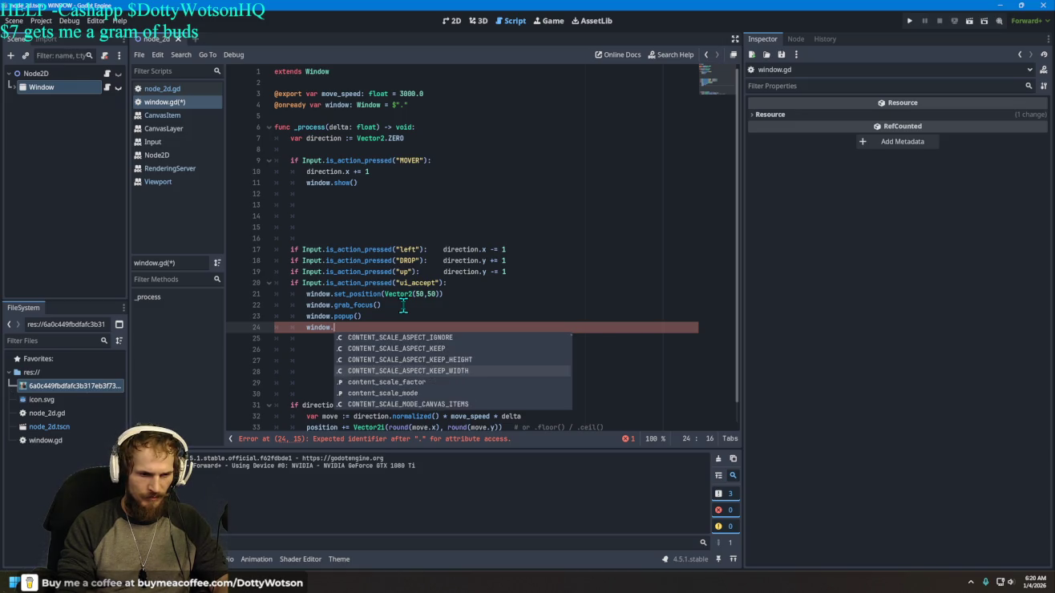
{"action": "type", "text": "re"}
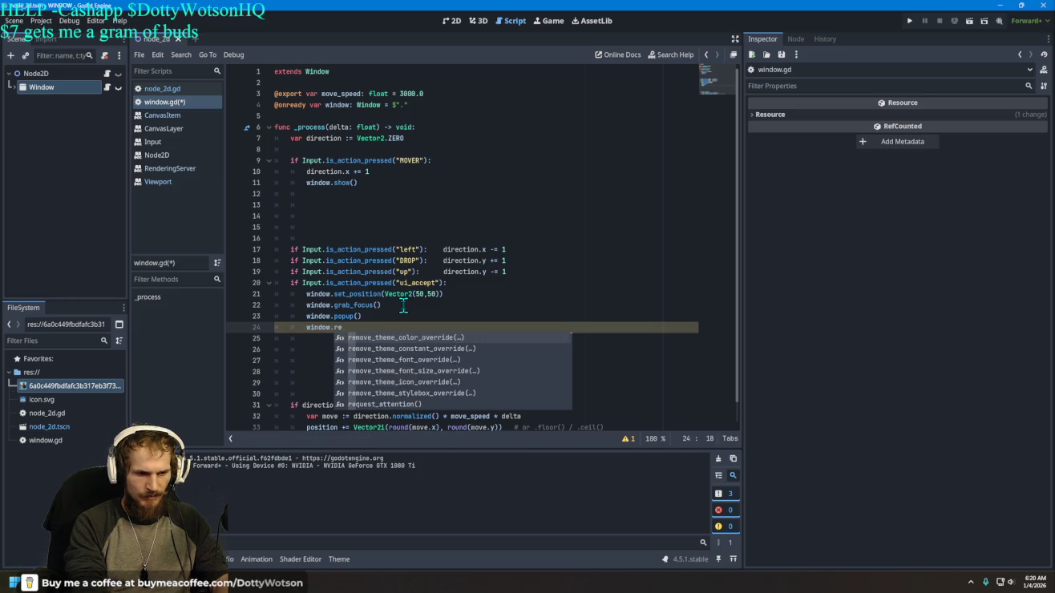
{"action": "type", "text": "fs"}
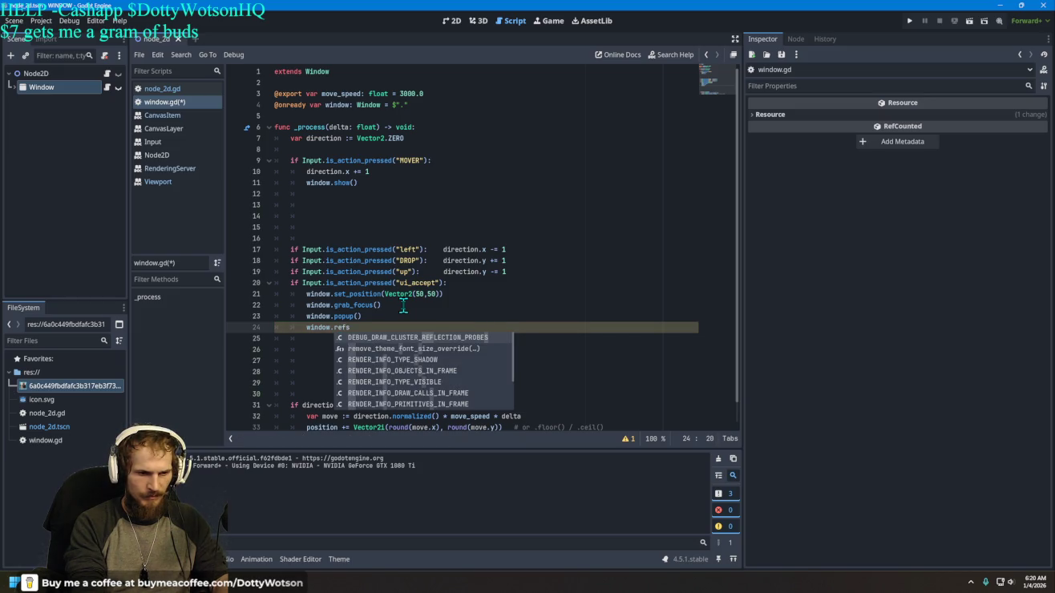
{"action": "key", "text": "BackSpace"}
{"action": "key", "text": "BackSpace"}
{"action": "key", "text": "BackSpace"}
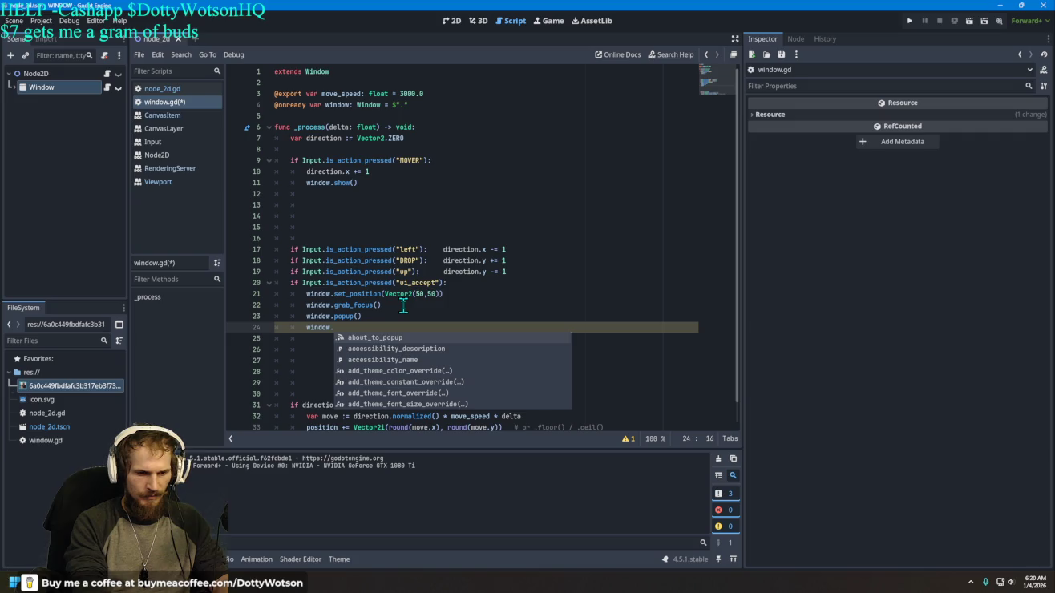
{"action": "key", "text": "Up"}
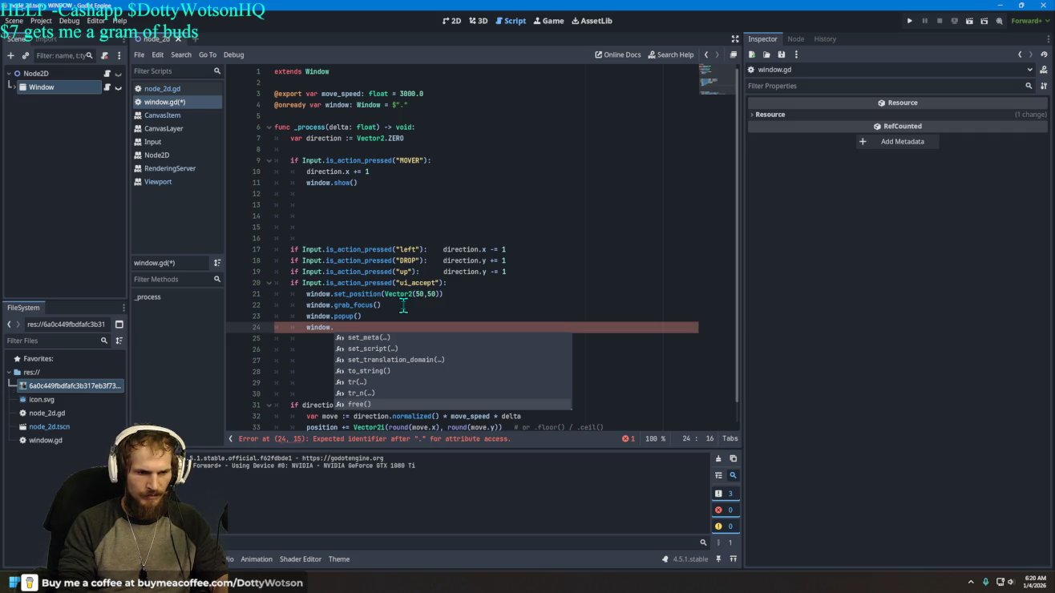
{"action": "key", "text": "Up"}
{"action": "key", "text": "Down"}
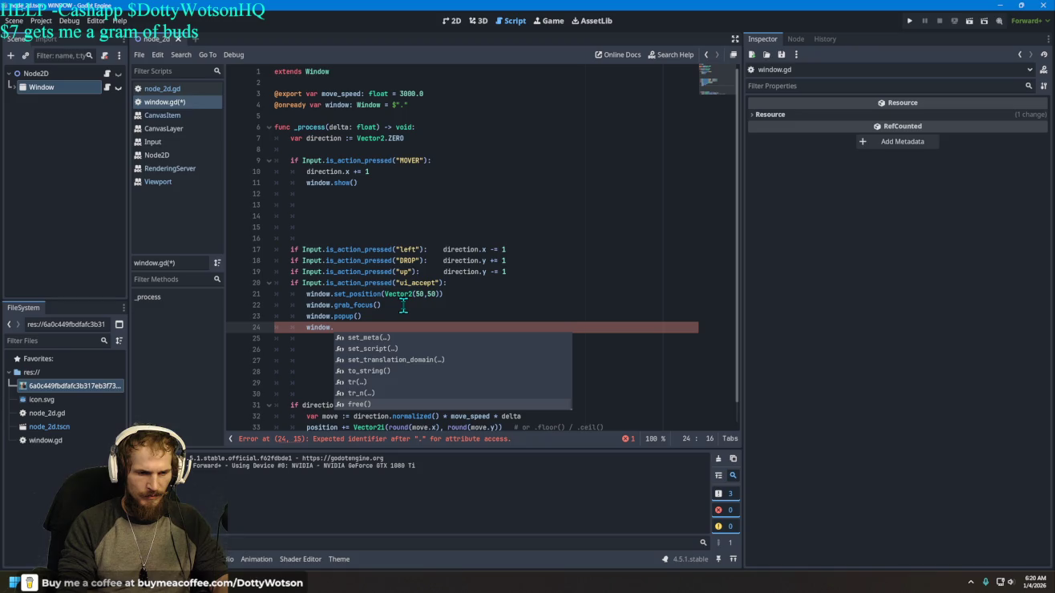
{"action": "key", "text": "Up"}
{"action": "key", "text": "Down"}
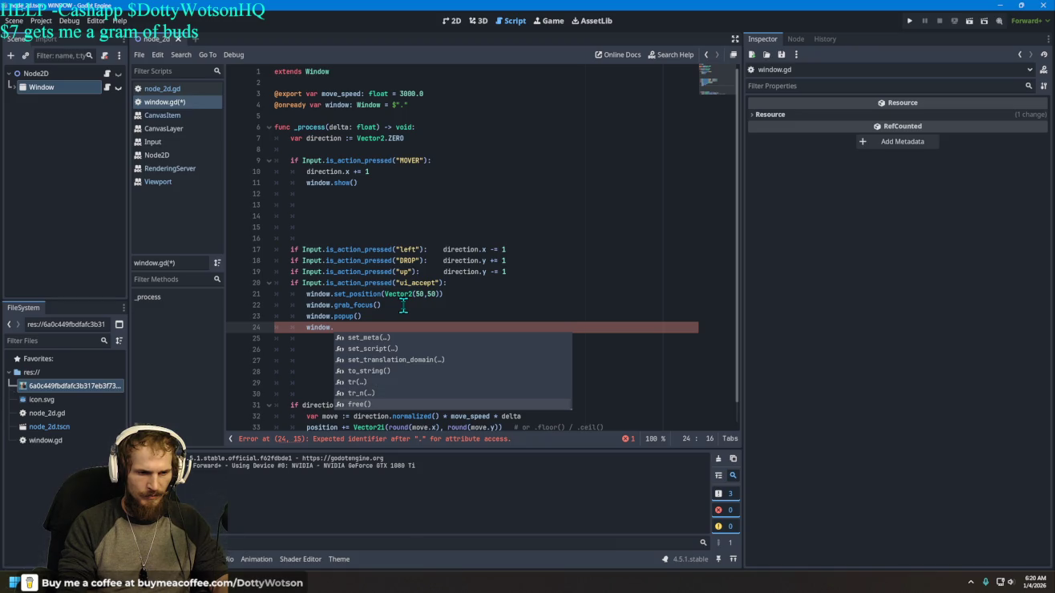
{"action": "key", "text": "Return"}
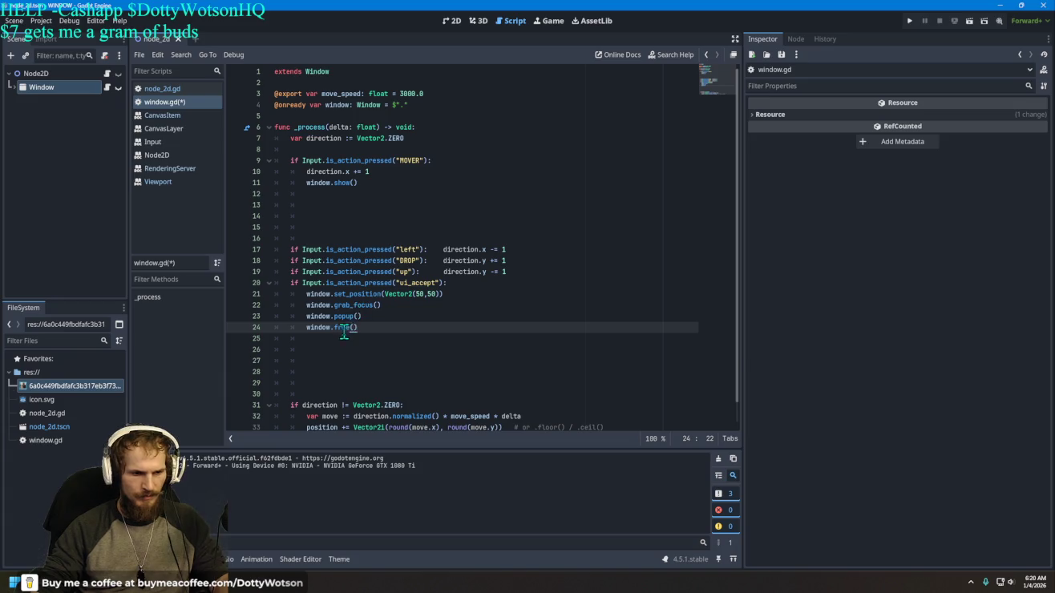
{"action": "mouse_move", "coordinate": [340, 329]}
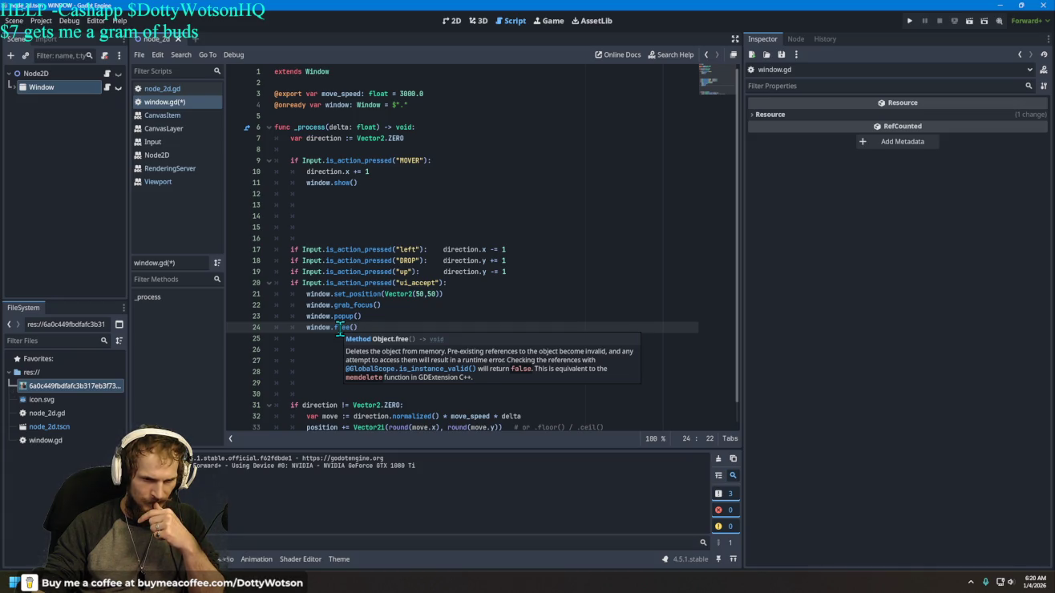
{"action": "left_click", "coordinate": [914, 22]}
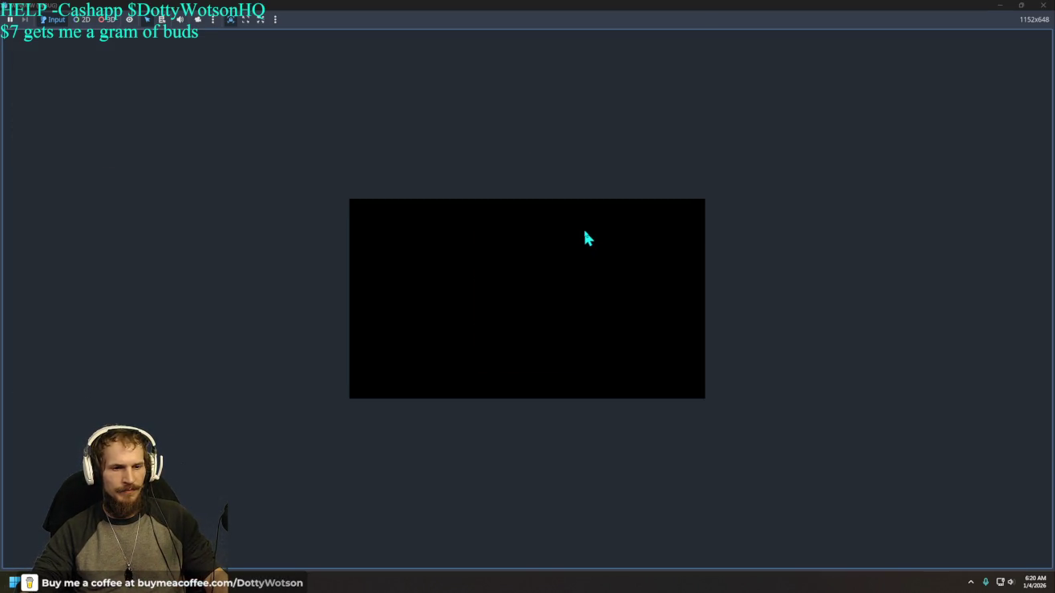
{"action": "left_click", "coordinate": [1045, 6]}
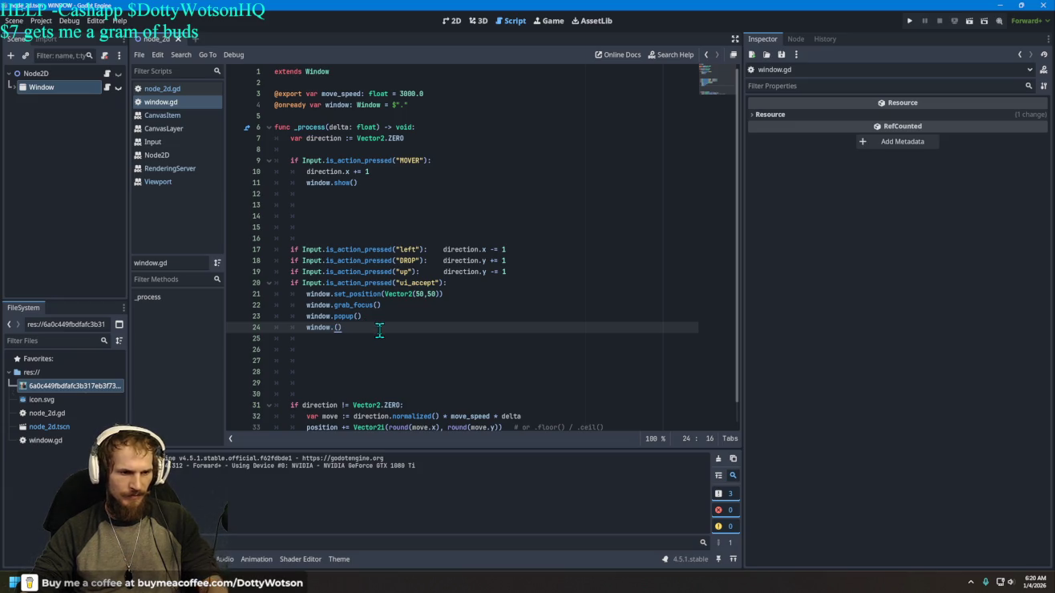
{"action": "key", "text": "BackSpace"}
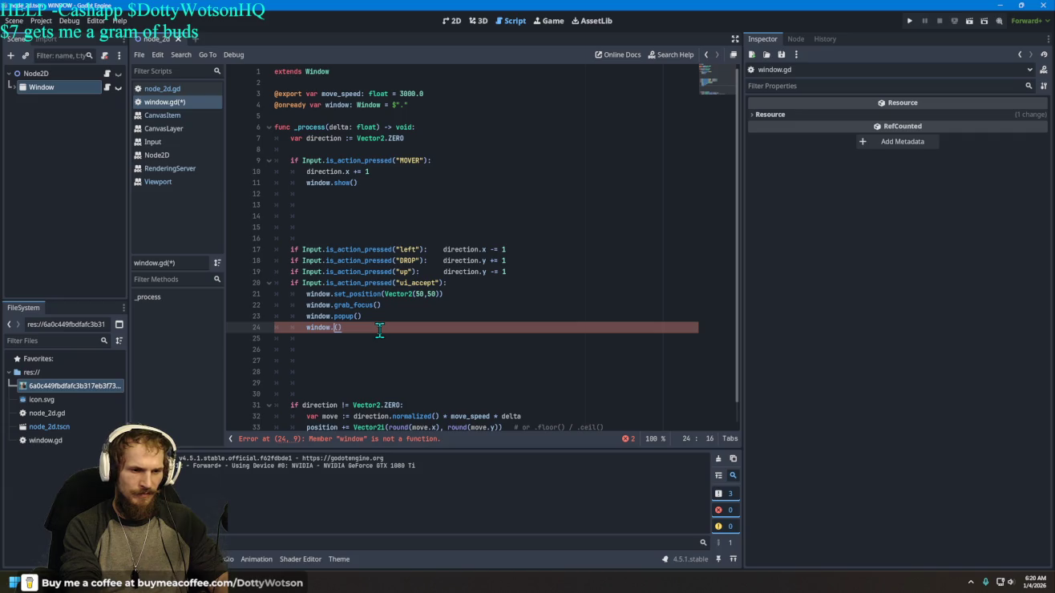
Step: Insert window.disconnect from the suggestions on line 24, then delete it again
{"action": "key", "text": "Up"}
{"action": "key", "text": "Up"}
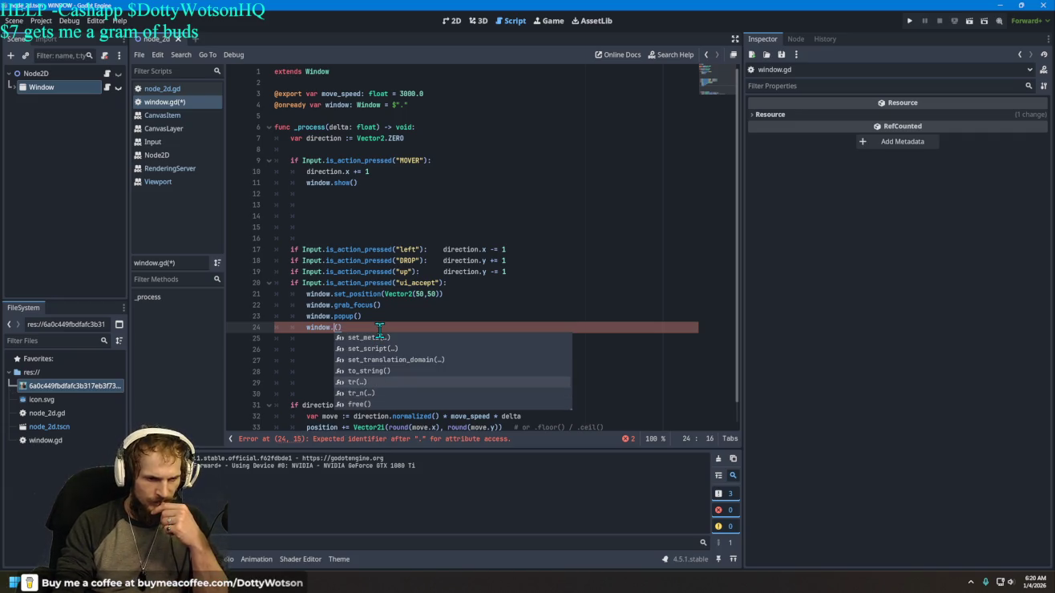
{"action": "key", "text": "Up"}
{"action": "key", "text": "Up"}
{"action": "key", "text": "Up"}
{"action": "key", "text": "Up"}
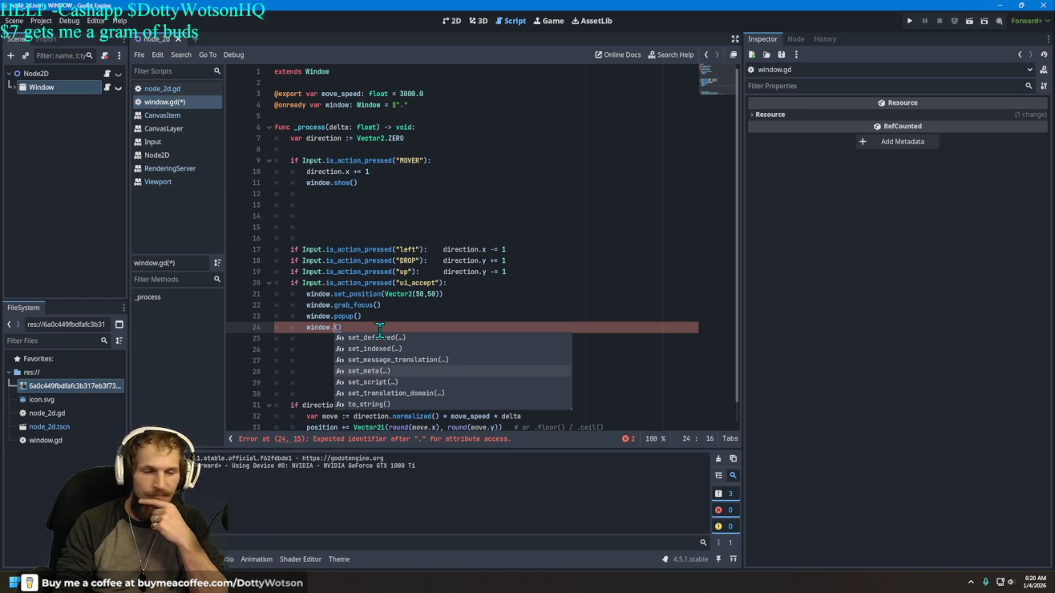
{"action": "key", "text": "Up"}
{"action": "key", "text": "Up"}
{"action": "key", "text": "Up"}
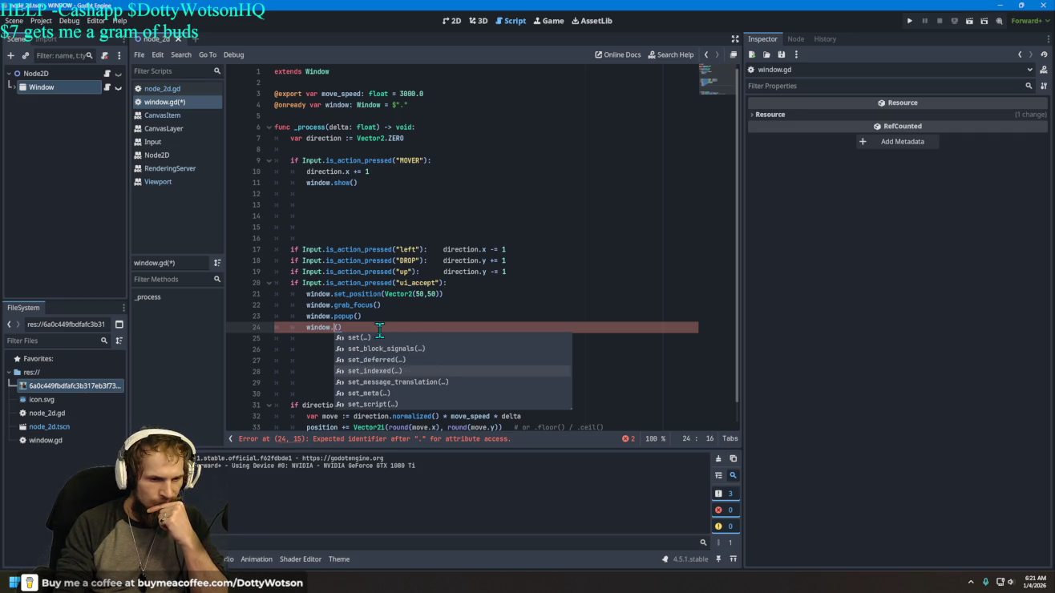
{"action": "key", "text": "Up"}
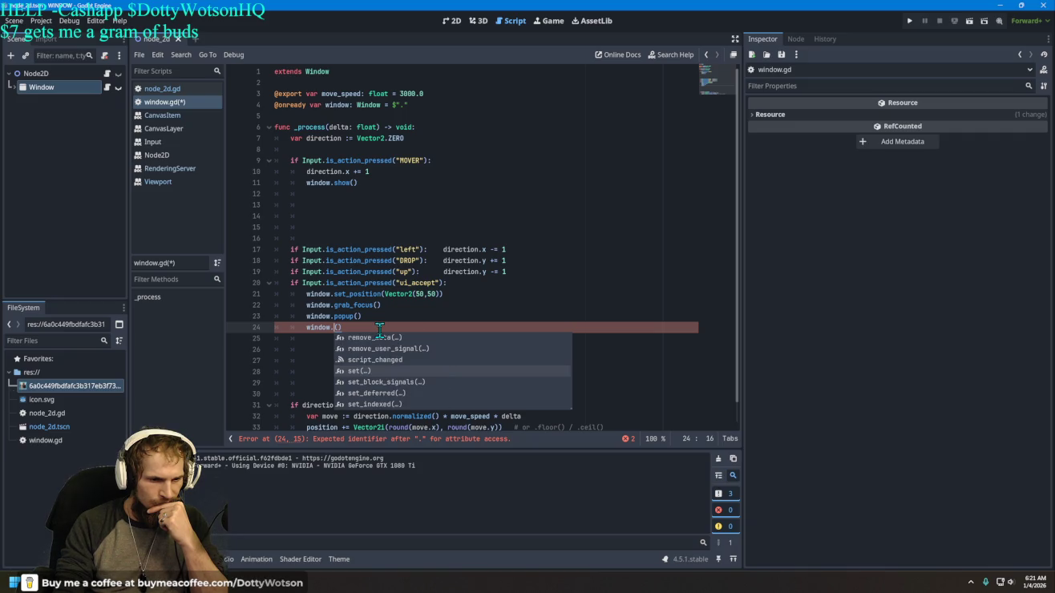
{"action": "key", "text": "Up"}
{"action": "key", "text": "Up"}
{"action": "key", "text": "Up"}
{"action": "key", "text": "Up"}
{"action": "key", "text": "Up"}
{"action": "key", "text": "Up"}
{"action": "key", "text": "Up"}
{"action": "key", "text": "Up"}
{"action": "key", "text": "Up"}
{"action": "key", "text": "Up"}
{"action": "key", "text": "Up"}
{"action": "key", "text": "Up"}
{"action": "key", "text": "Up"}
{"action": "key", "text": "Up"}
{"action": "key", "text": "Up"}
{"action": "key", "text": "Up"}
{"action": "key", "text": "Up"}
{"action": "key", "text": "Up"}
{"action": "key", "text": "Up"}
{"action": "key", "text": "Up"}
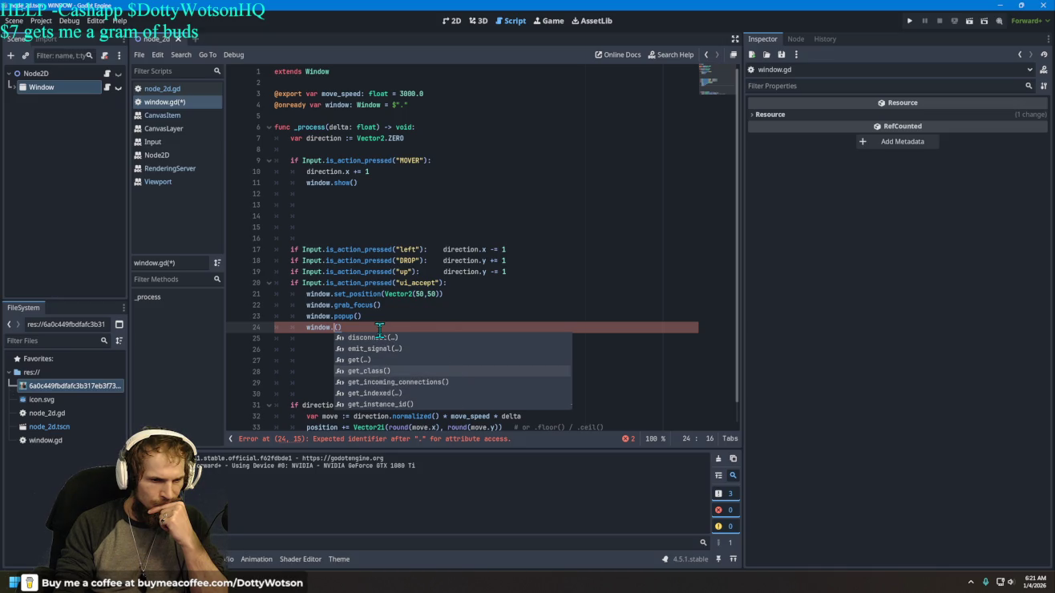
{"action": "key", "text": "Up"}
{"action": "key", "text": "Up"}
{"action": "key", "text": "Up"}
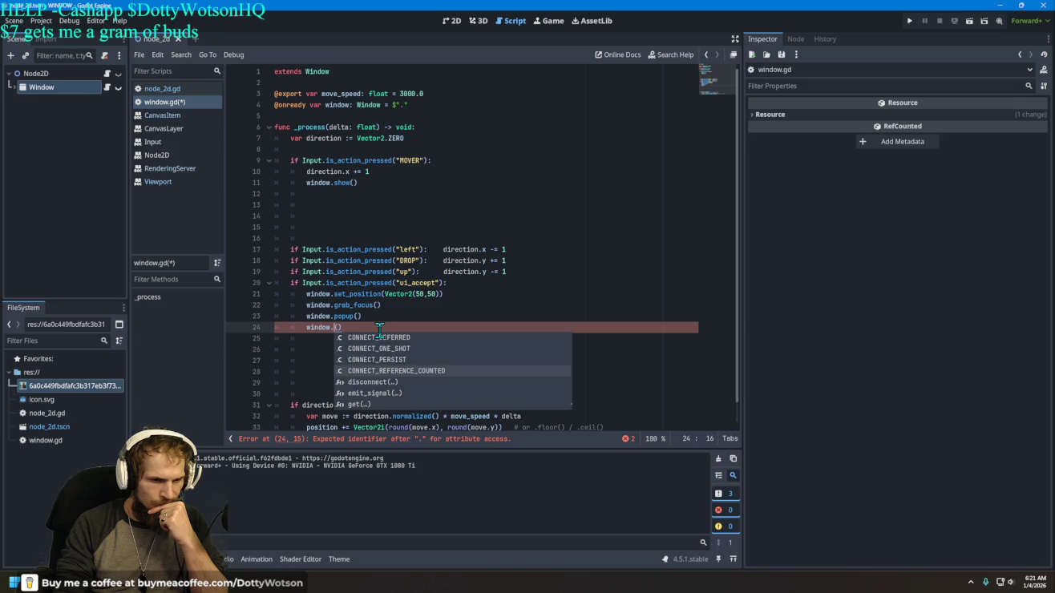
{"action": "key", "text": "Up"}
{"action": "key", "text": "Up"}
{"action": "key", "text": "Up"}
{"action": "key", "text": "Down"}
{"action": "key", "text": "Down"}
{"action": "key", "text": "Down"}
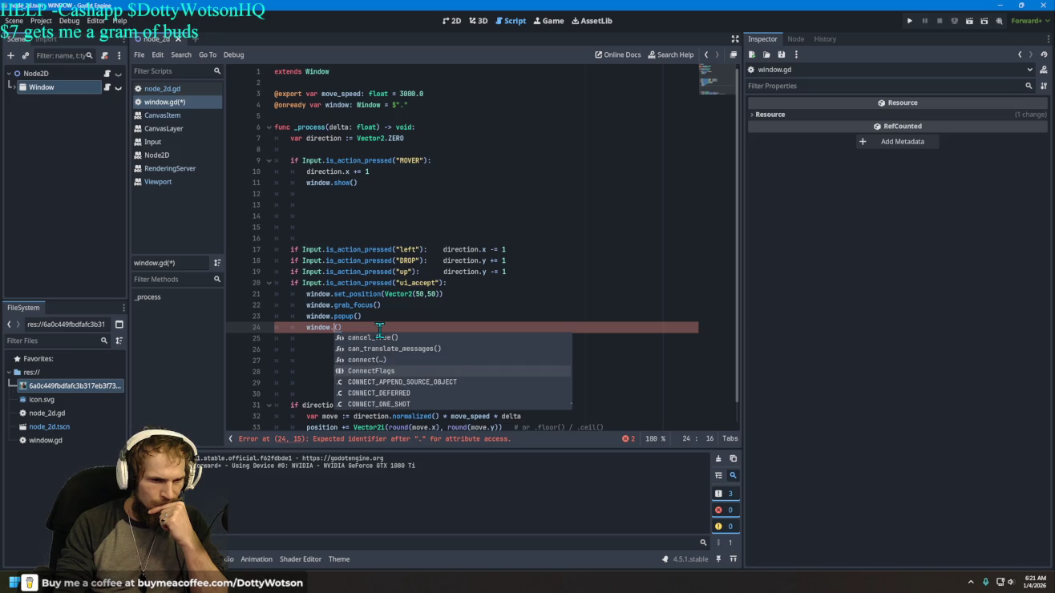
{"action": "key", "text": "Down"}
{"action": "key", "text": "Return"}
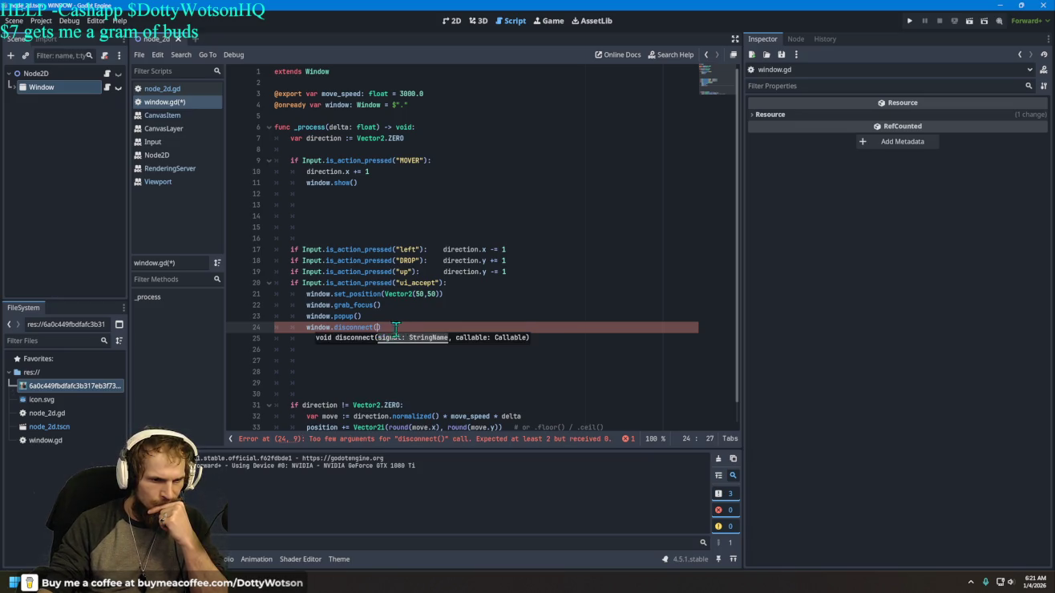
{"action": "key", "text": "Left"}
{"action": "key", "text": "Left"}
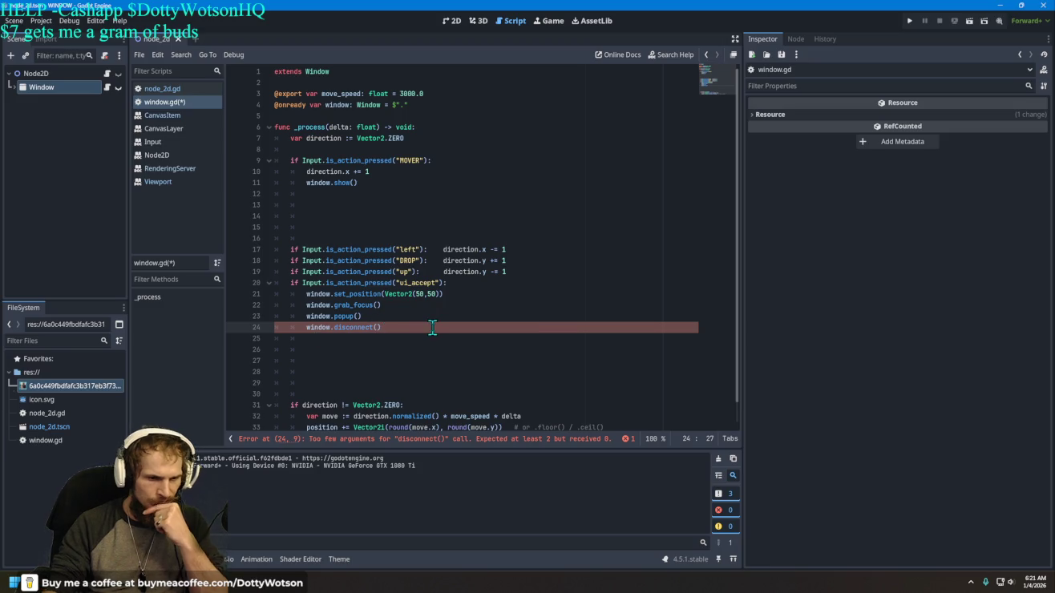
{"action": "key", "text": "ctrl+BackSpace"}
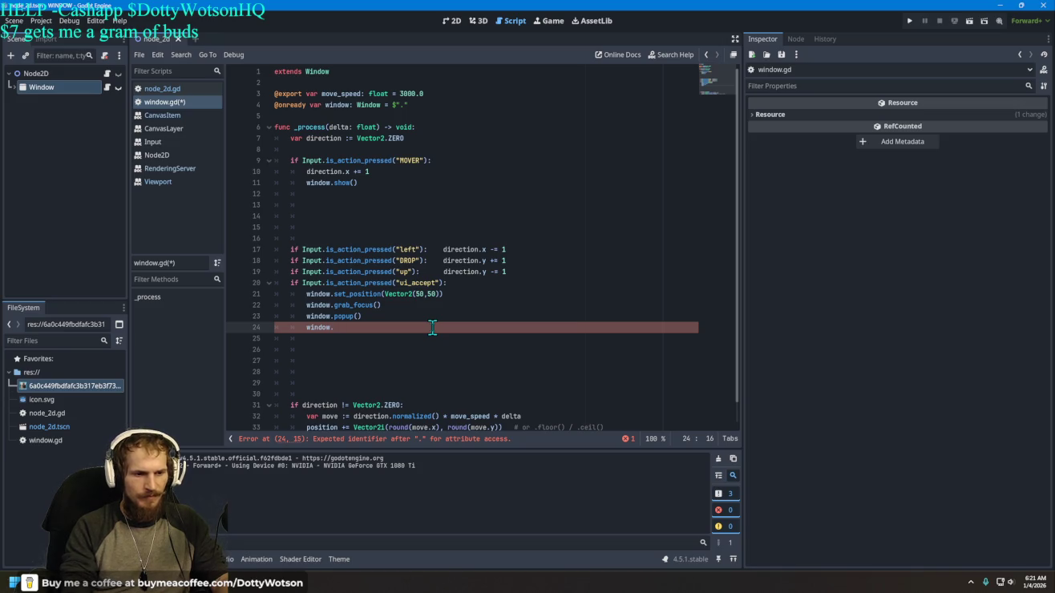
{"action": "key", "text": "Delete"}
{"action": "key", "text": "Delete"}
{"action": "key", "text": "BackSpace"}
Step: Pick set_display_folded() from the window member suggestions on line 24
{"action": "type", "text": "."}
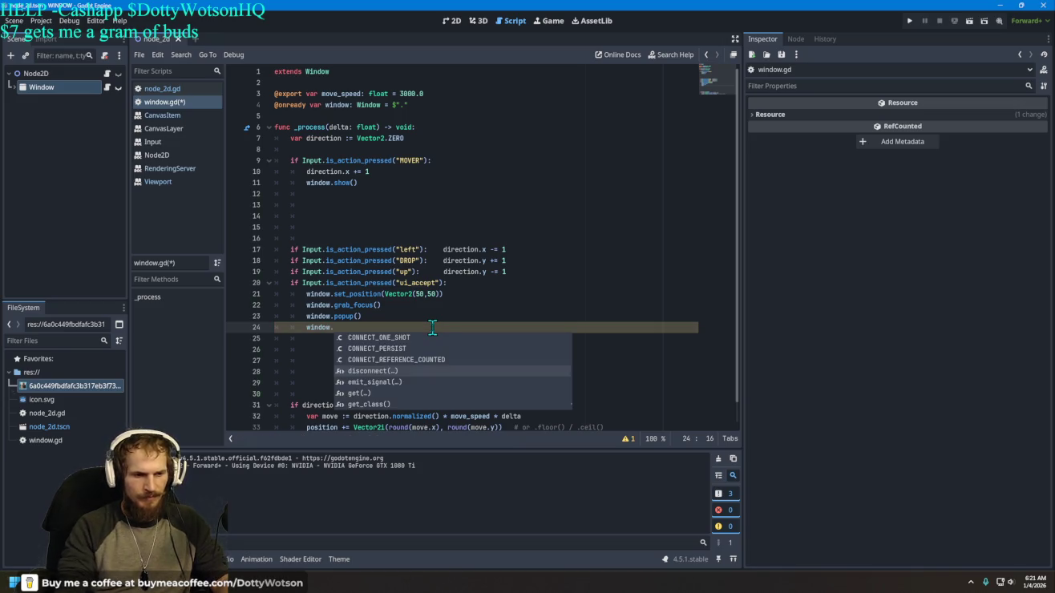
{"action": "key", "text": "Up"}
{"action": "key", "text": "Up"}
{"action": "key", "text": "Up"}
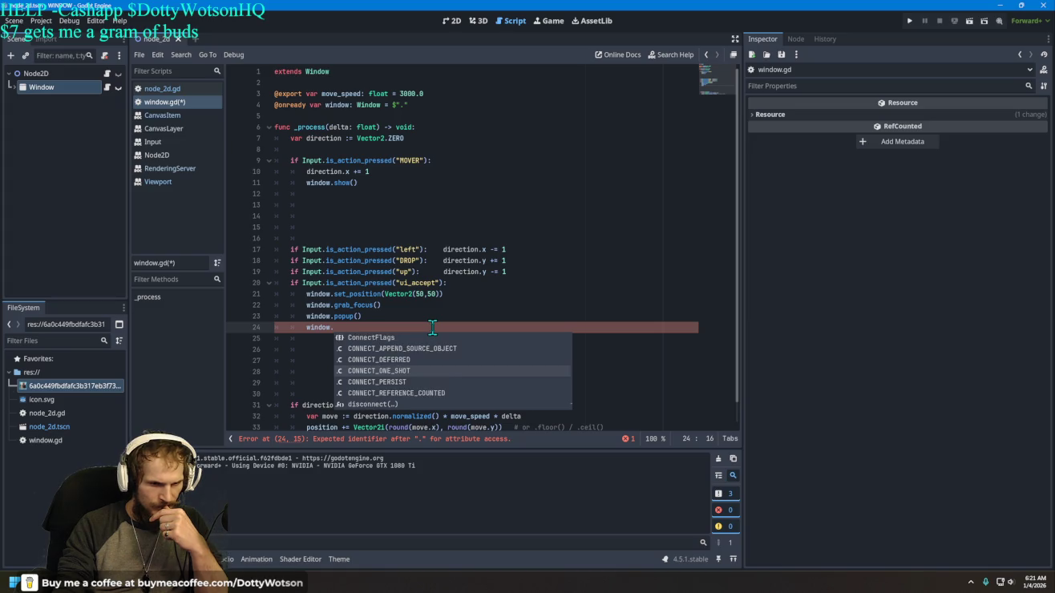
{"action": "key", "text": "Up"}
{"action": "key", "text": "Up"}
{"action": "key", "text": "Up"}
{"action": "key", "text": "Up"}
{"action": "key", "text": "Up"}
{"action": "key", "text": "Up"}
{"action": "key", "text": "Up"}
{"action": "key", "text": "Up"}
{"action": "key", "text": "Up"}
{"action": "key", "text": "Up"}
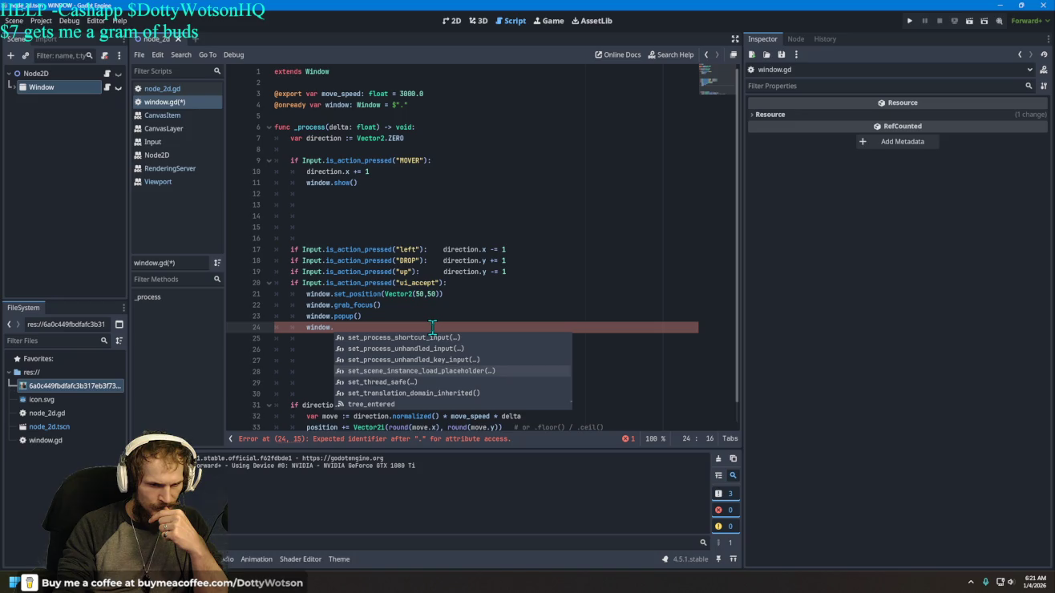
{"action": "key", "text": "Up"}
{"action": "key", "text": "Up"}
{"action": "key", "text": "Up"}
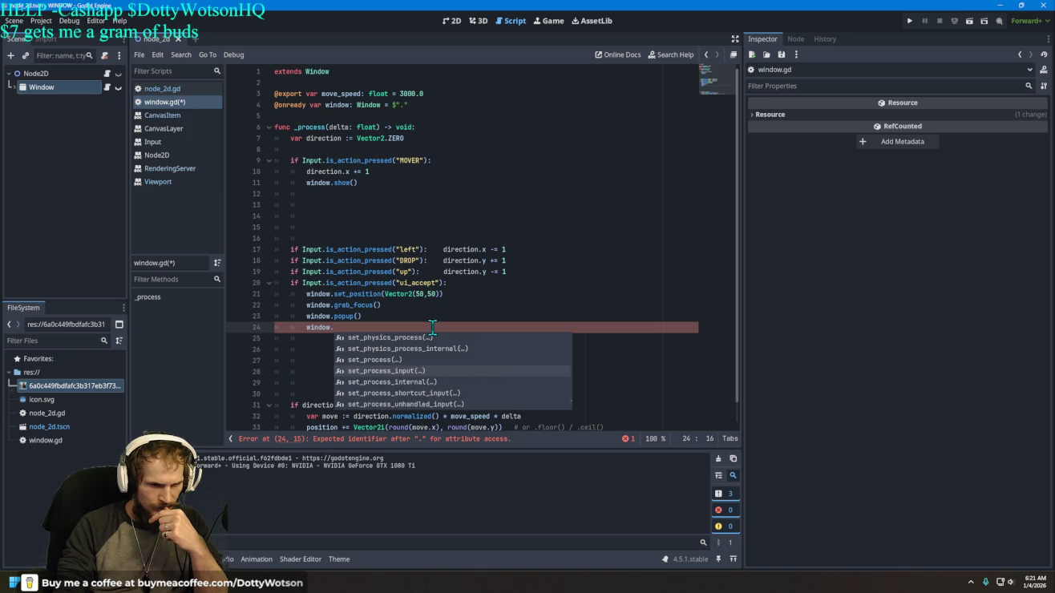
{"action": "key", "text": "Up"}
{"action": "key", "text": "Up"}
{"action": "key", "text": "Up"}
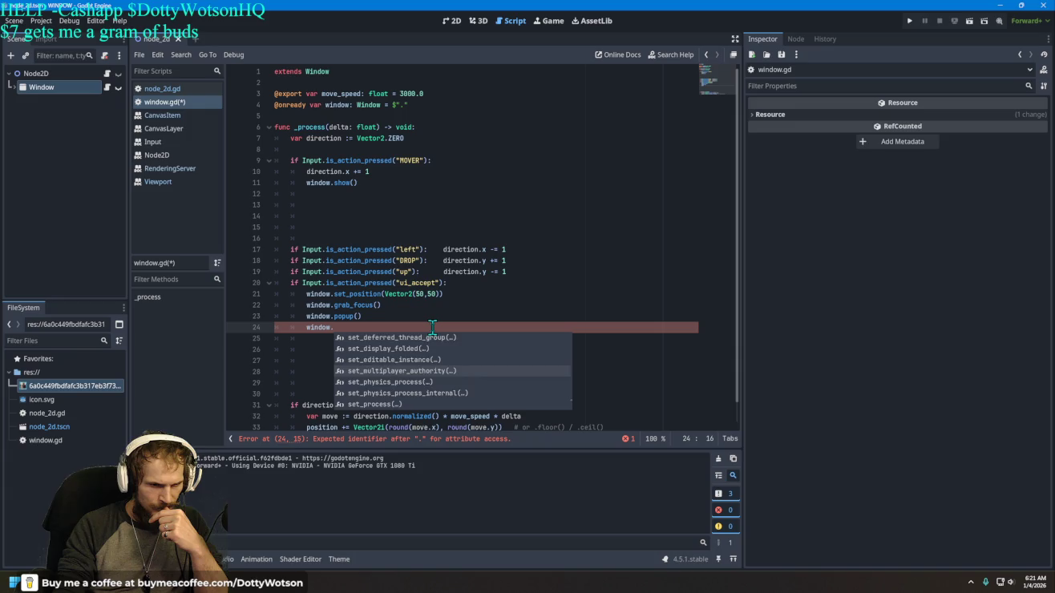
{"action": "key", "text": "Up"}
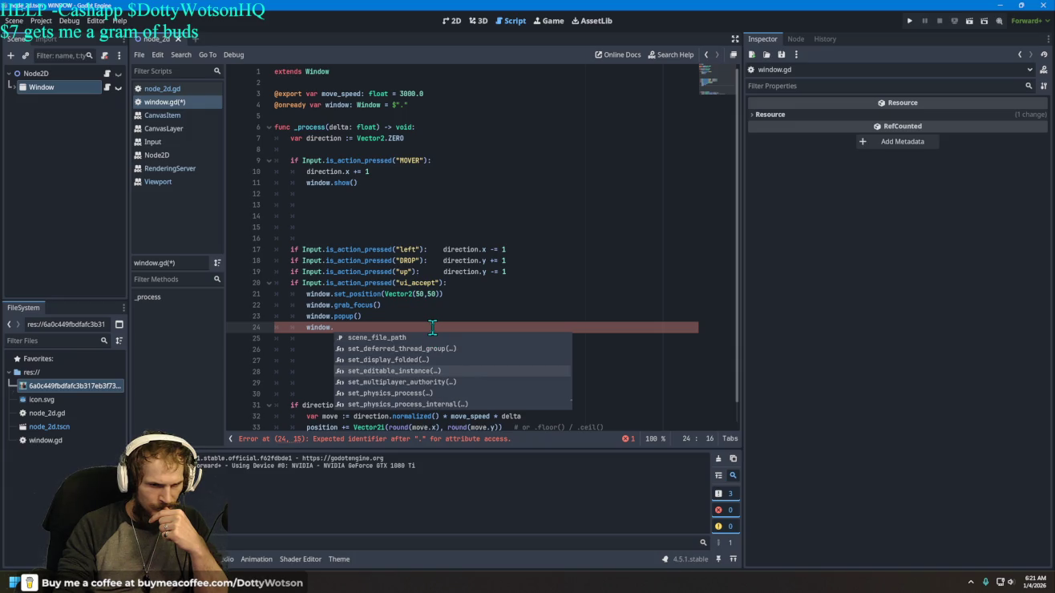
{"action": "key", "text": "Up"}
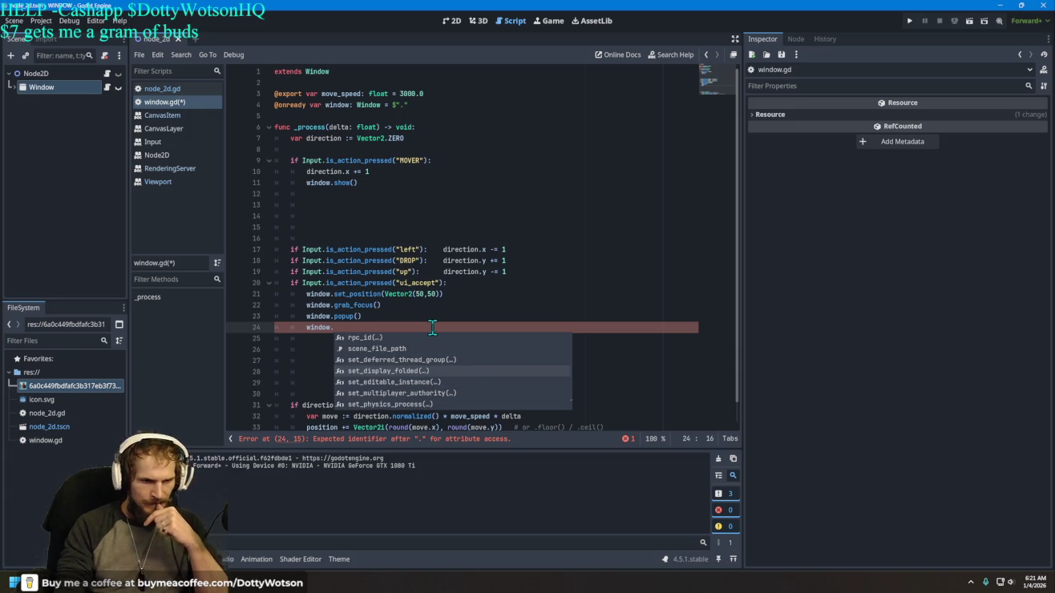
{"action": "key", "text": "Up"}
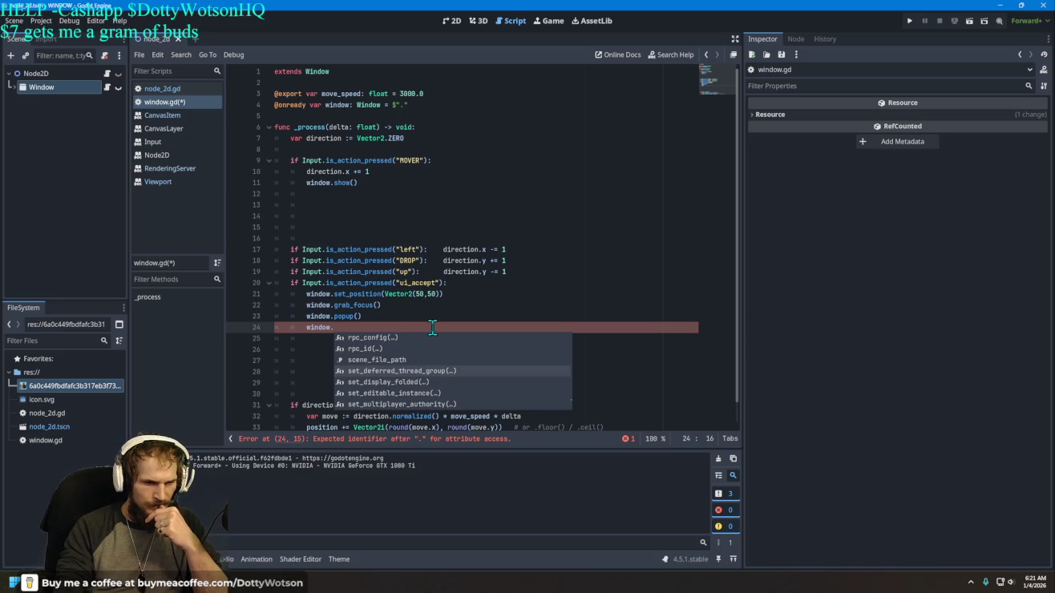
{"action": "key", "text": "Down"}
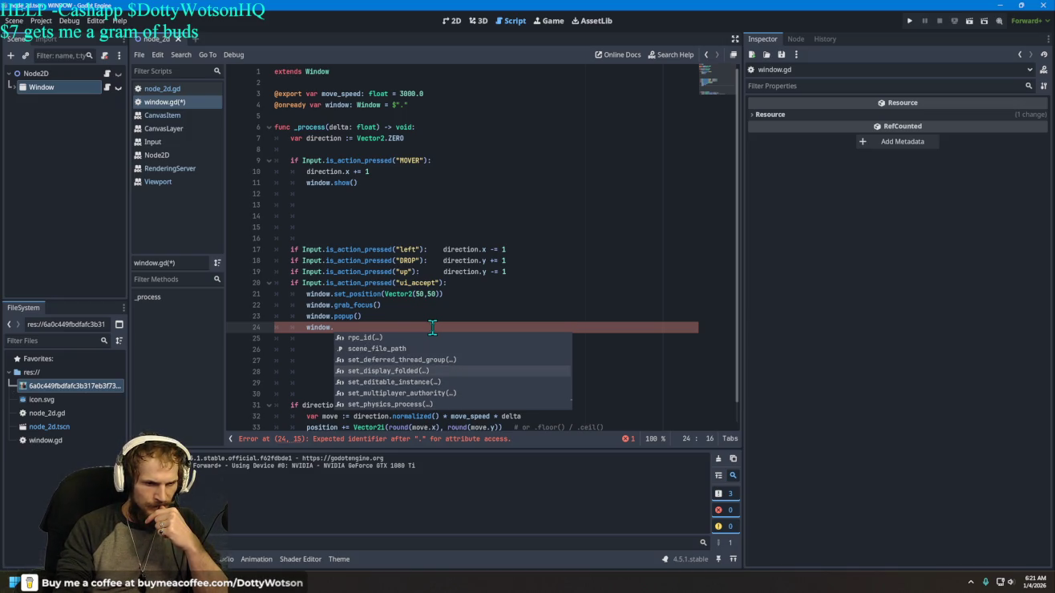
{"action": "key", "text": "Up"}
{"action": "key", "text": "Up"}
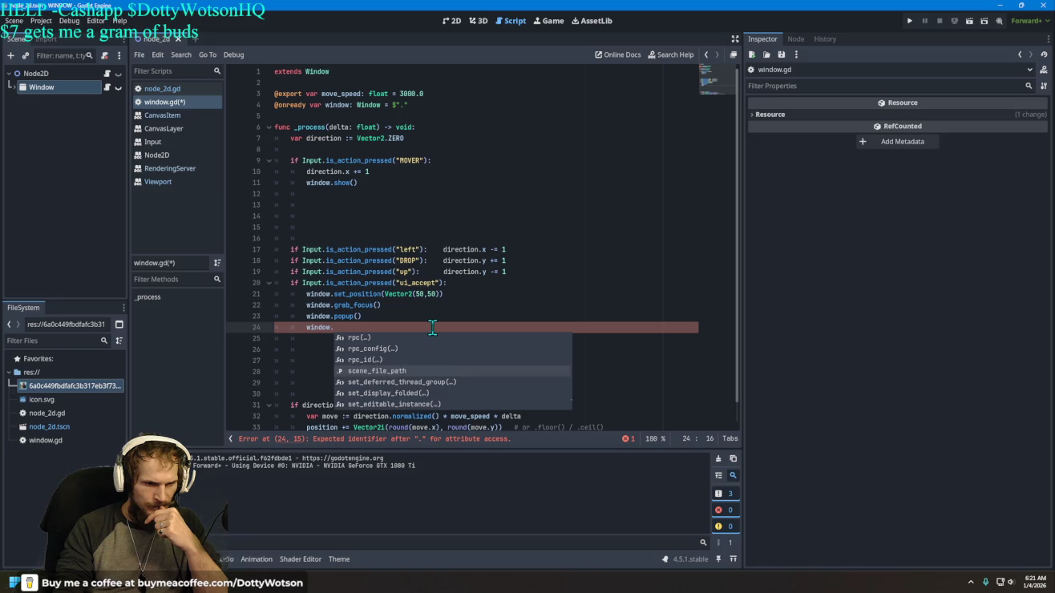
{"action": "key", "text": "Down"}
{"action": "key", "text": "Down"}
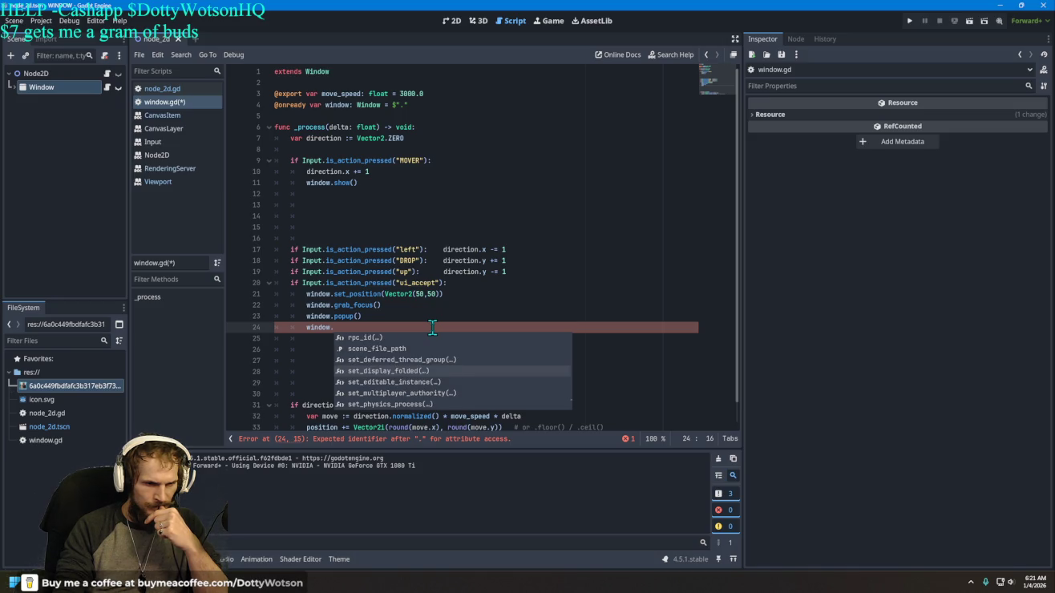
{"action": "key", "text": "Return"}
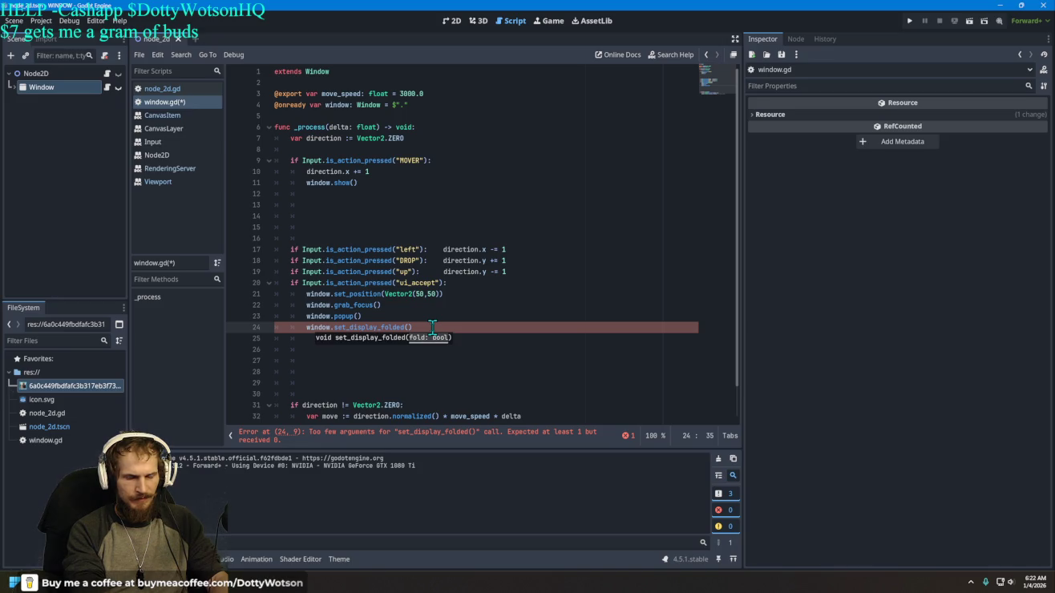
Step: Pass true to set_display_folded, run the project, and clear stray characters after true
{"action": "type", "text": "true"}
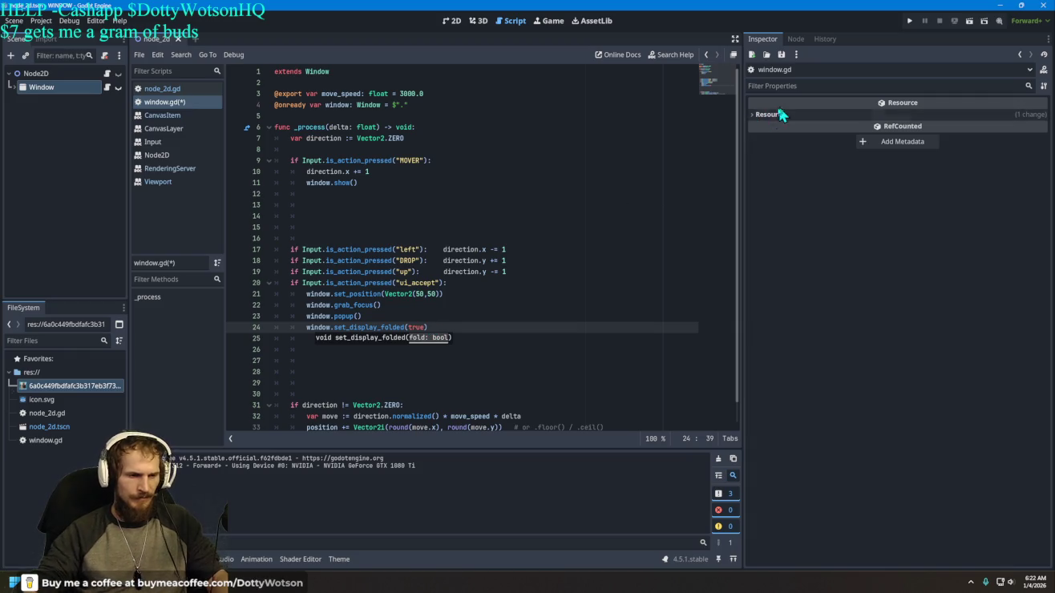
{"action": "left_click", "coordinate": [910, 23]}
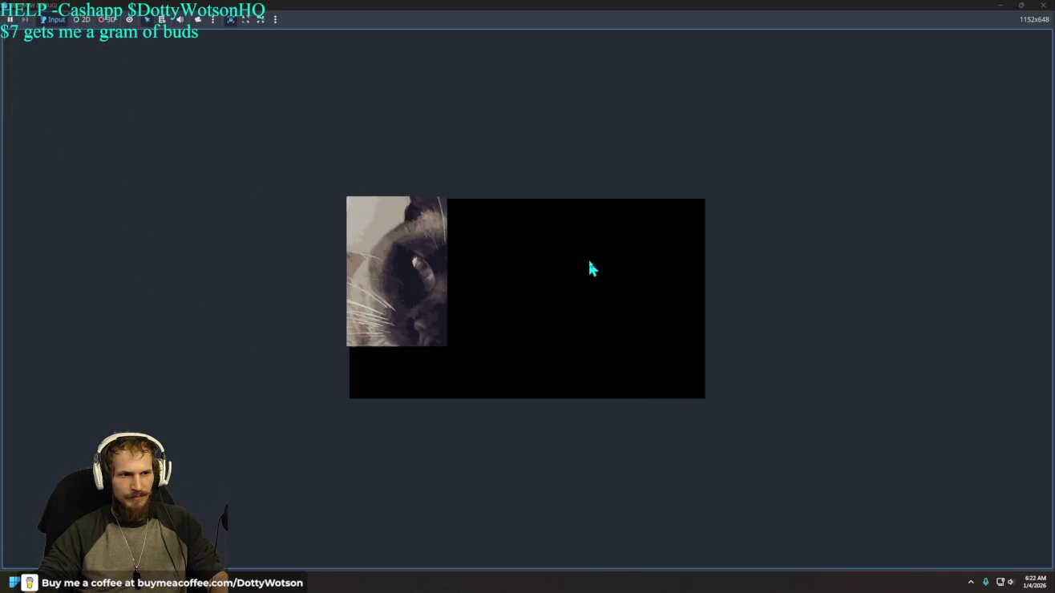
{"action": "key", "text": "super+Down"}
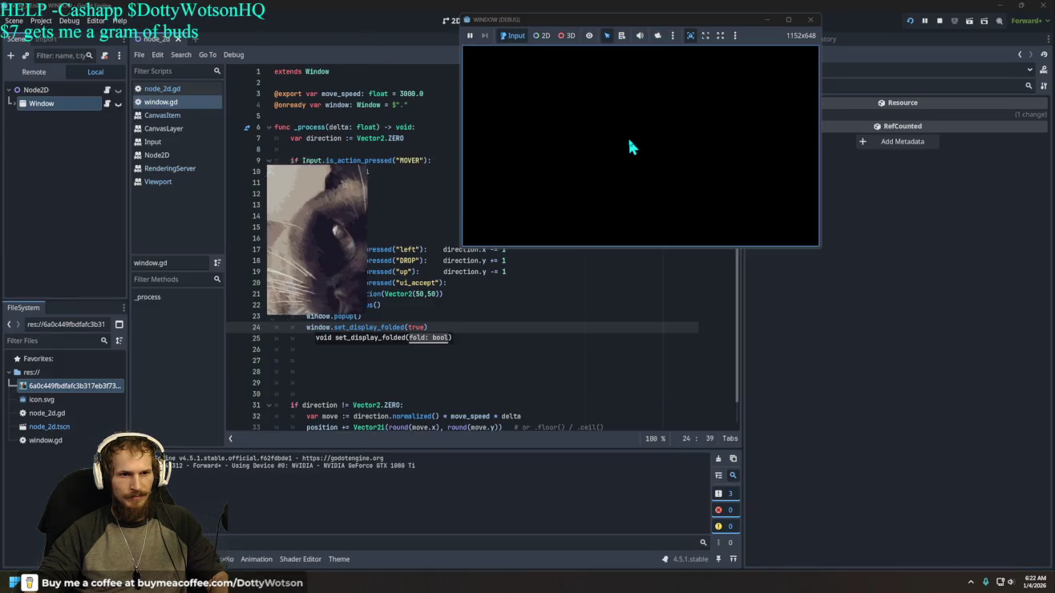
{"action": "type", "text": "d"}
{"action": "left_click_drag", "start_coordinate": [627, 35], "coordinate": [587, 85]}
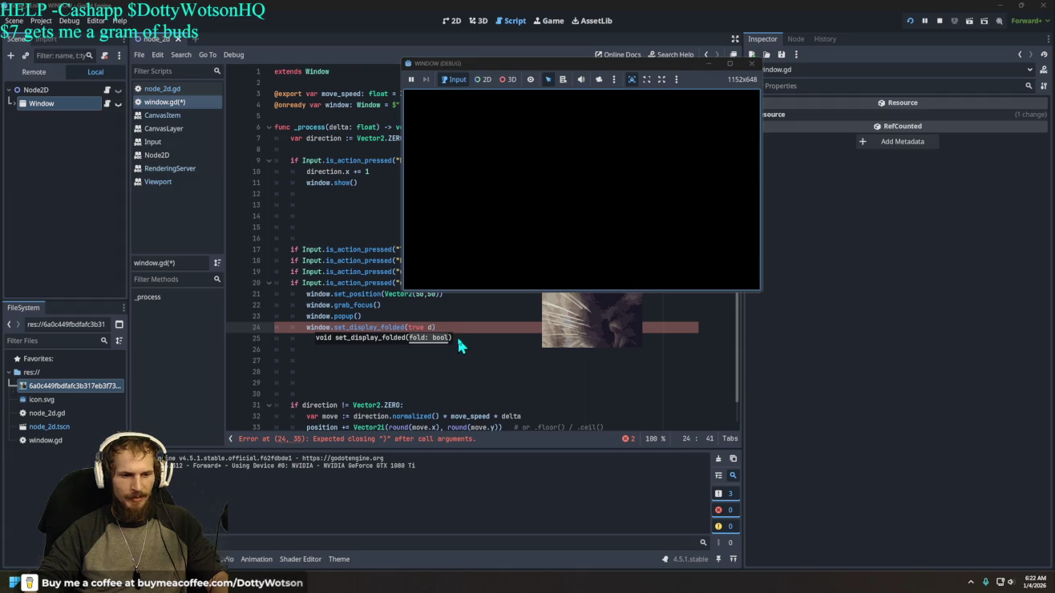
{"action": "left_click", "coordinate": [430, 327]}
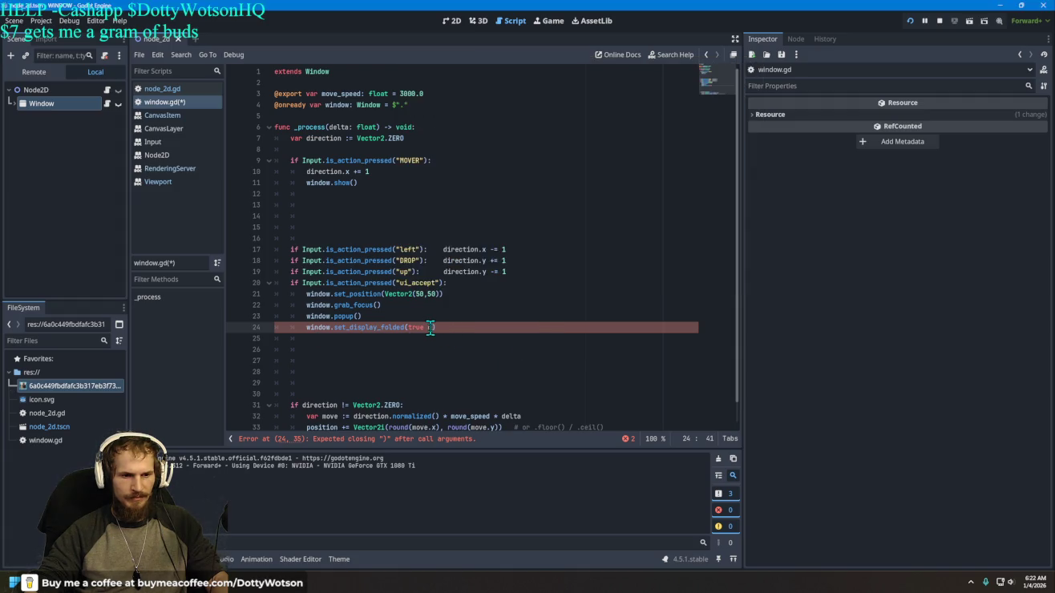
{"action": "key", "text": "BackSpace"}
{"action": "key", "text": "BackSpace"}
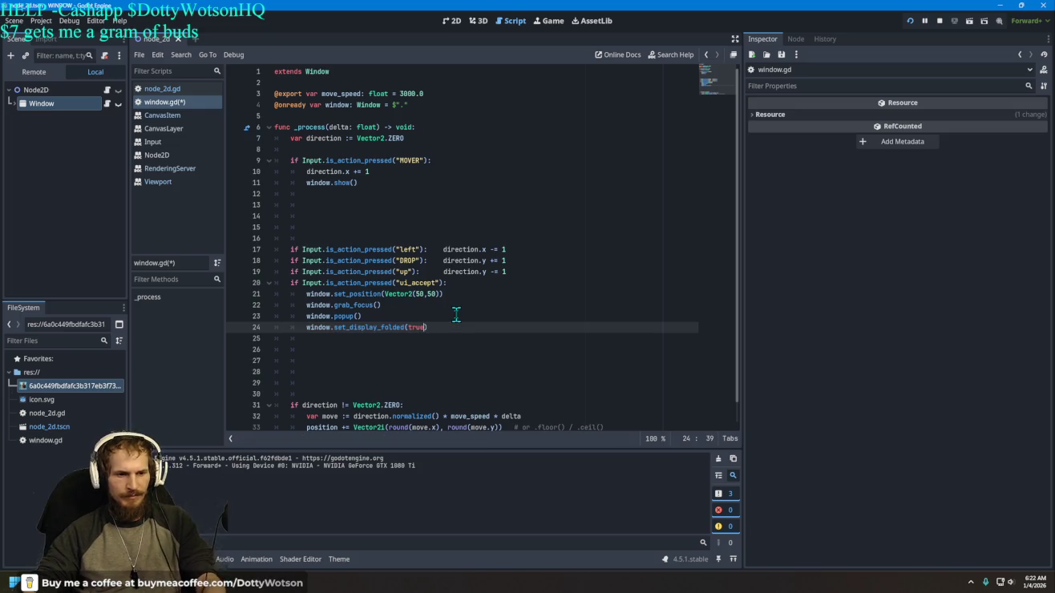
Step: Bring the game window back, stop the game, and delete the set_display_folded line
{"action": "left_click", "coordinate": [897, 313]}
{"action": "mouse_move", "coordinate": [228, 583]}
{"action": "left_click", "coordinate": [253, 536]}
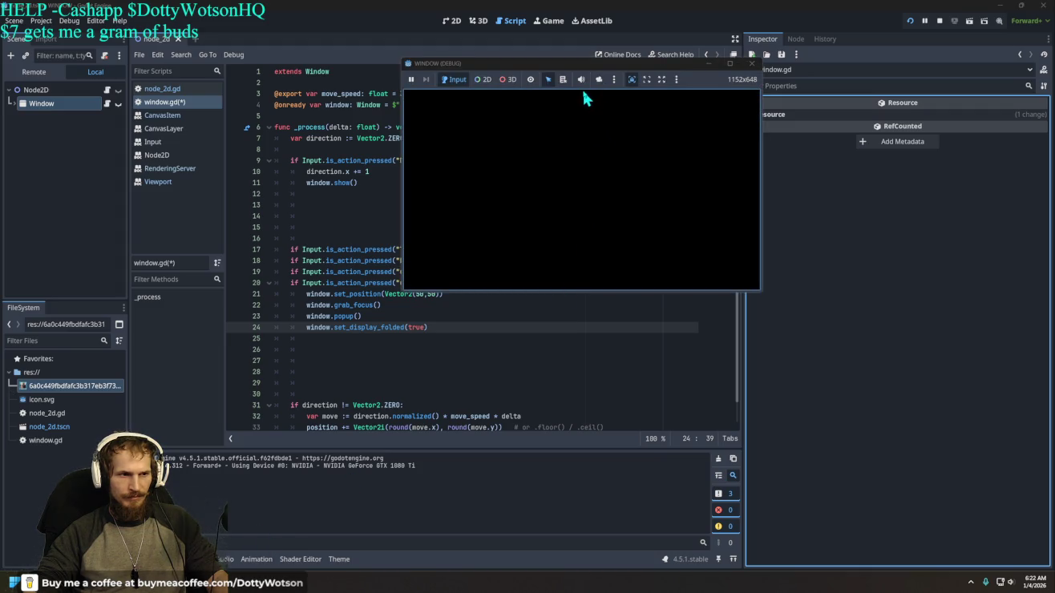
{"action": "left_click", "coordinate": [752, 66]}
{"action": "mouse_move", "coordinate": [430, 329]}
{"action": "left_mouse_down"}
{"action": "mouse_move", "coordinate": [346, 320]}
{"action": "mouse_move", "coordinate": [389, 328]}
{"action": "left_mouse_up"}
{"action": "key", "text": "BackSpace"}
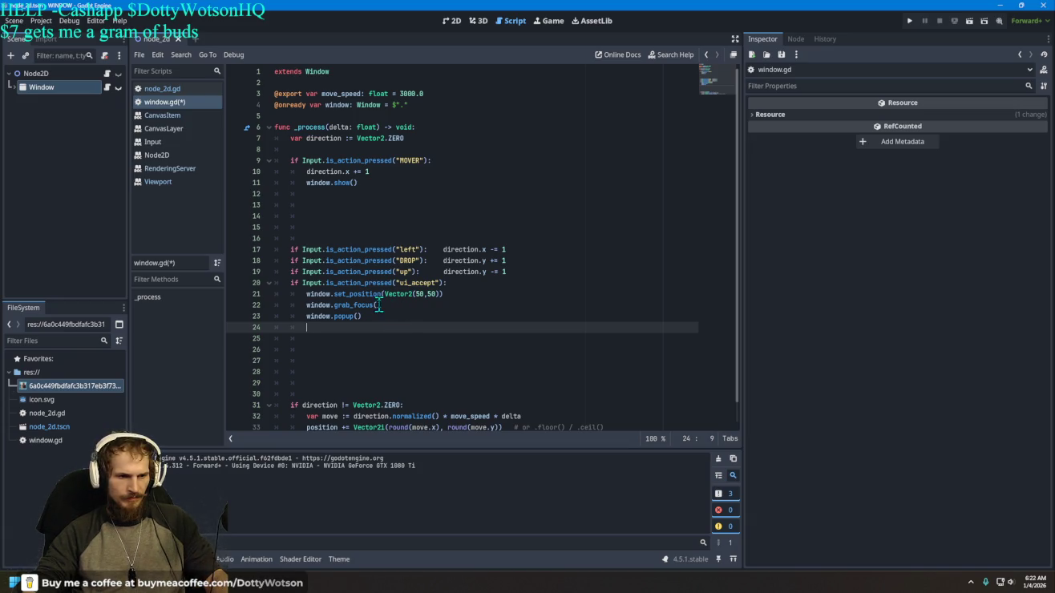
Step: Remove the set_display_folded line from window.gd and put the caret on empty line 25
{"action": "left_click_drag", "start_coordinate": [389, 306], "coordinate": [304, 307]}
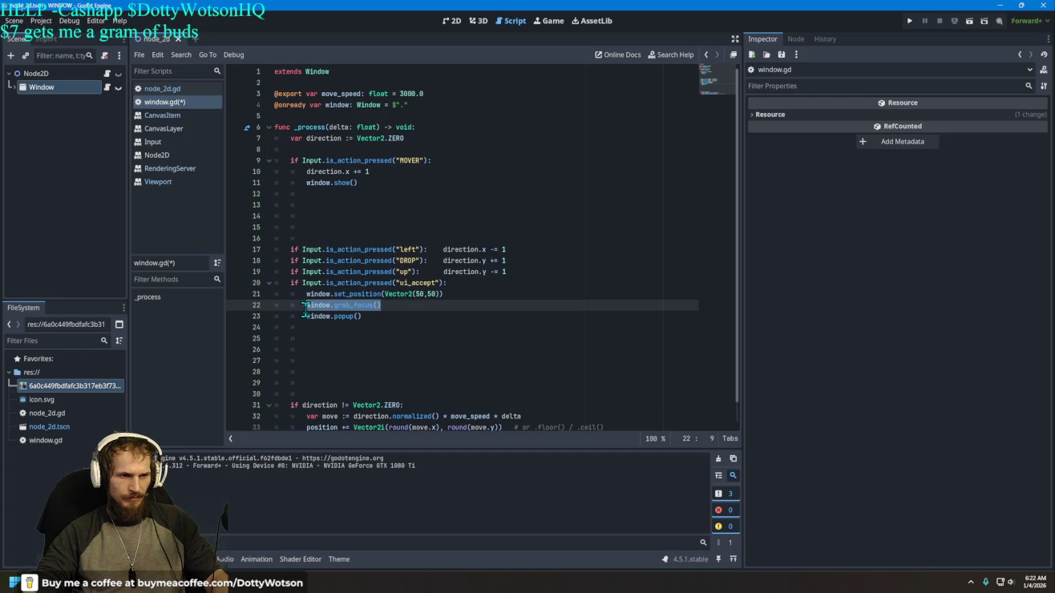
{"action": "triple_click", "coordinate": [305, 314]}
{"action": "right_click", "coordinate": [439, 313]}
{"action": "left_click", "coordinate": [427, 312]}
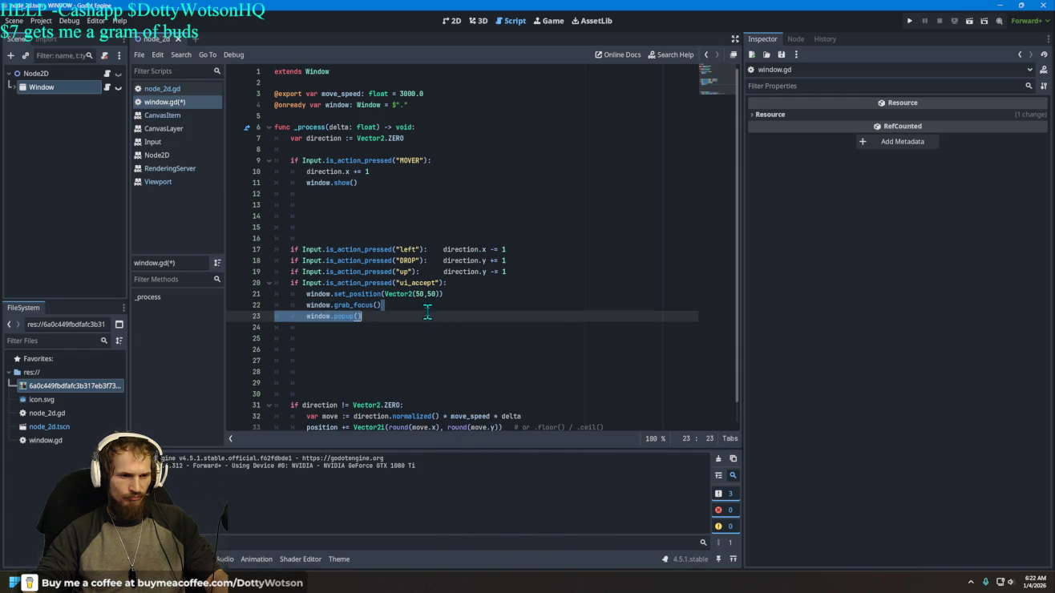
{"action": "left_click", "coordinate": [411, 308]}
{"action": "left_click", "coordinate": [393, 339]}
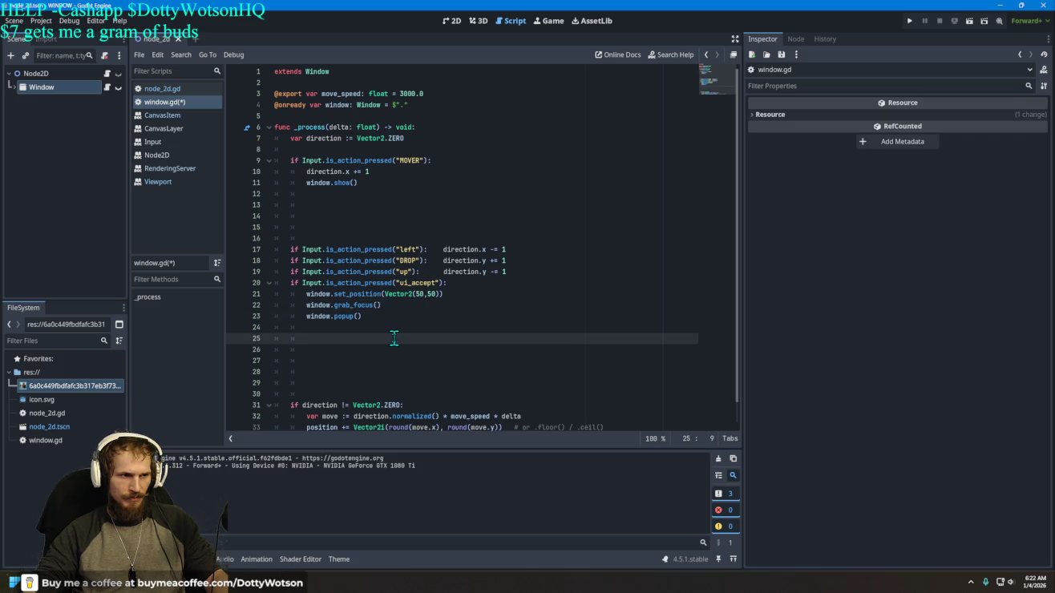
{"action": "left_click", "coordinate": [14, 85]}
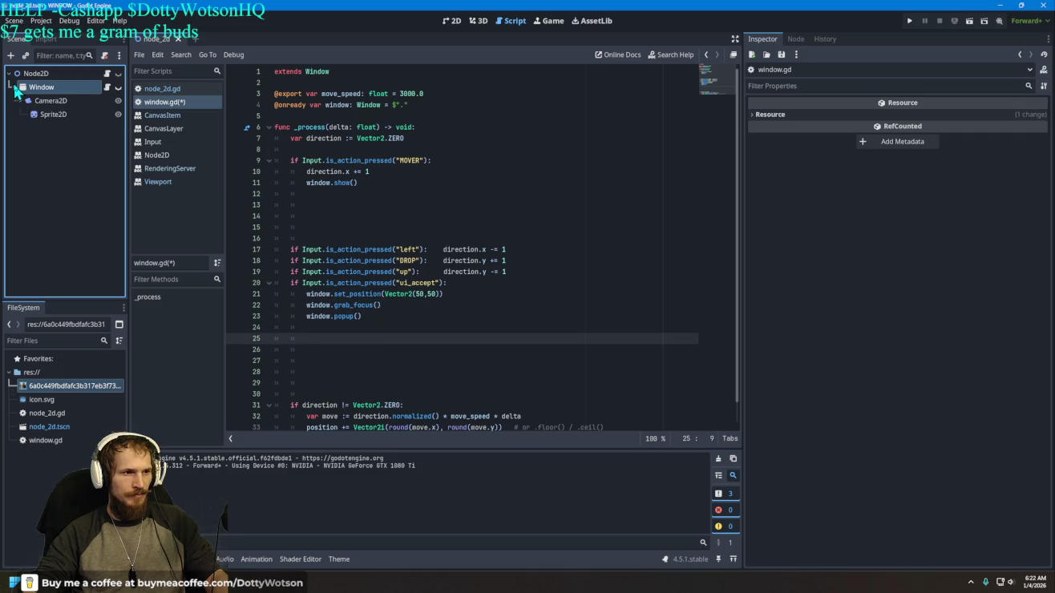
{"action": "left_click", "coordinate": [61, 117]}
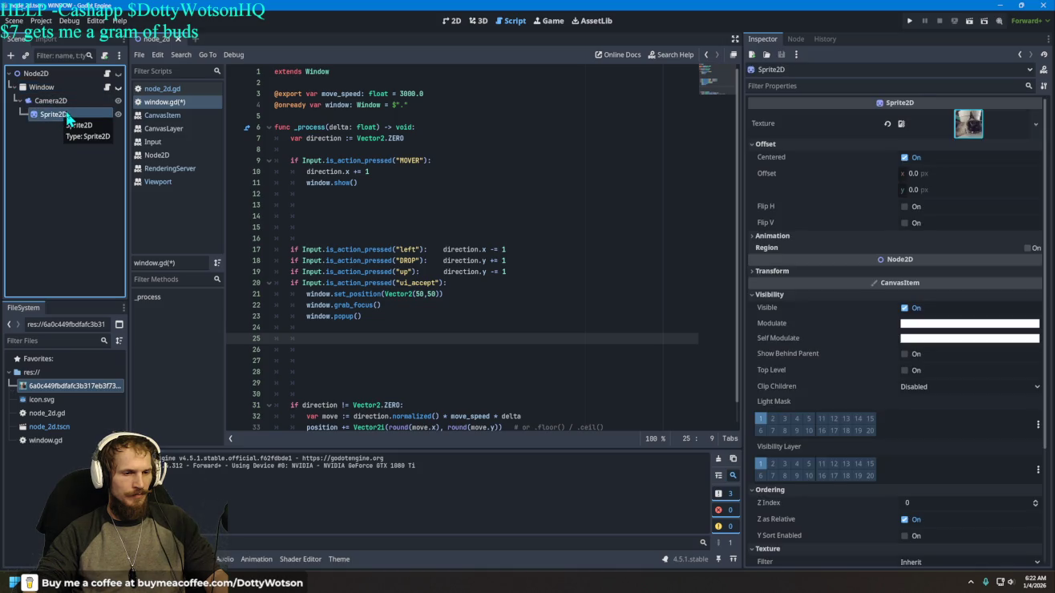
{"action": "mouse_move", "coordinate": [62, 117]}
{"action": "left_mouse_down"}
{"action": "mouse_move", "coordinate": [255, 119]}
{"action": "mouse_move", "coordinate": [305, 138]}
{"action": "mouse_move", "coordinate": [293, 126]}
{"action": "left_mouse_up"}
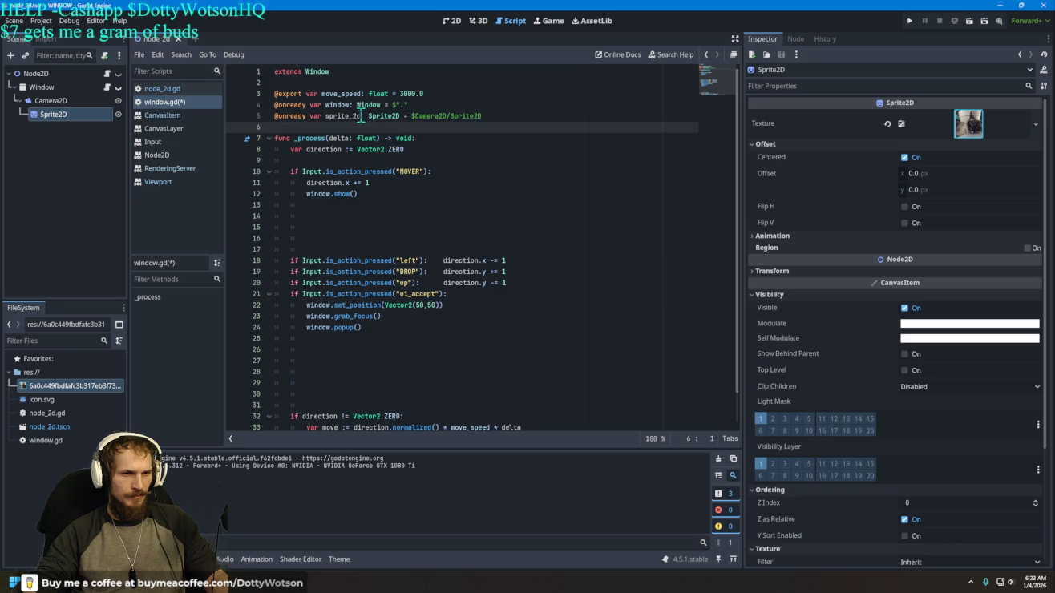
{"action": "left_click", "coordinate": [373, 337]}
{"action": "type", "text": "sp"}
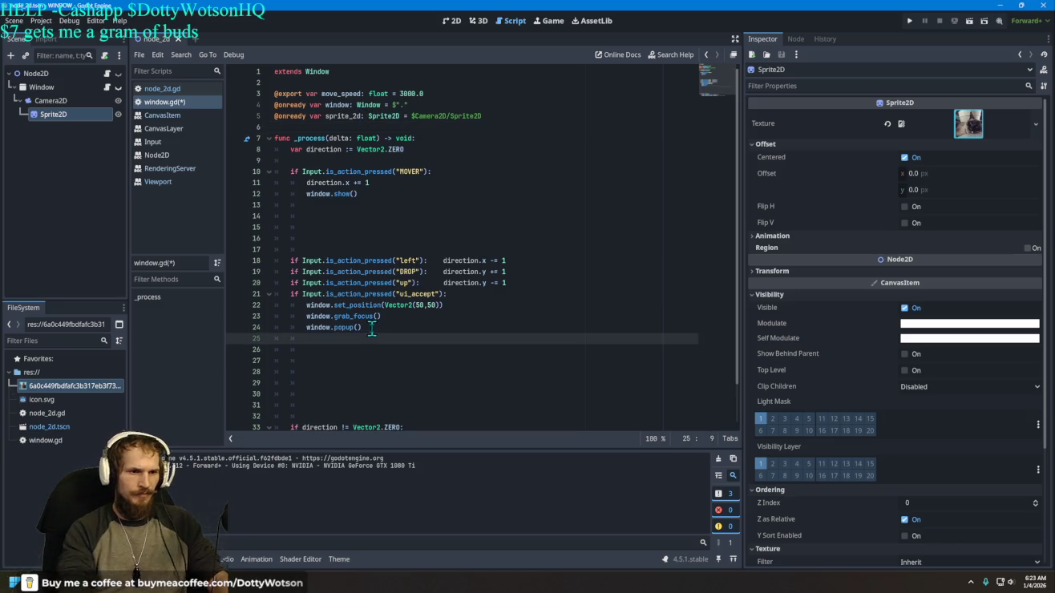
{"action": "type", "text": "ri"}
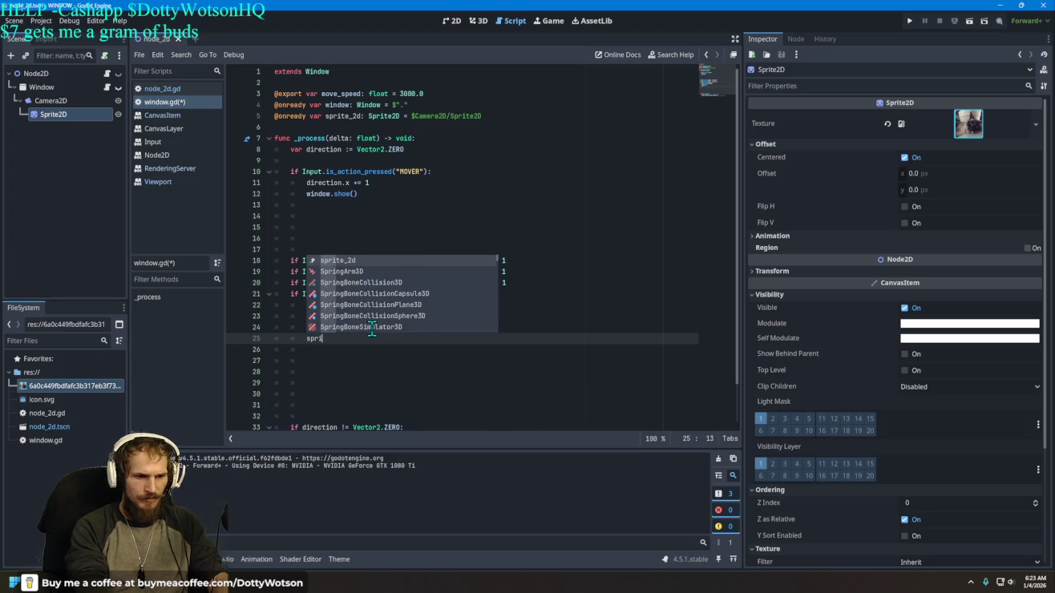
Step: Write sprite_2d. on line 25 and scroll its member suggestions past the drawing functions
{"action": "key", "text": "Return"}
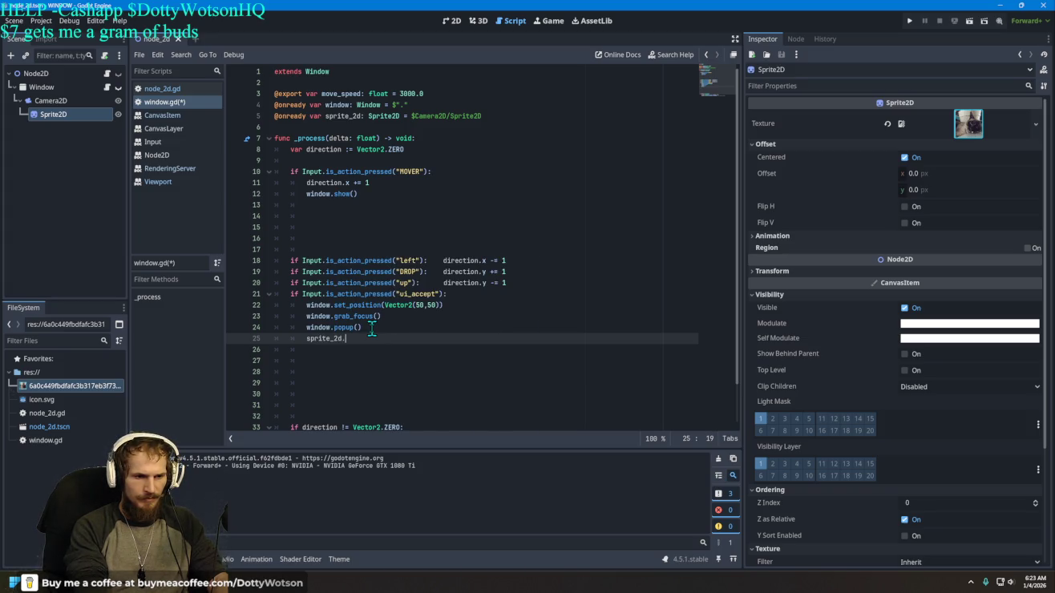
{"action": "type", "text": "."}
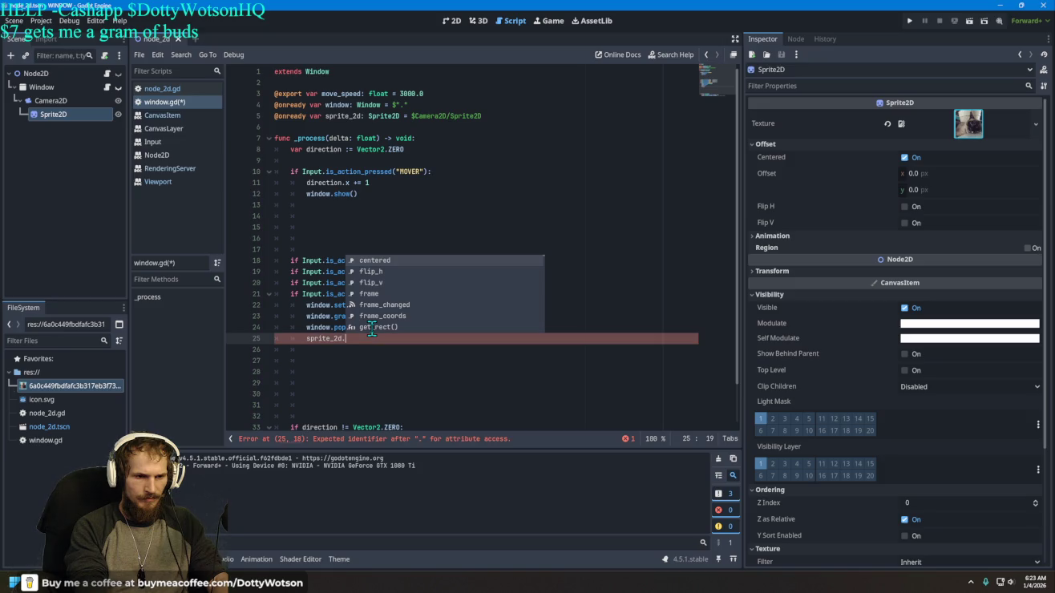
{"action": "key", "text": "Up"}
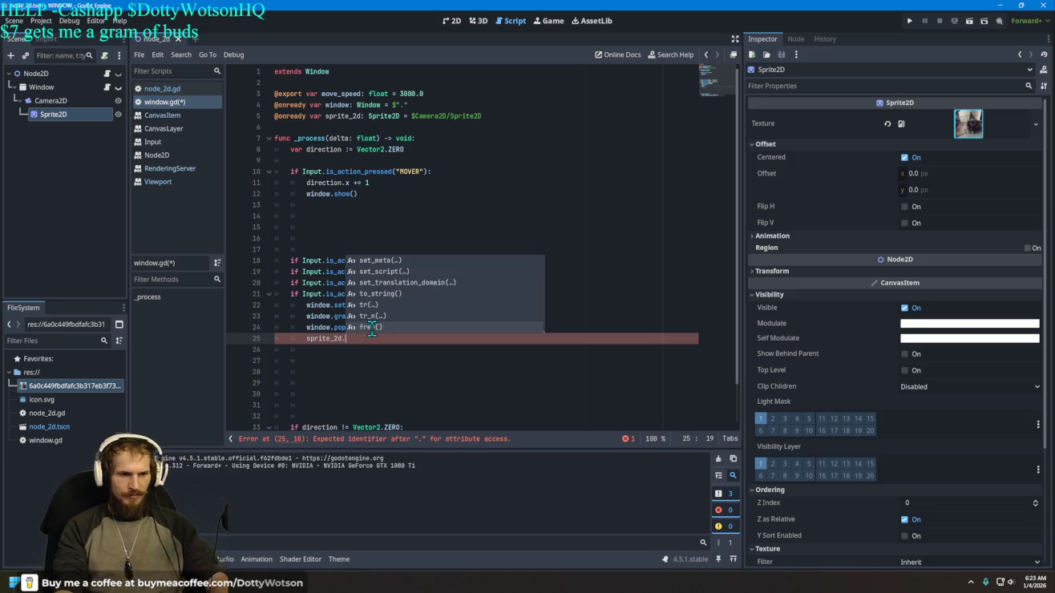
{"action": "key", "text": "Down"}
{"action": "key", "text": "Down"}
{"action": "key", "text": "Down"}
{"action": "key", "text": "Down"}
{"action": "key", "text": "Down"}
{"action": "key", "text": "Down"}
{"action": "key", "text": "Down"}
{"action": "key", "text": "Down"}
{"action": "key", "text": "Down"}
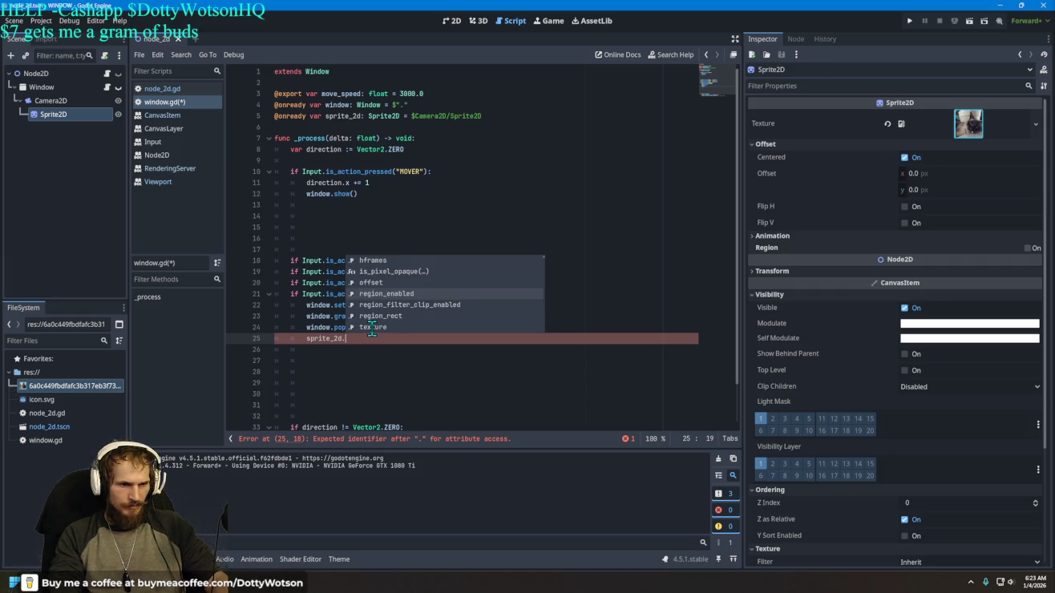
{"action": "key", "text": "Down"}
{"action": "key", "text": "Down"}
{"action": "key", "text": "Down"}
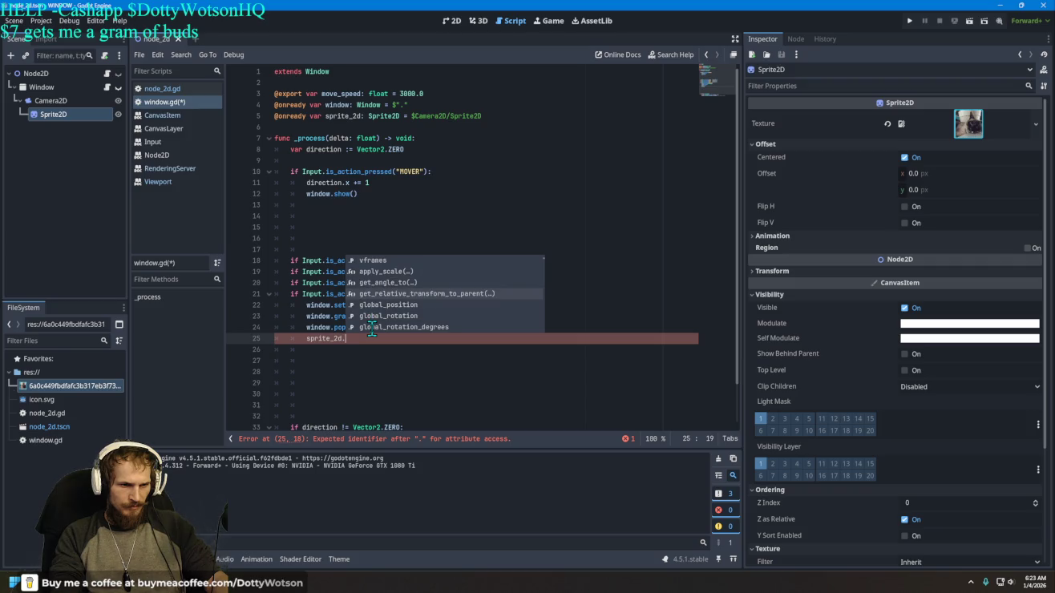
{"action": "key", "text": "Down"}
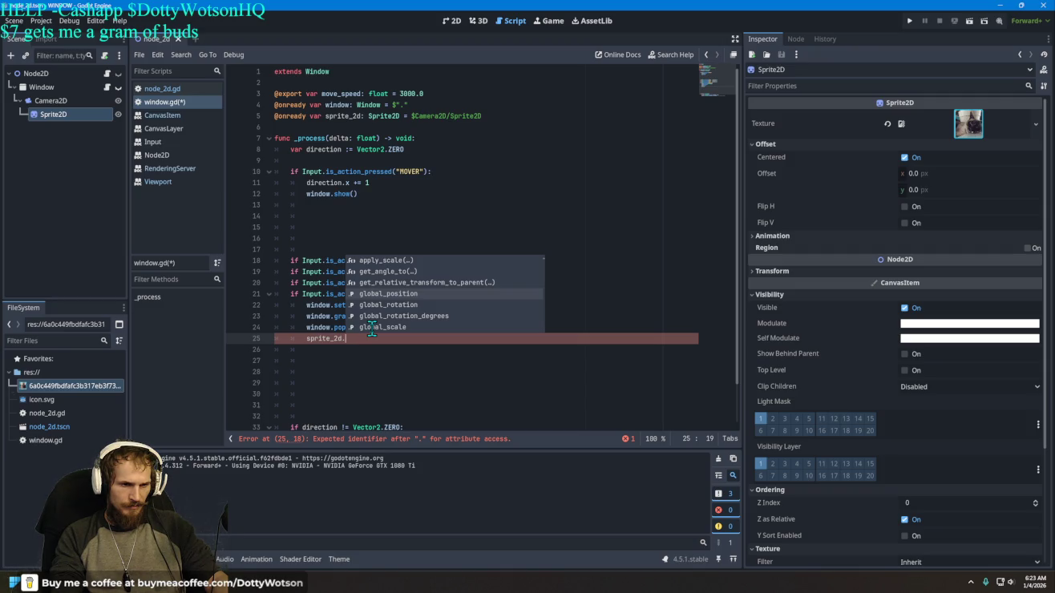
{"action": "key", "text": "Down"}
{"action": "key", "text": "Down"}
{"action": "key", "text": "Down"}
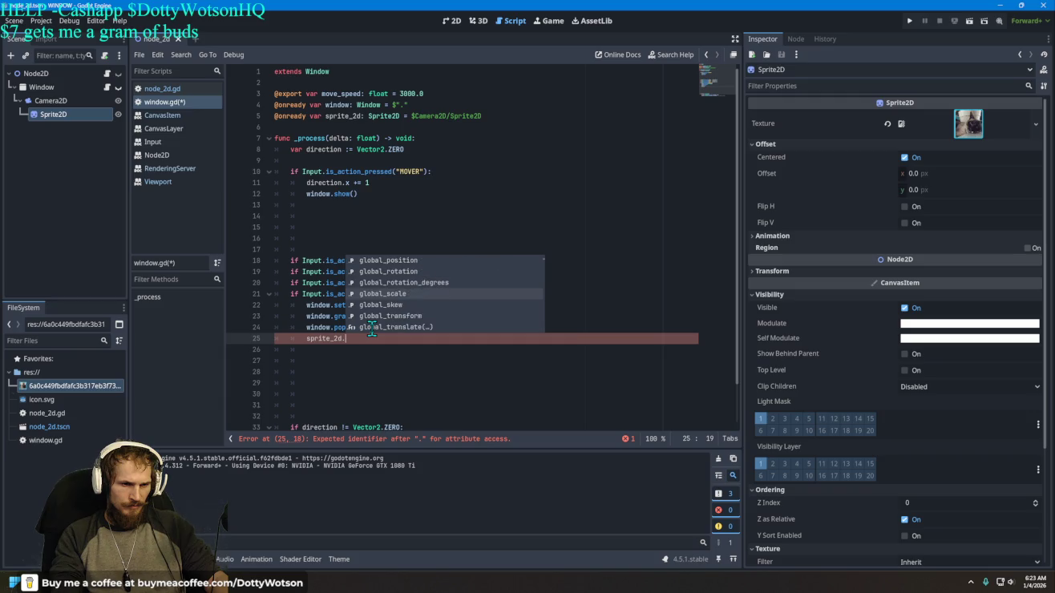
{"action": "key", "text": "Down"}
{"action": "key", "text": "Down"}
{"action": "key", "text": "Down"}
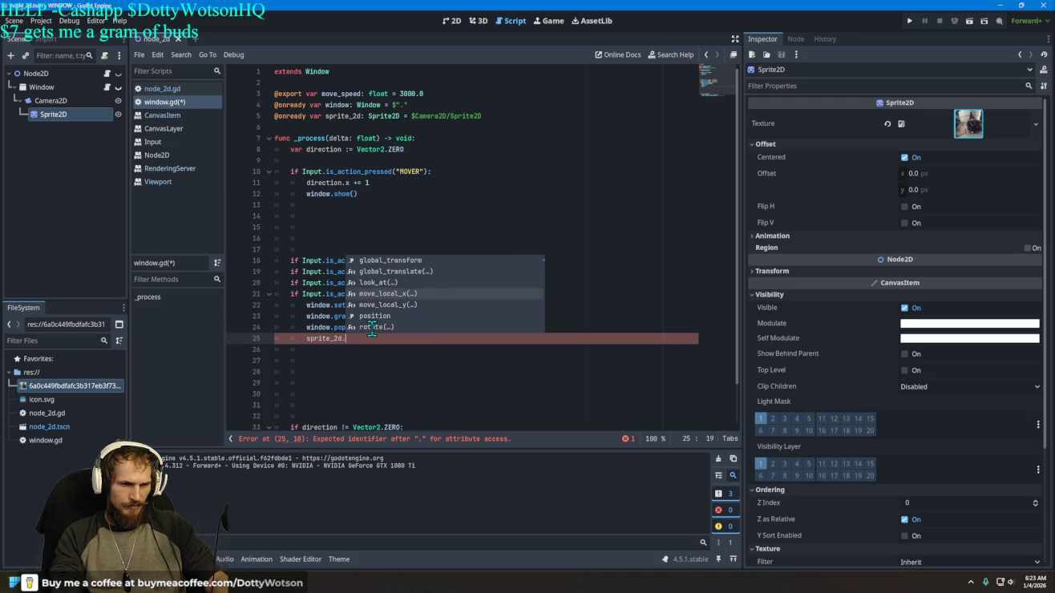
{"action": "key", "text": "Down"}
{"action": "key", "text": "Down"}
{"action": "key", "text": "Down"}
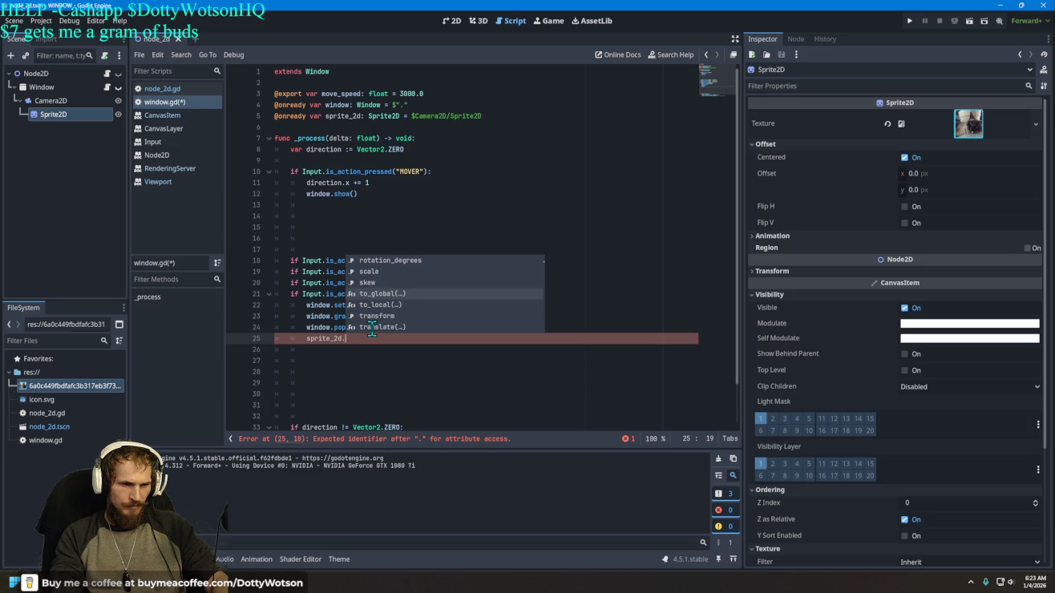
{"action": "key", "text": "Down"}
{"action": "key", "text": "Down"}
{"action": "key", "text": "Down"}
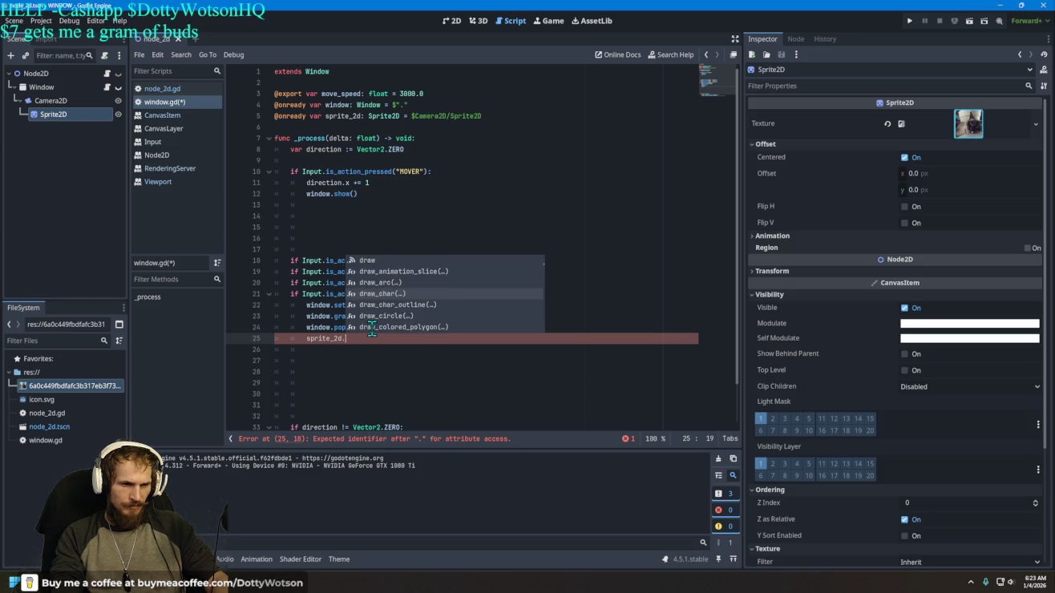
{"action": "key", "text": "Down"}
{"action": "key", "text": "Down"}
{"action": "key", "text": "Down"}
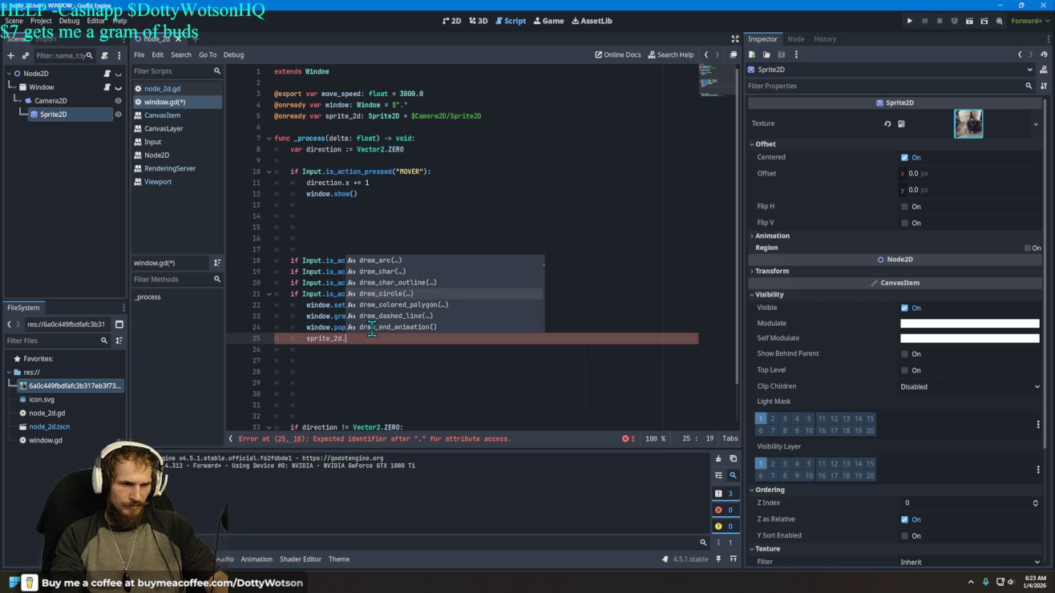
{"action": "key", "text": "Down"}
{"action": "key", "text": "Down"}
{"action": "key", "text": "Down"}
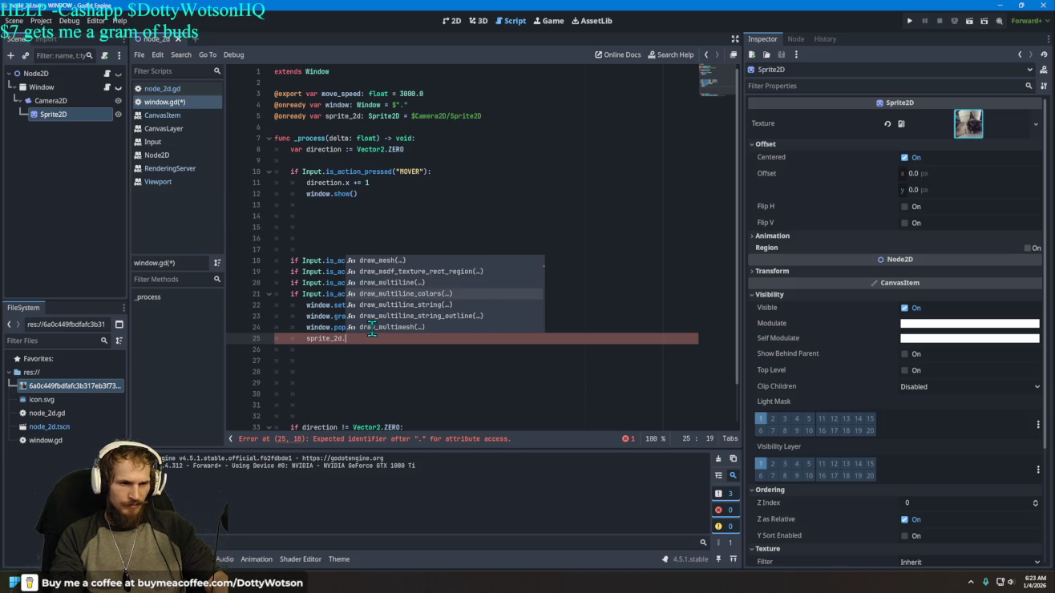
{"action": "key", "text": "Down"}
{"action": "key", "text": "Down"}
{"action": "key", "text": "Down"}
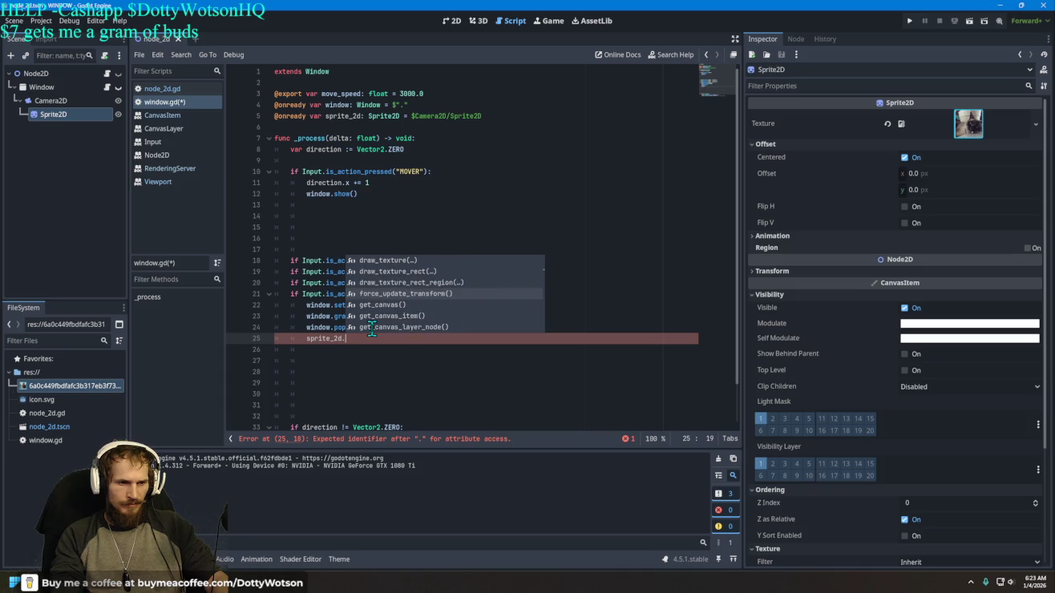
Step: Browse the sprite's getter methods and remaining members, then erase the unfinished sprite_2d. text
{"action": "key", "text": "Up"}
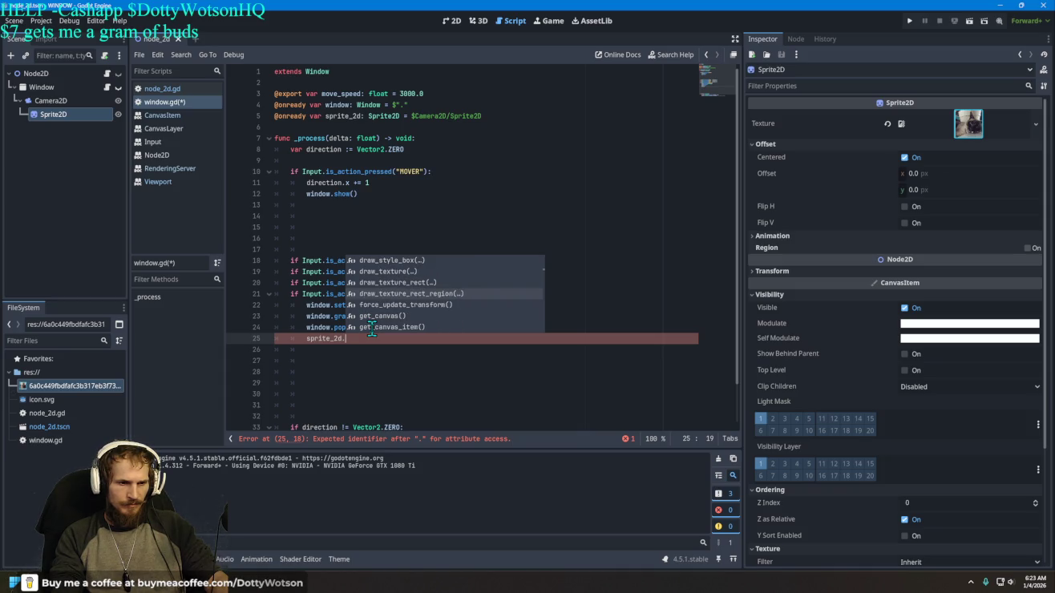
{"action": "key", "text": "Down"}
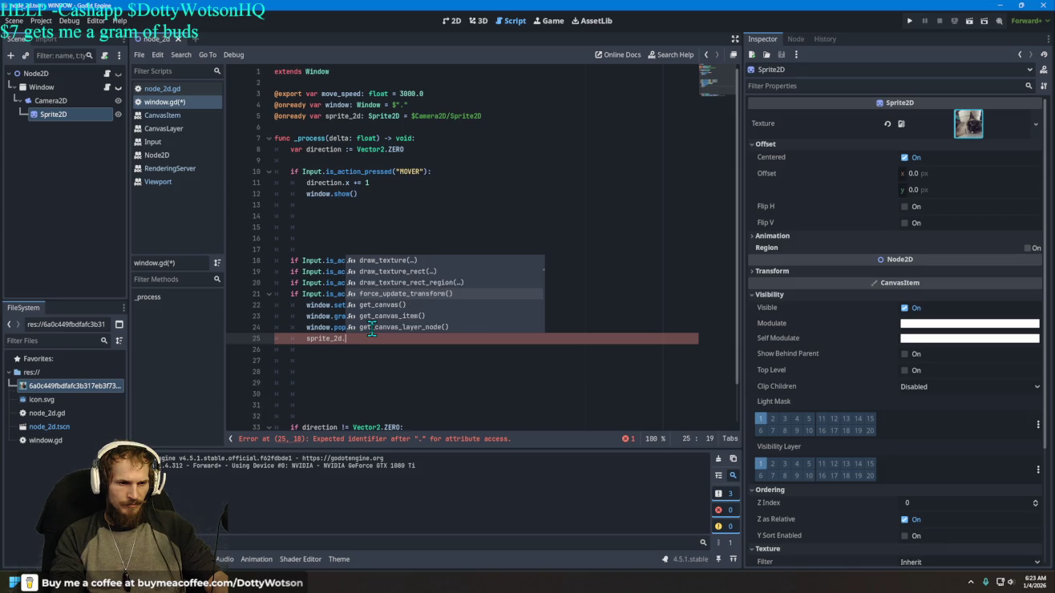
{"action": "key", "text": "Down"}
{"action": "key", "text": "Down"}
{"action": "key", "text": "Down"}
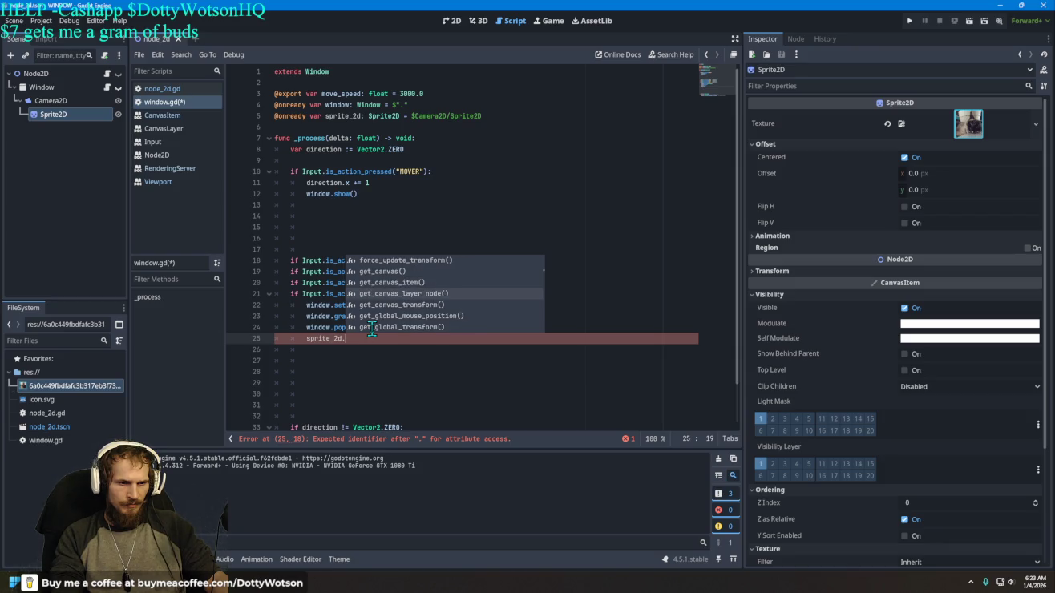
{"action": "key", "text": "Down"}
{"action": "key", "text": "Down"}
{"action": "key", "text": "Down"}
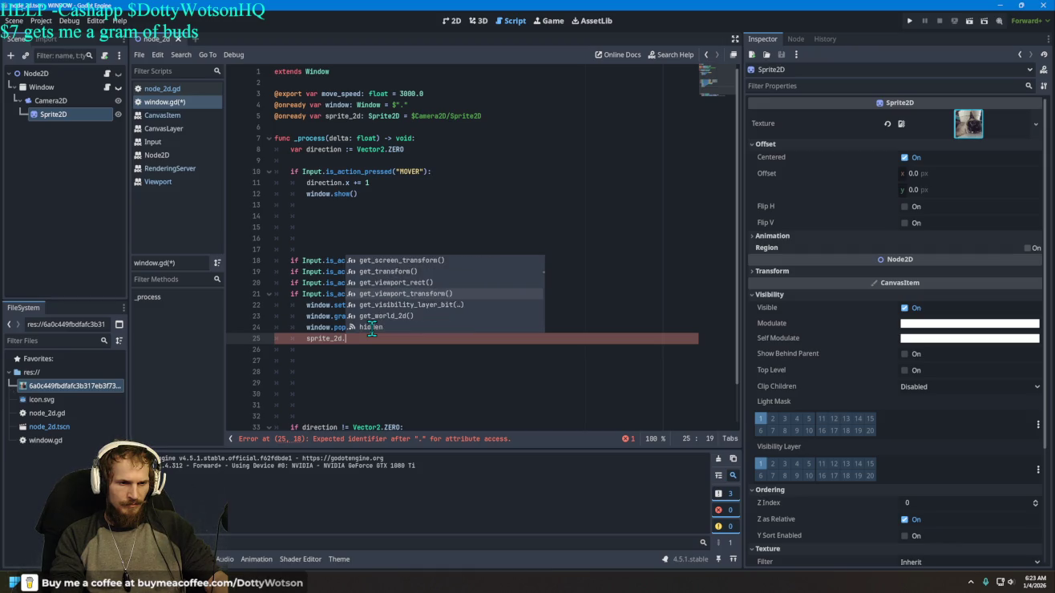
{"action": "key", "text": "Up"}
{"action": "key", "text": "Down"}
{"action": "key", "text": "Down"}
{"action": "key", "text": "Down"}
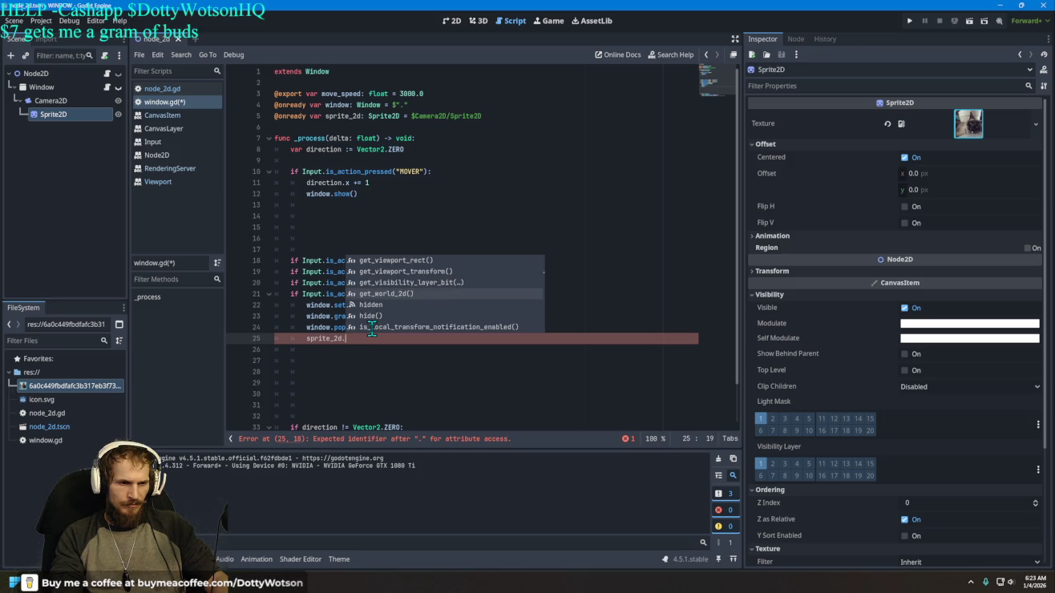
{"action": "key", "text": "Down"}
{"action": "key", "text": "Down"}
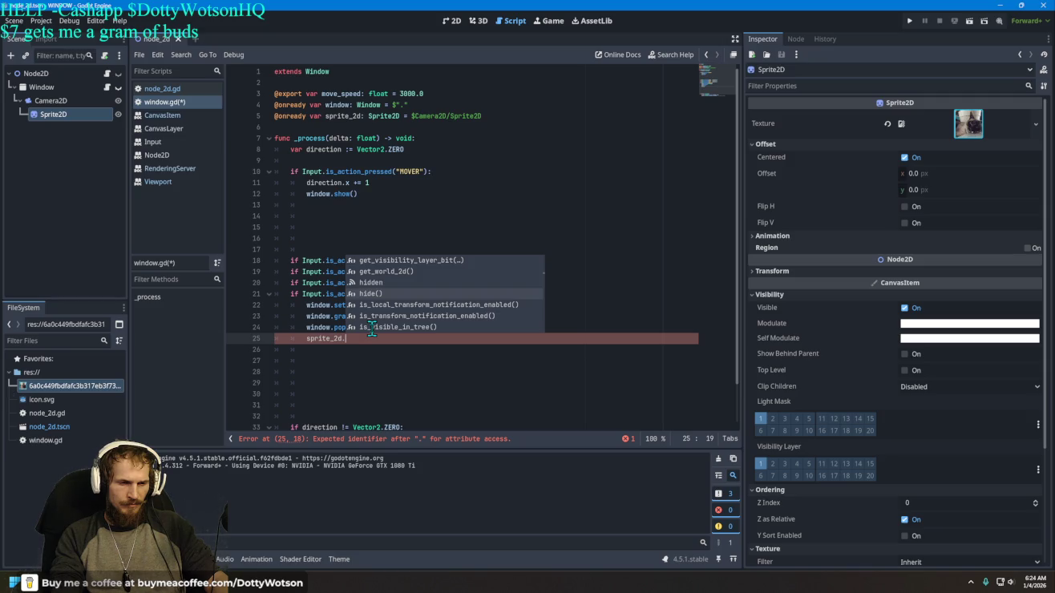
{"action": "key", "text": "Down"}
{"action": "key", "text": "Down"}
{"action": "key", "text": "Down"}
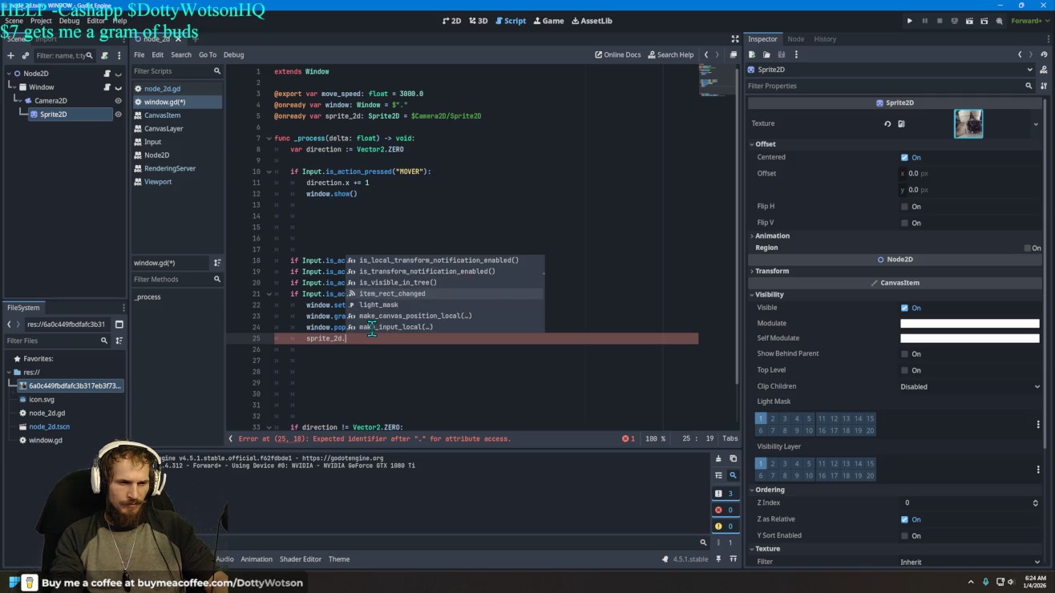
{"action": "key", "text": "Down"}
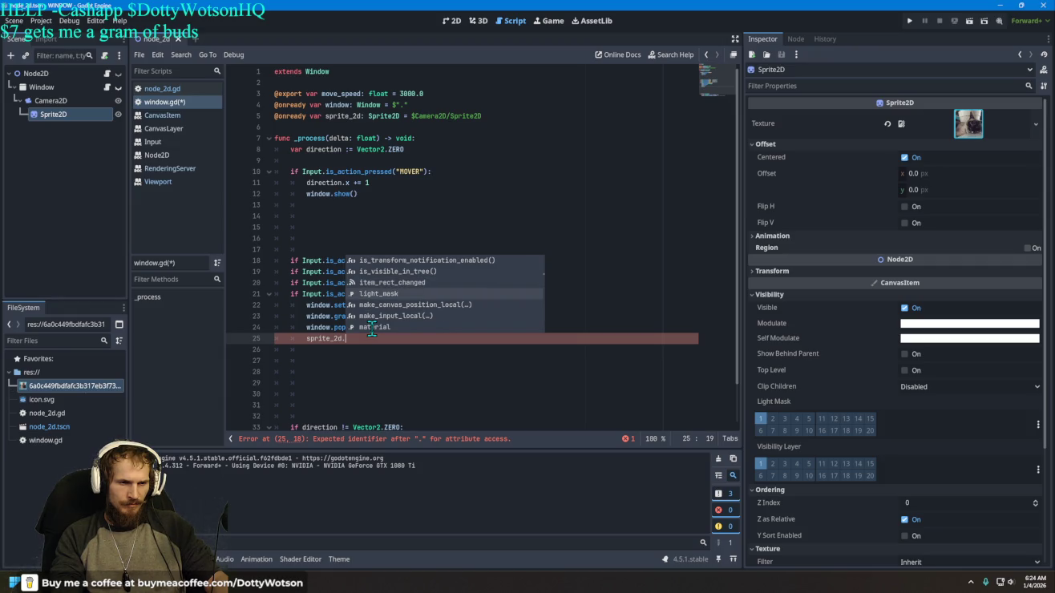
{"action": "key", "text": "Down"}
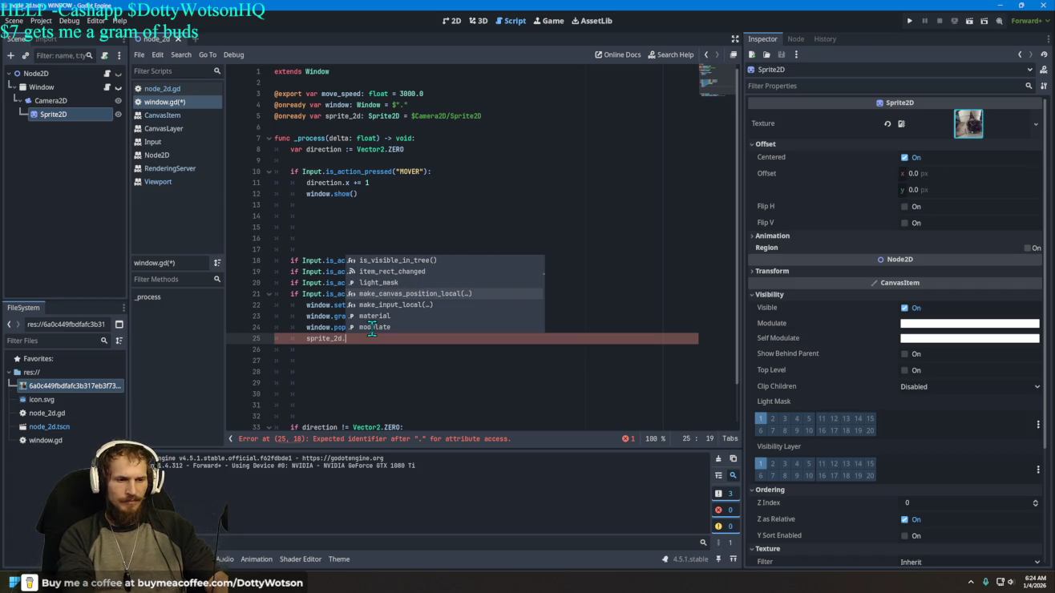
{"action": "key", "text": "BackSpace"}
{"action": "key", "text": "BackSpace"}
{"action": "key", "text": "BackSpace"}
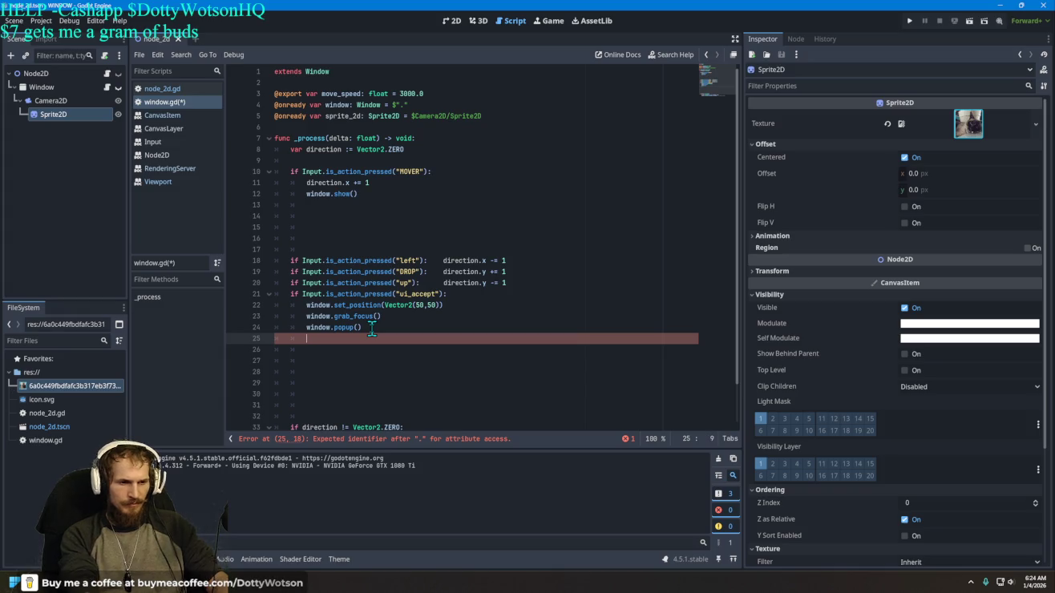
Step: Replace line 25 with a print() call using the autocomplete suggestion
{"action": "key", "text": "BackSpace"}
{"action": "type", "text": "rinte"}
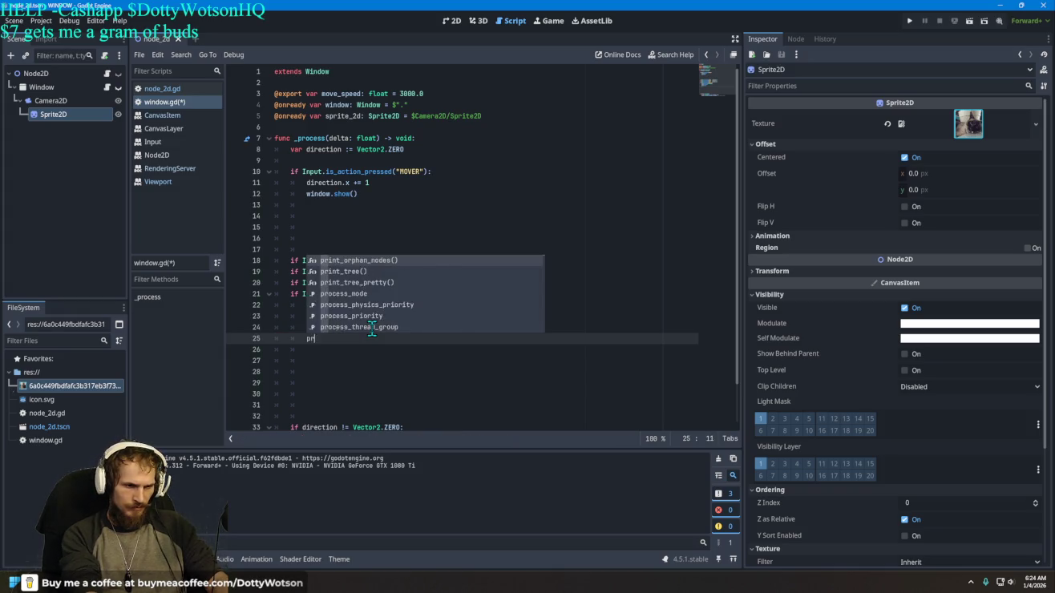
{"action": "key", "text": "BackSpace"}
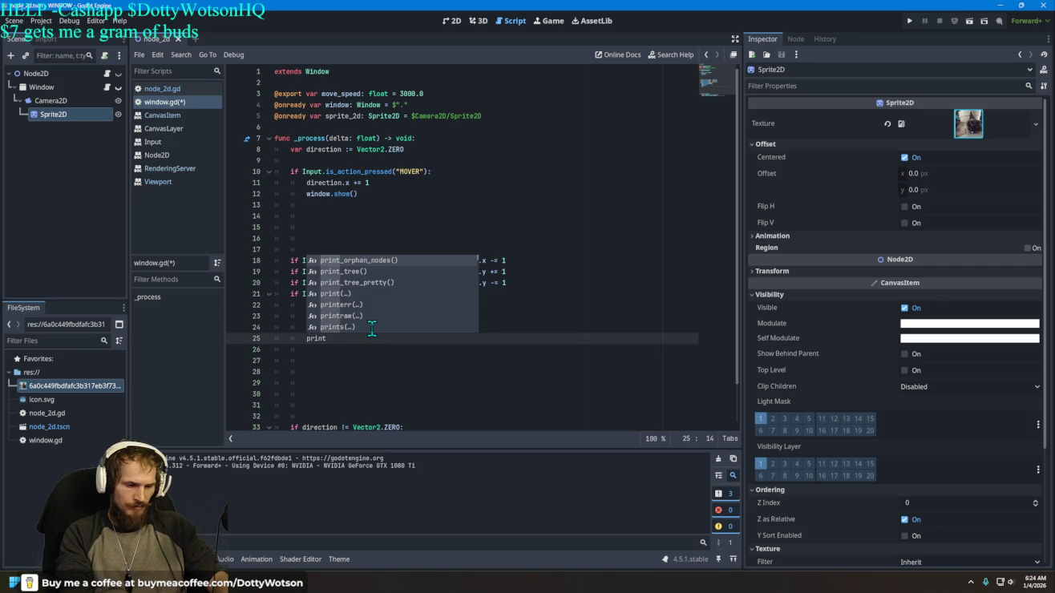
{"action": "key", "text": "Return"}
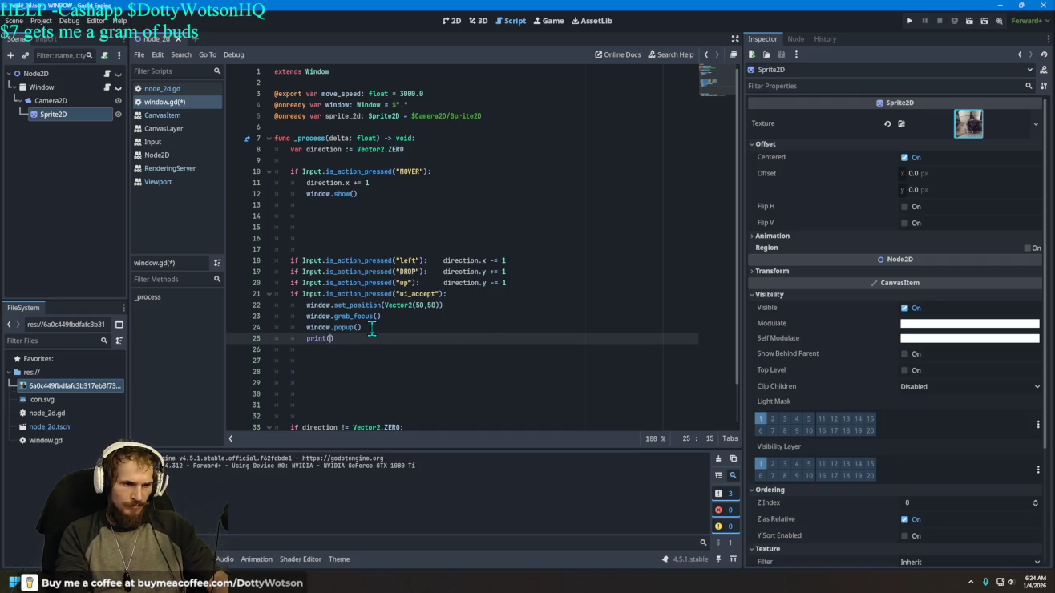
Step: Fill the print call so line 25 reads print(window.get_position)
{"action": "type", "text": "\""}
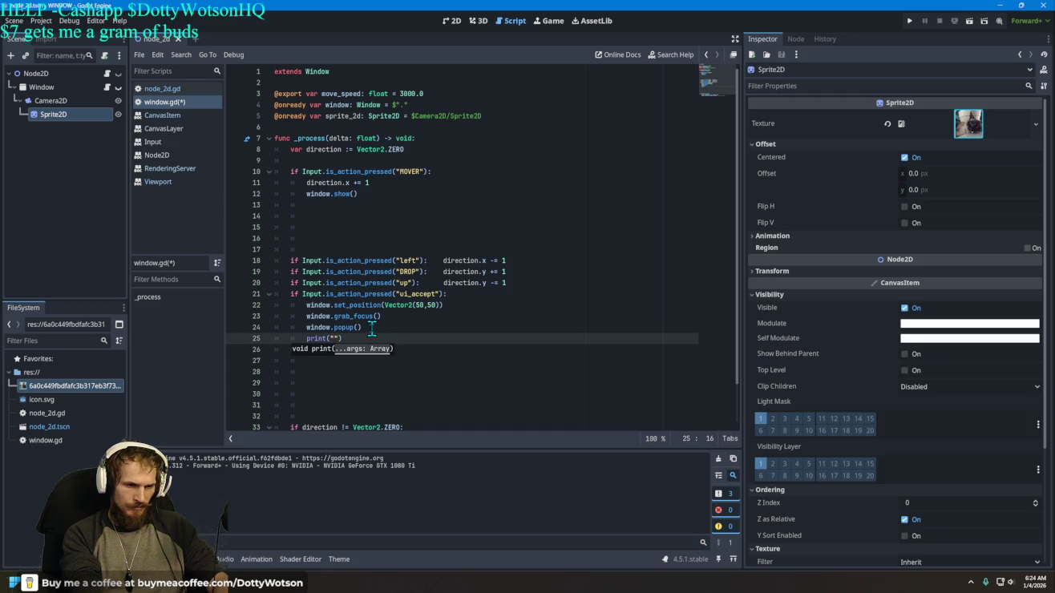
{"action": "type", "text": "wi"}
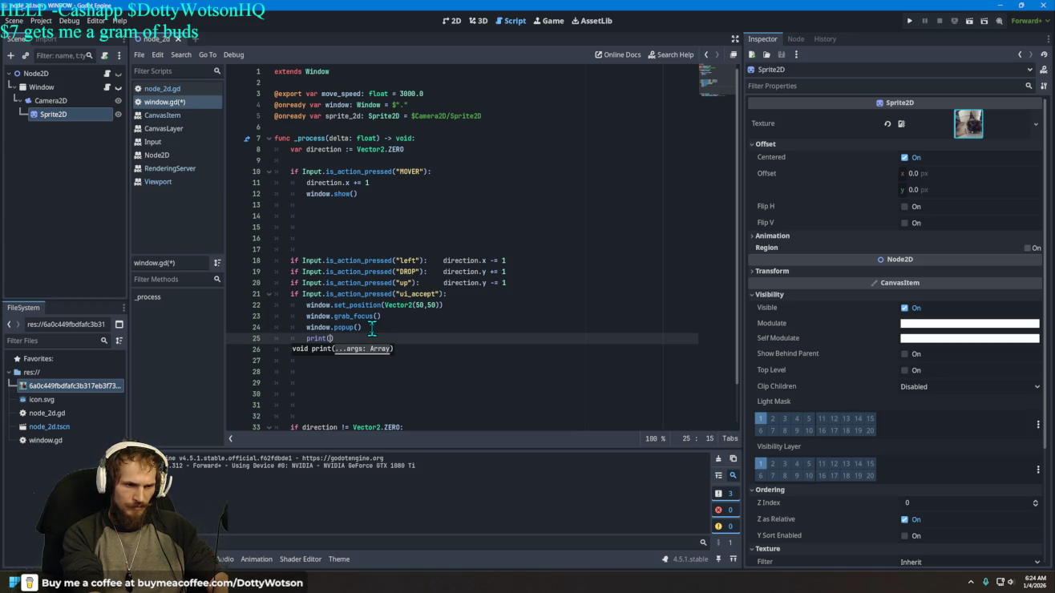
{"action": "type", "text": "window."}
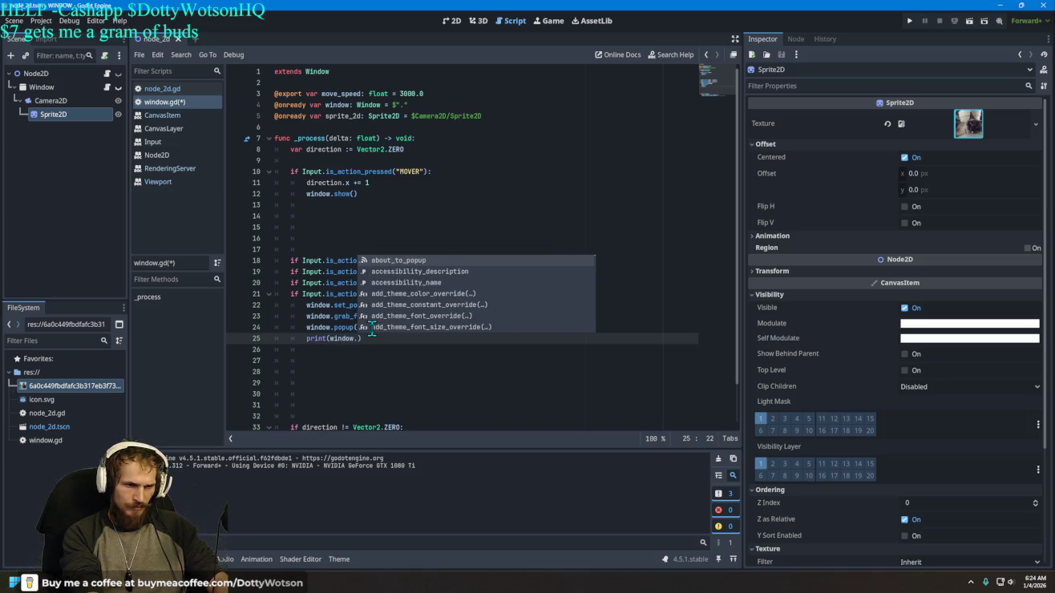
{"action": "type", "text": "get."}
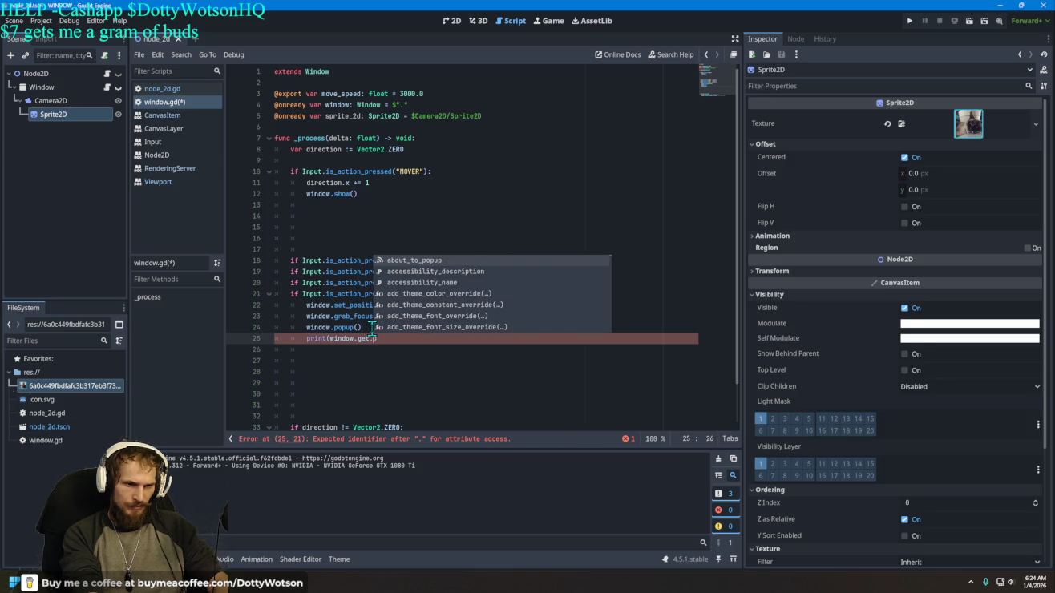
{"action": "key", "text": "BackSpace"}
{"action": "type", "text": "po"}
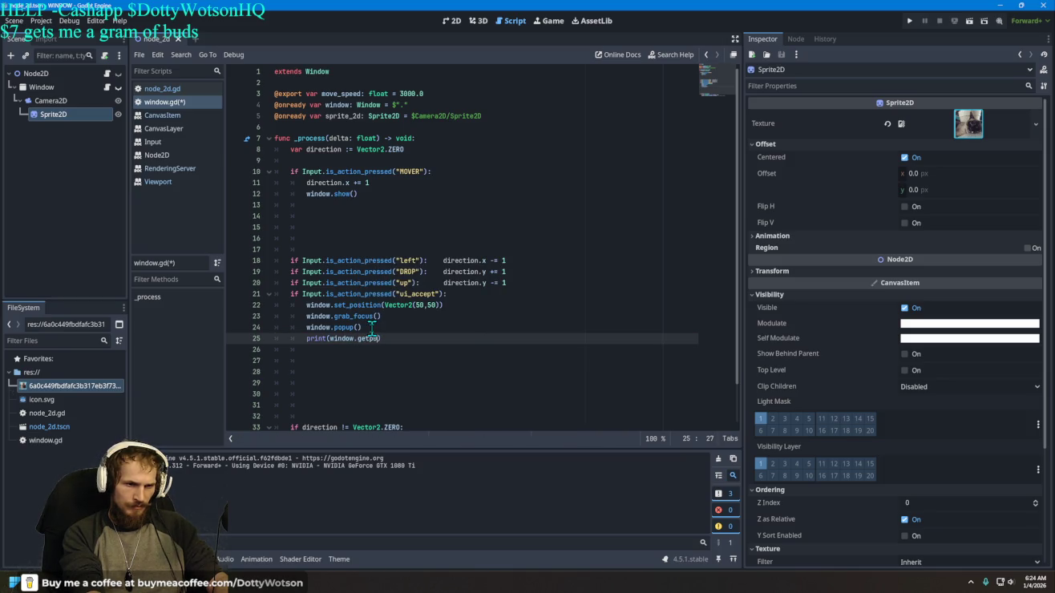
{"action": "type", "text": "n"}
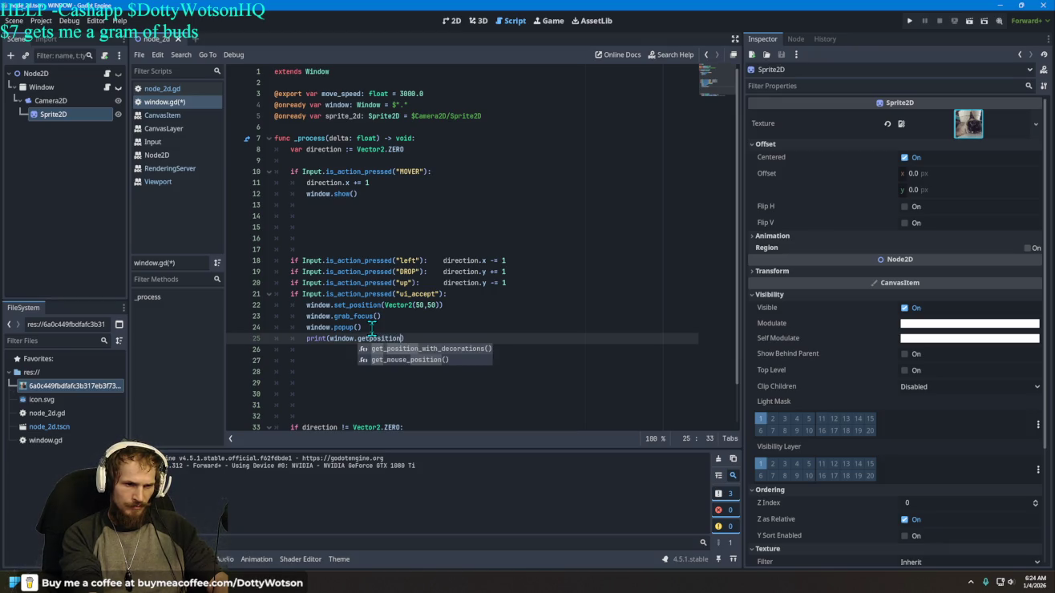
{"action": "key", "text": "BackSpace"}
{"action": "key", "text": "BackSpace"}
{"action": "key", "text": "BackSpace"}
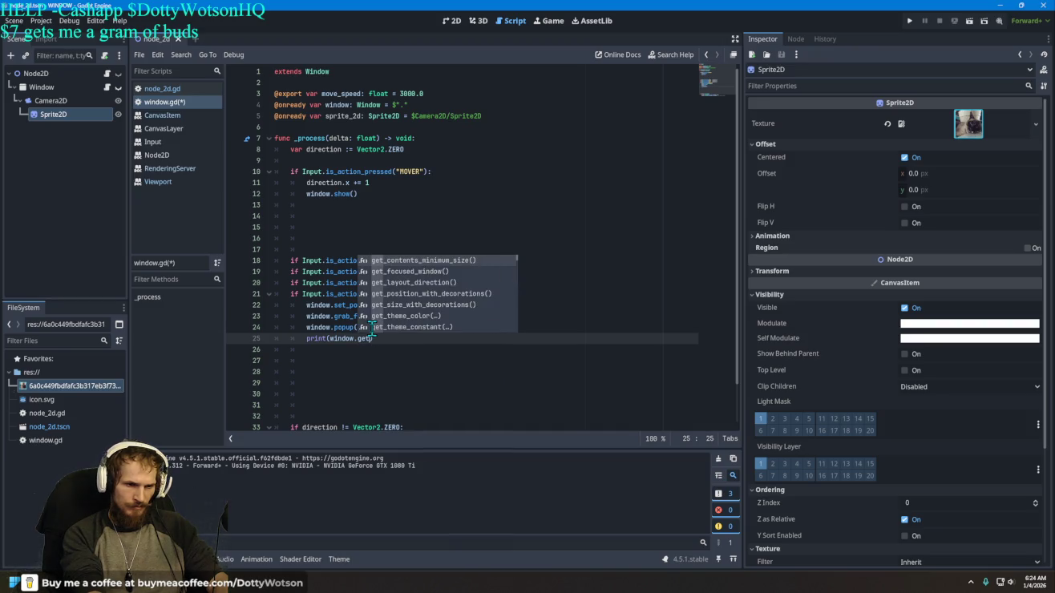
{"action": "key", "text": "Return"}
{"action": "key", "text": "BackSpace"}
{"action": "key", "text": "BackSpace"}
{"action": "key", "text": "BackSpace"}
{"action": "key", "text": "BackSpace"}
{"action": "key", "text": "BackSpace"}
{"action": "key", "text": "BackSpace"}
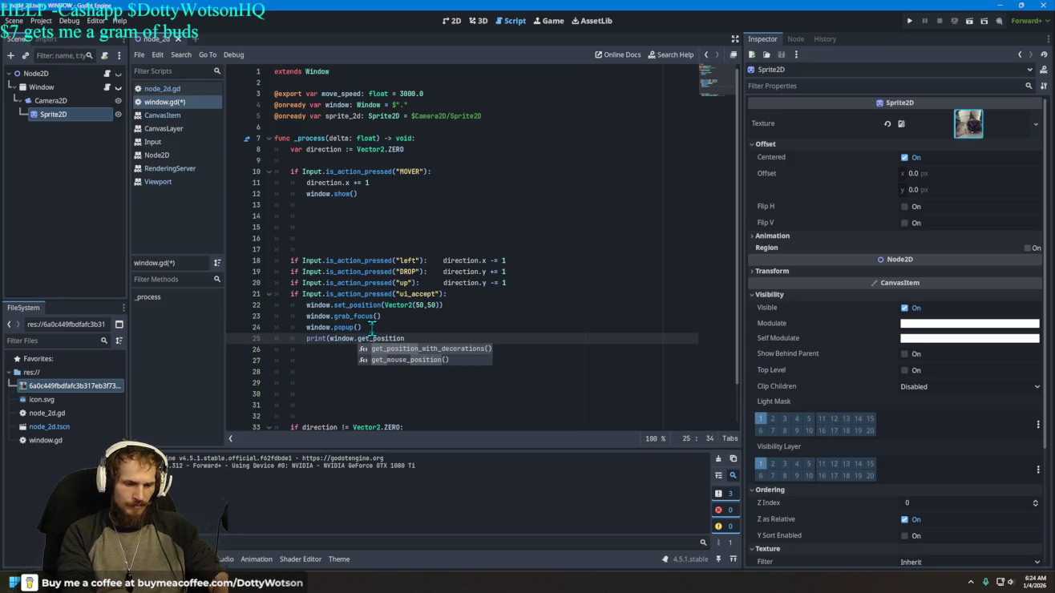
{"action": "type", "text": "_"}
{"action": "key", "text": "BackSpace"}
{"action": "type", "text": ")"}
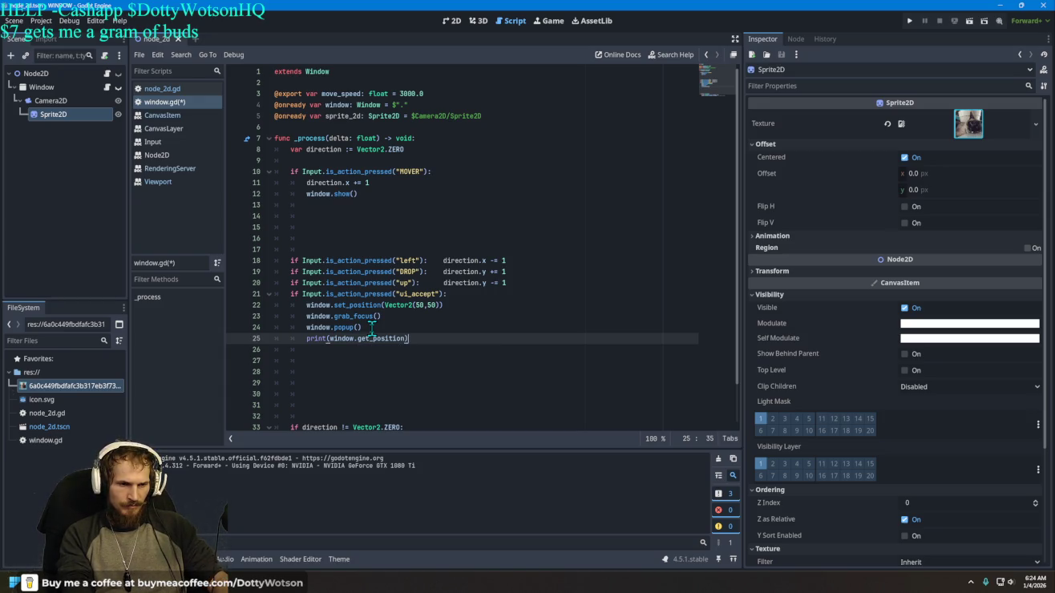
Step: Run the project, trigger the cat popup with Space, and stop the game
{"action": "left_click", "coordinate": [909, 19]}
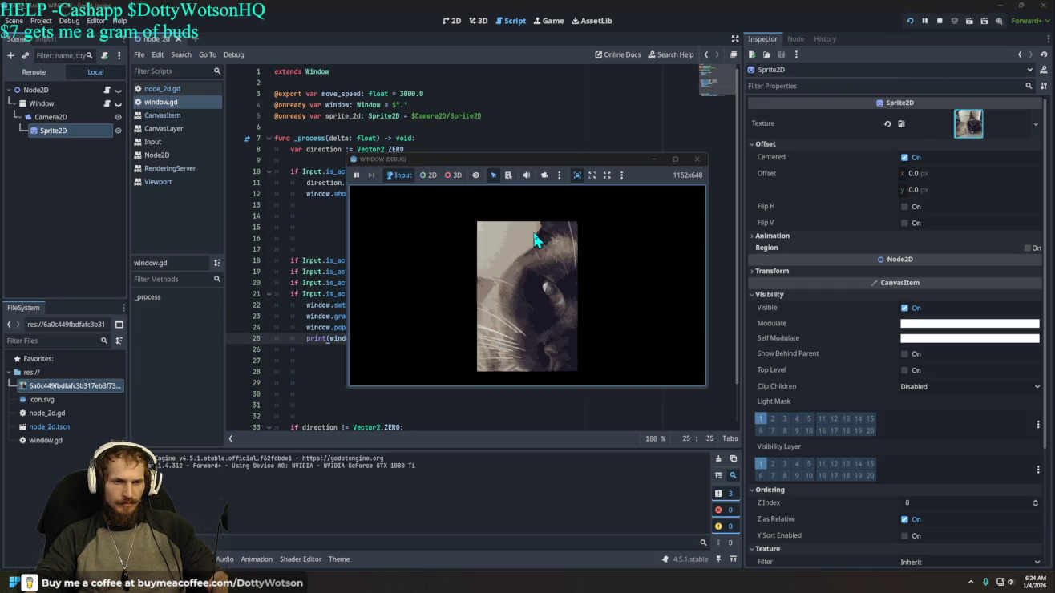
{"action": "key", "text": "space"}
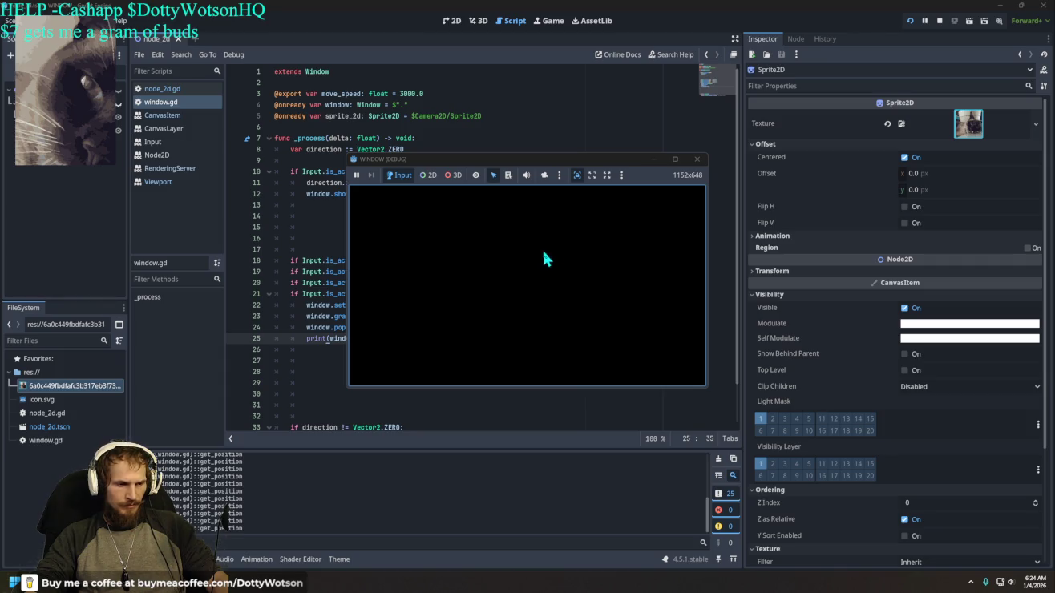
{"action": "left_click", "coordinate": [696, 159]}
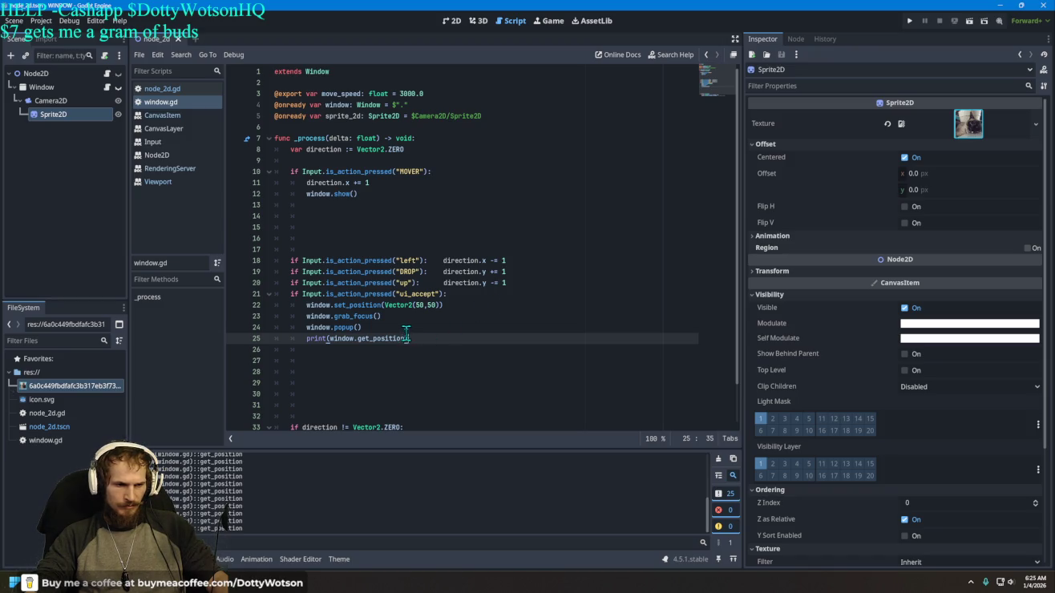
Step: Replace get_position on line 25 with the position property
{"action": "left_click_drag", "start_coordinate": [406, 339], "coordinate": [357, 342]}
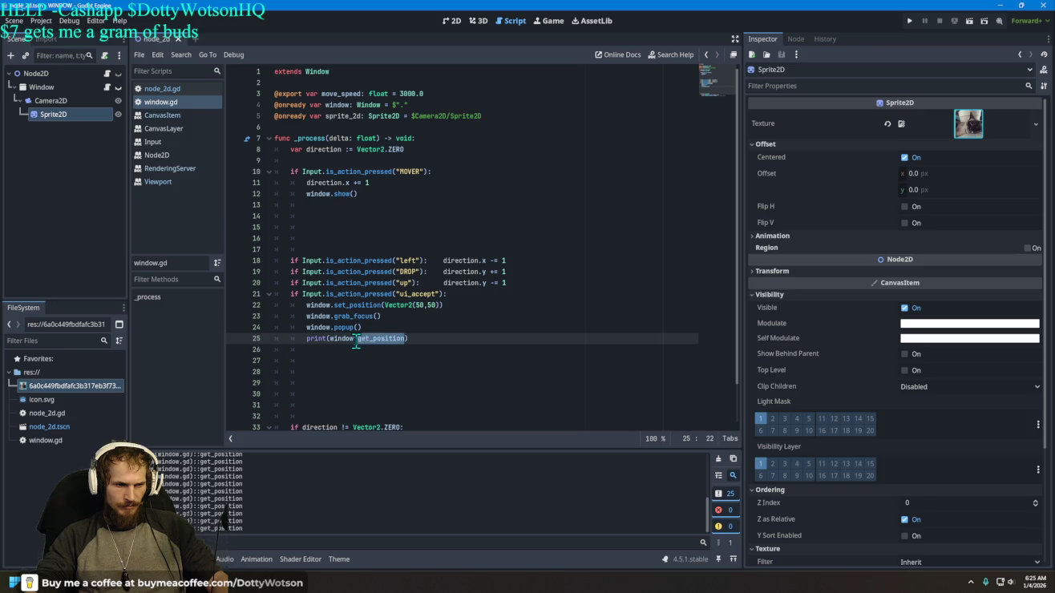
{"action": "type", "text": "posito"}
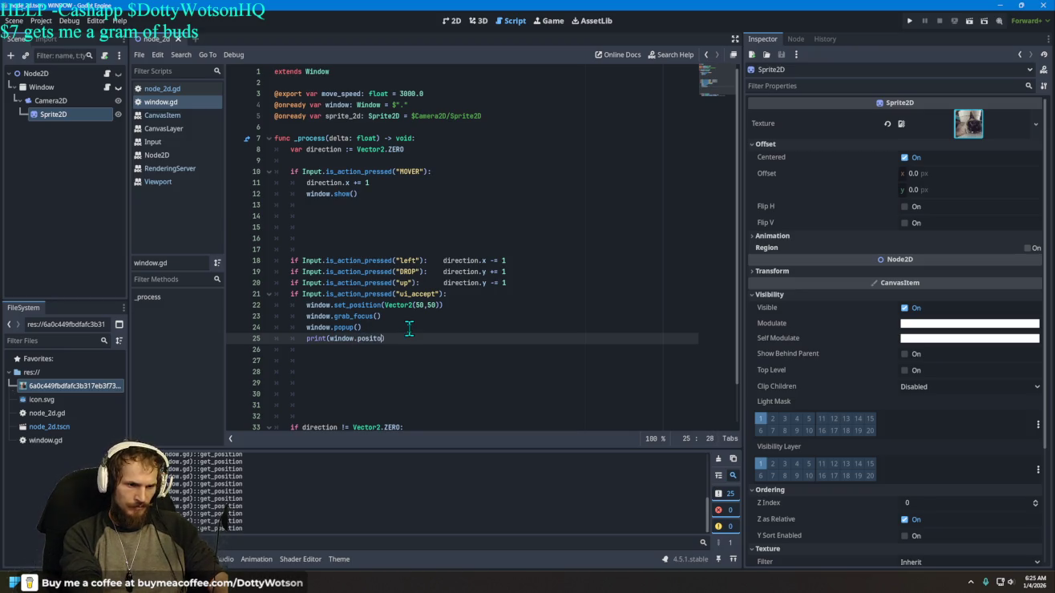
{"action": "type", "text": "n"}
{"action": "key", "text": "Return"}
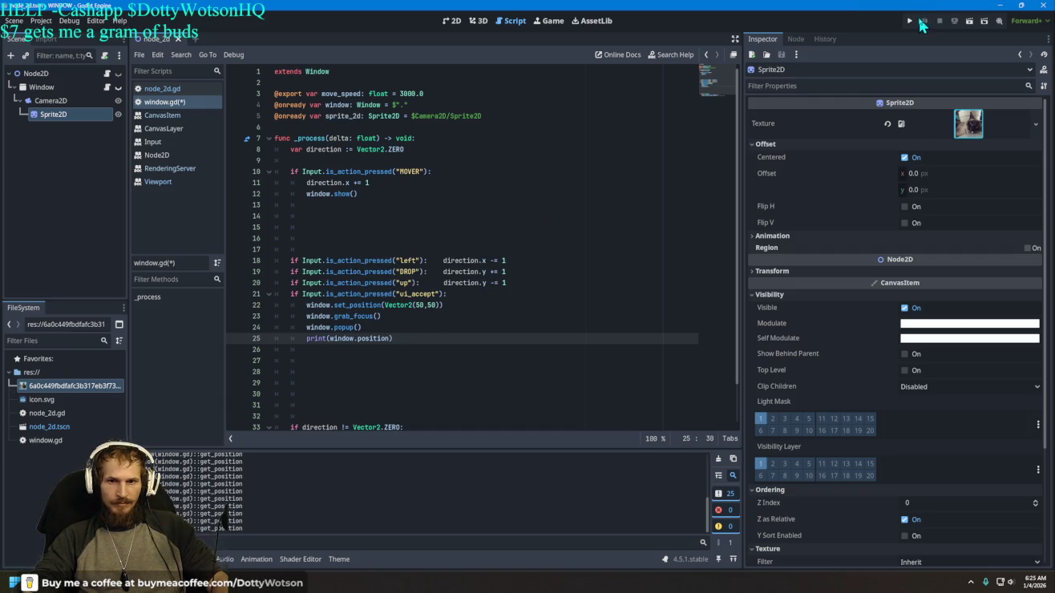
Step: Run the game with F5, drag its debug window up and right, then minimize it
{"action": "key", "text": "F5"}
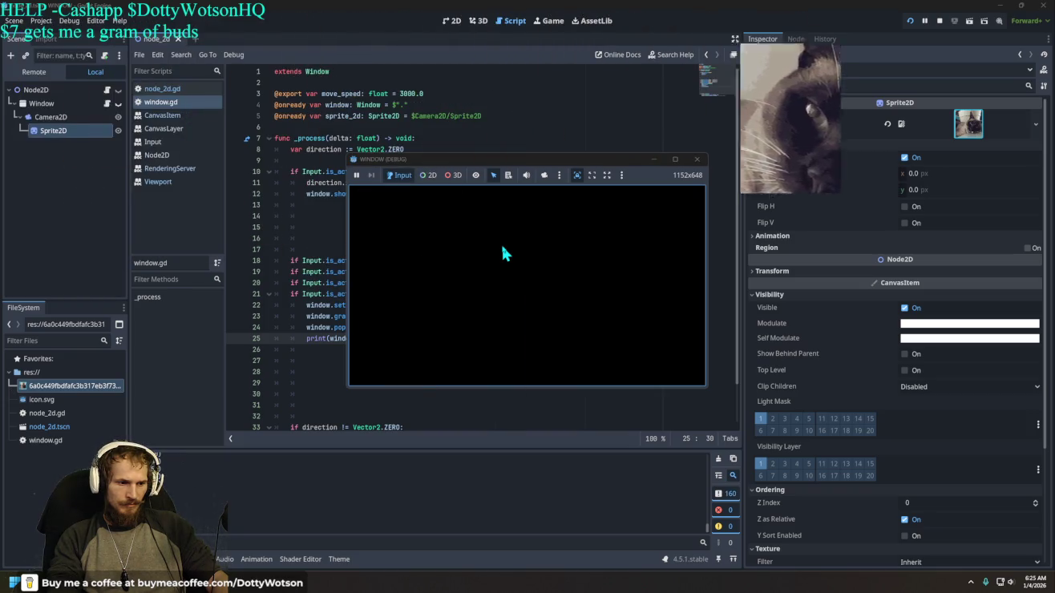
{"action": "left_click_drag", "start_coordinate": [632, 160], "coordinate": [635, 181]}
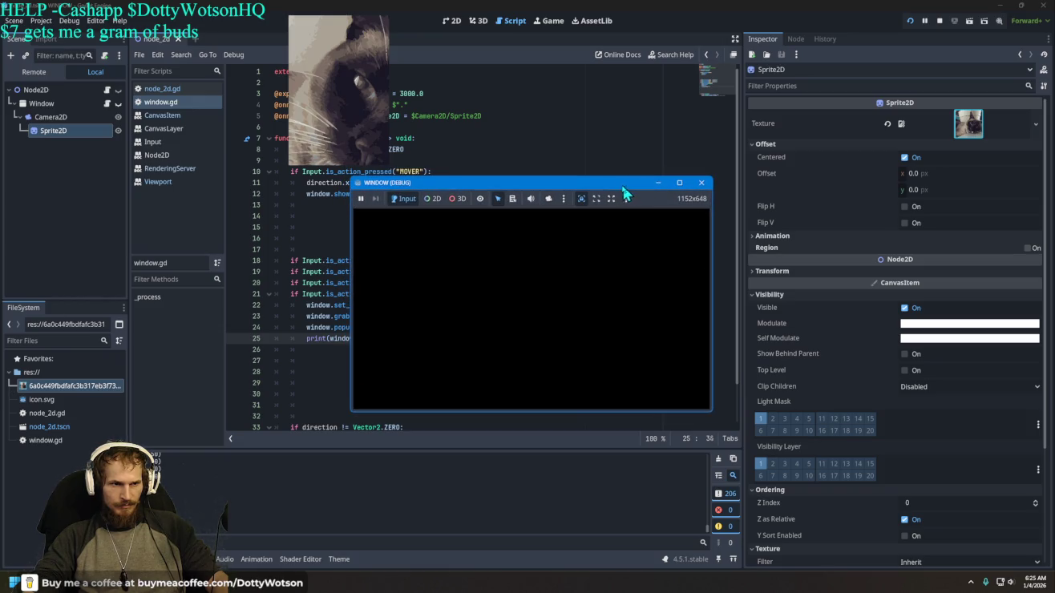
{"action": "left_click", "coordinate": [339, 115]}
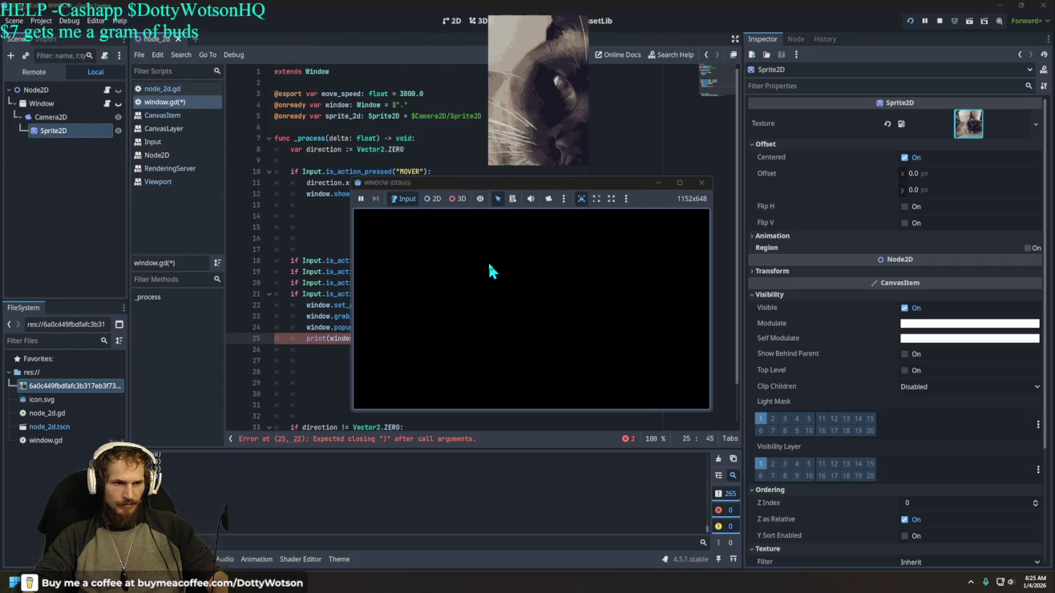
{"action": "left_click_drag", "start_coordinate": [493, 182], "coordinate": [590, 162]}
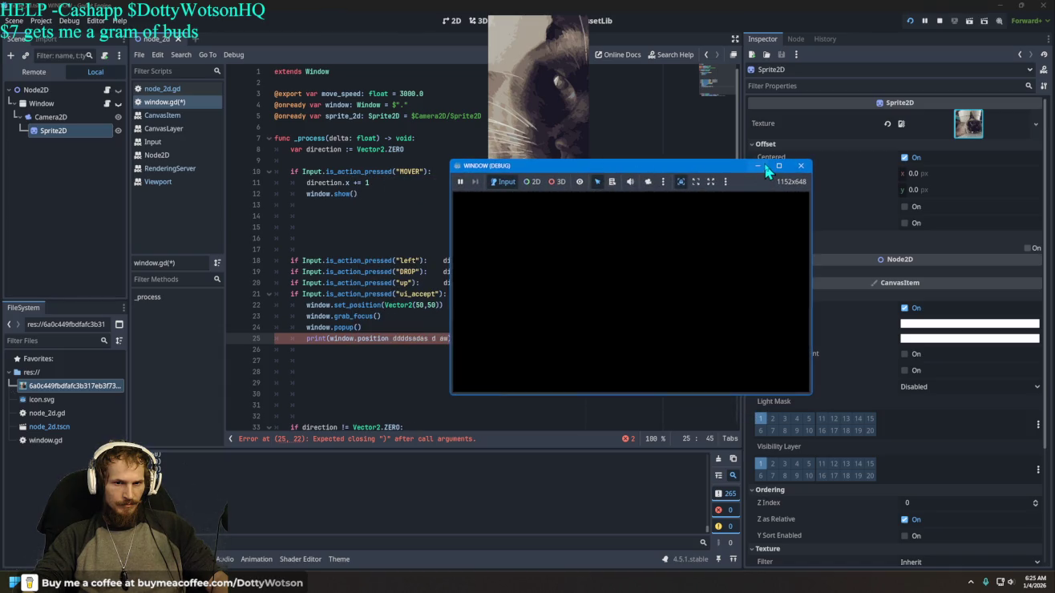
{"action": "left_click", "coordinate": [763, 166]}
Step: Erase stray characters on line 25, restore and reposition the game window, and minimize the editor
{"action": "key", "text": "BackSpace"}
{"action": "key", "text": "BackSpace"}
{"action": "key", "text": "BackSpace"}
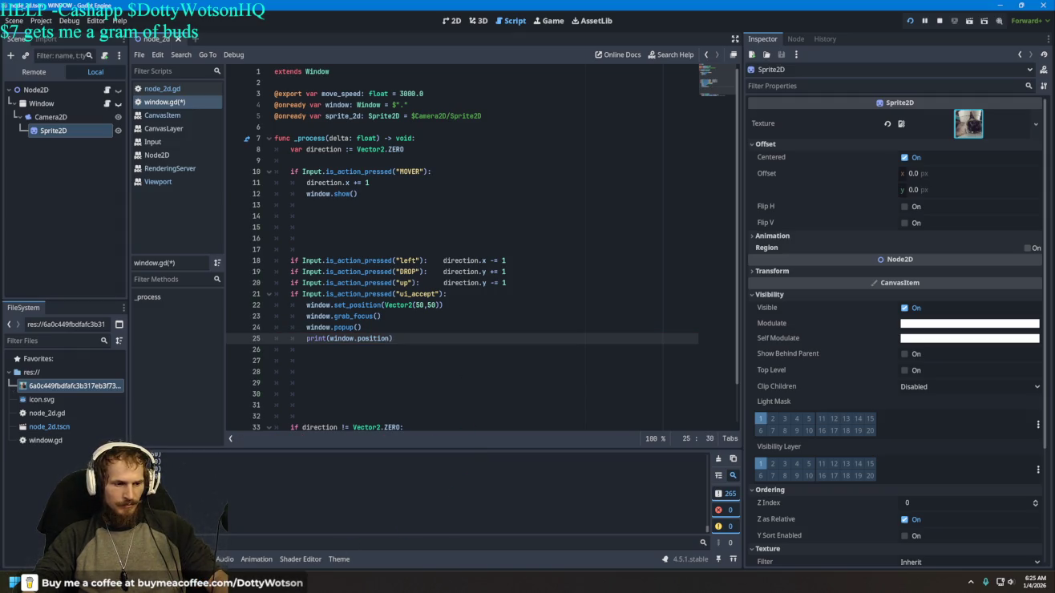
{"action": "mouse_move", "coordinate": [285, 584]}
{"action": "left_click", "coordinate": [254, 529]}
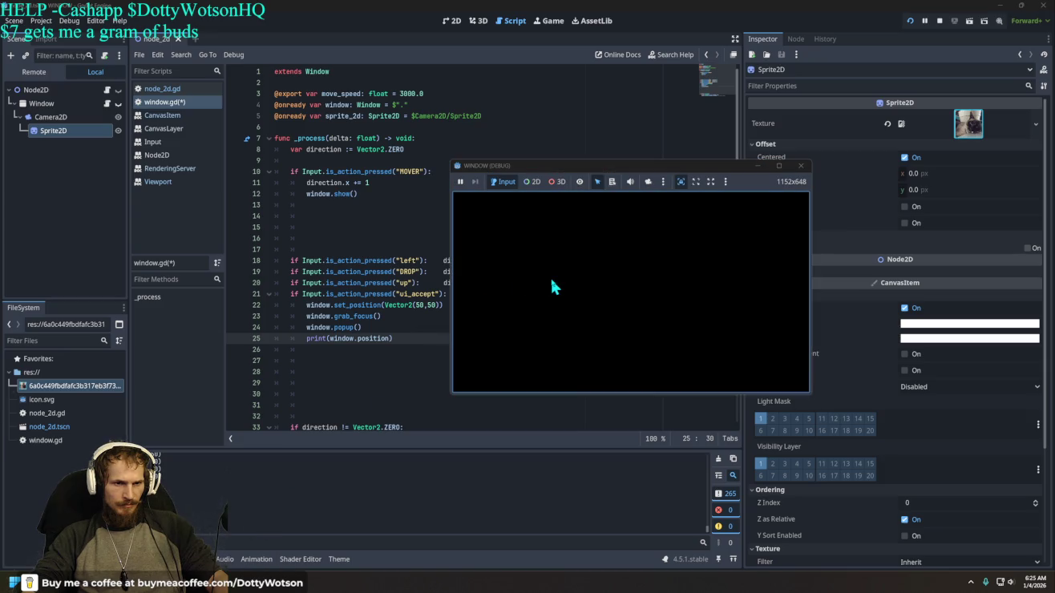
{"action": "mouse_move", "coordinate": [604, 169]}
{"action": "left_mouse_down"}
{"action": "mouse_move", "coordinate": [699, 165]}
{"action": "mouse_move", "coordinate": [696, 129]}
{"action": "left_mouse_up"}
{"action": "left_click", "coordinate": [727, 257]}
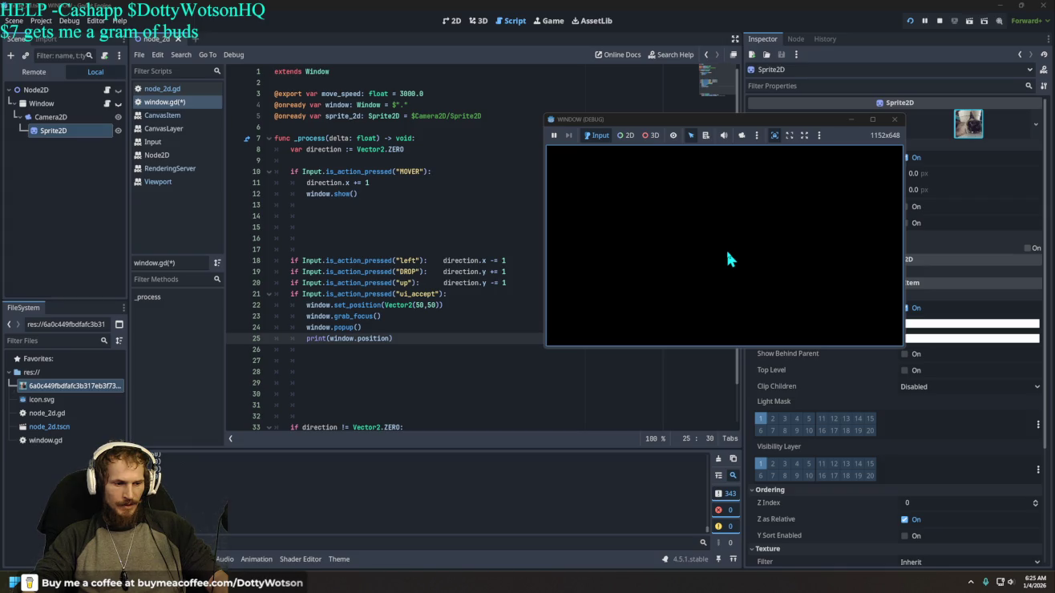
{"action": "left_click", "coordinate": [1000, 6]}
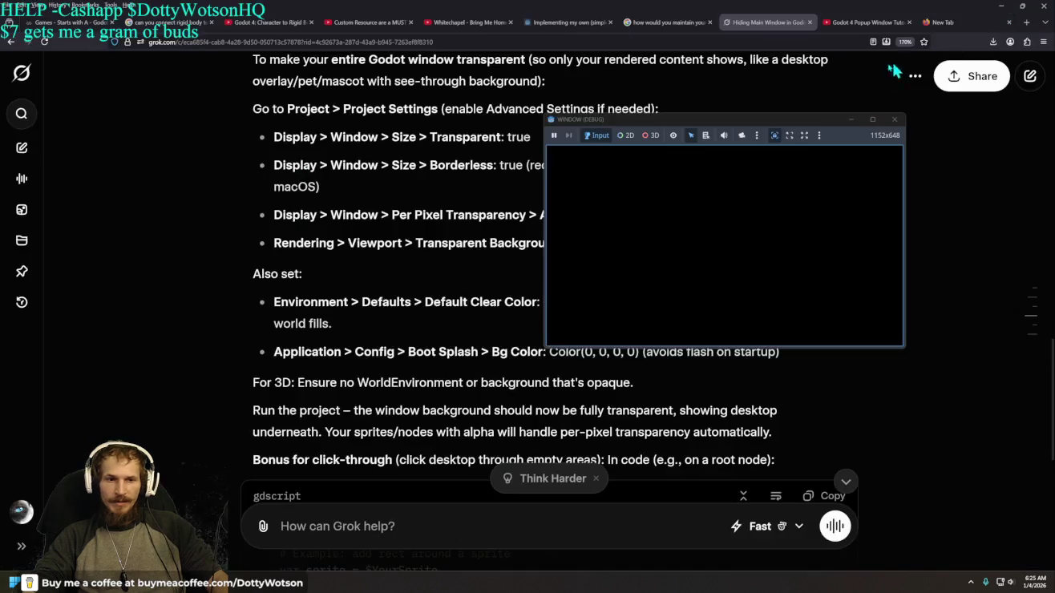
Step: Press Super+D to hide the Grok browser and reveal the desktop behind the debug window
{"action": "key", "text": "super+d"}
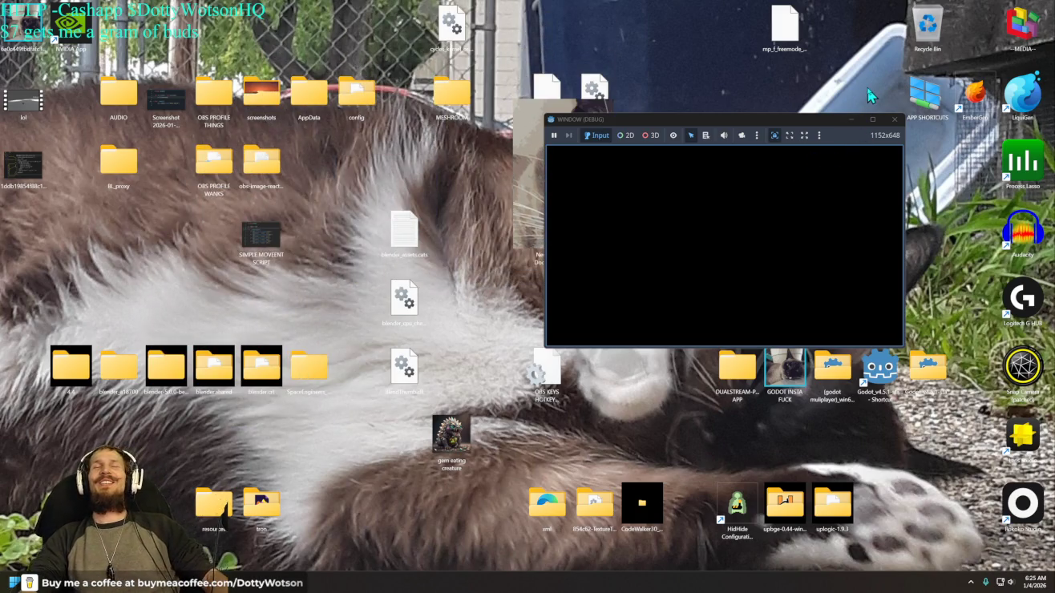
Step: Minimize, restore, maximize and re-centre the debug game window, then Alt+Tab back to the editor
{"action": "left_click", "coordinate": [854, 121]}
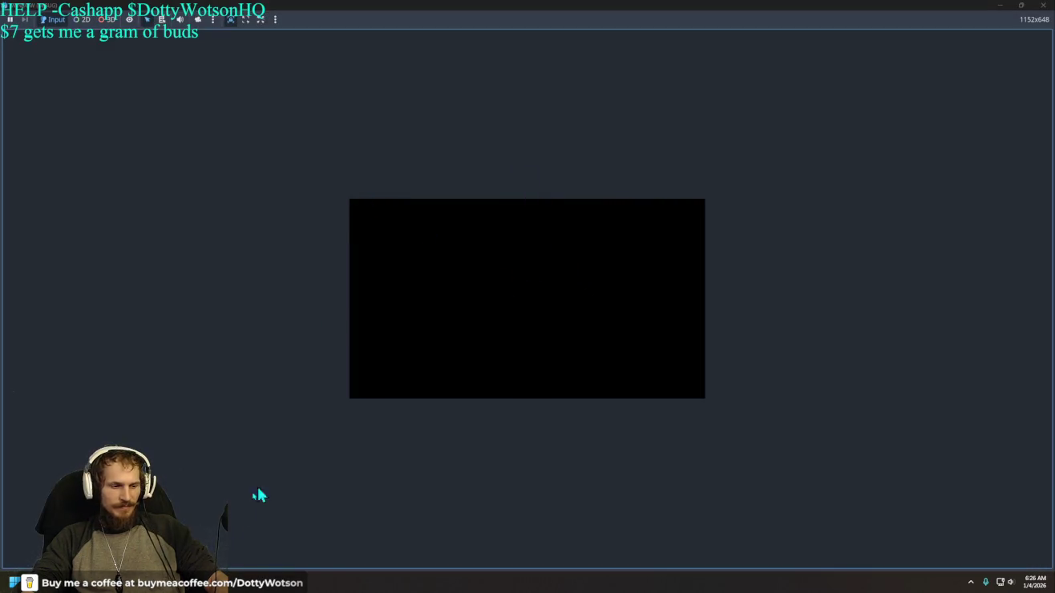
{"action": "mouse_move", "coordinate": [214, 550]}
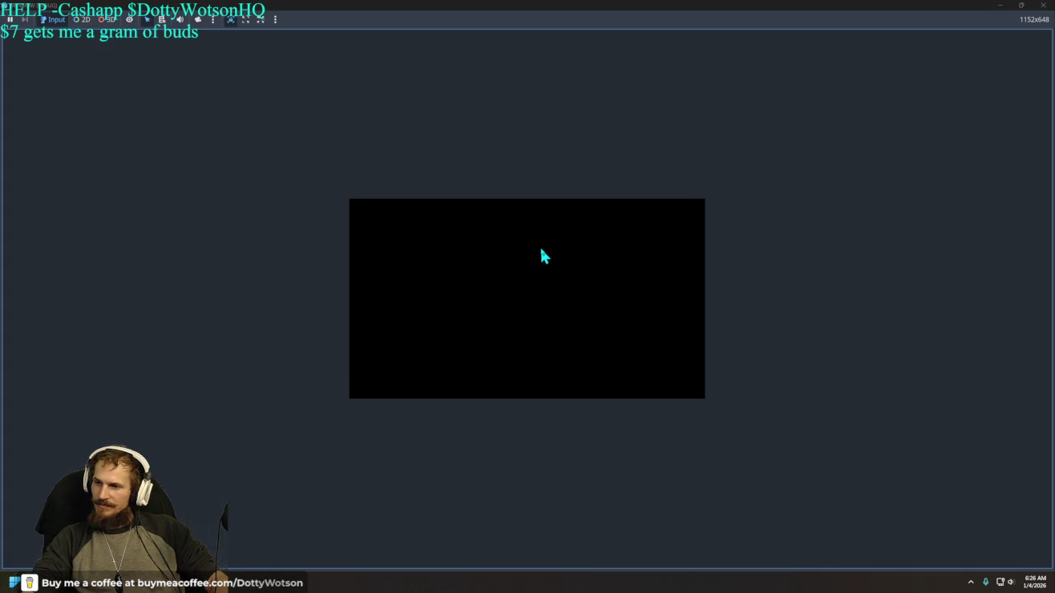
{"action": "mouse_move", "coordinate": [565, 7]}
{"action": "left_mouse_down"}
{"action": "mouse_move", "coordinate": [530, 244]}
{"action": "mouse_move", "coordinate": [431, 122]}
{"action": "left_mouse_up"}
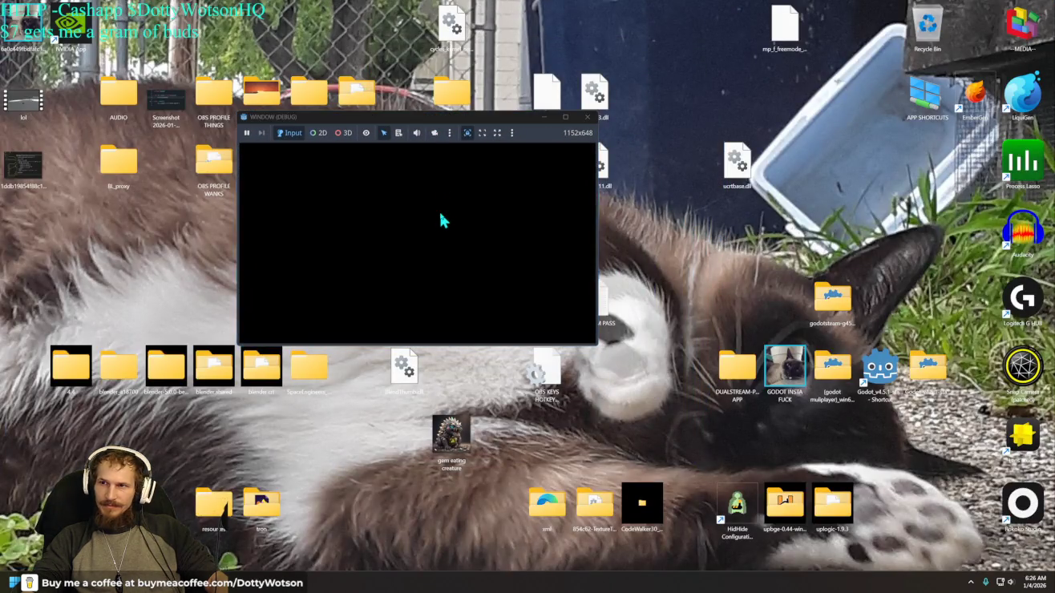
{"action": "key", "text": "super+Up"}
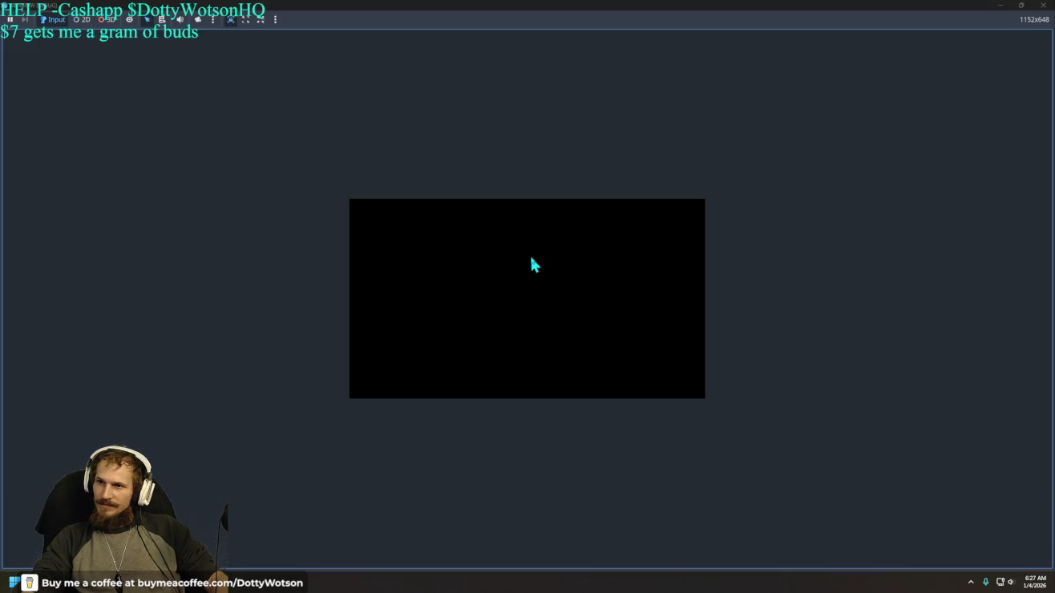
{"action": "left_click", "coordinate": [1020, 6]}
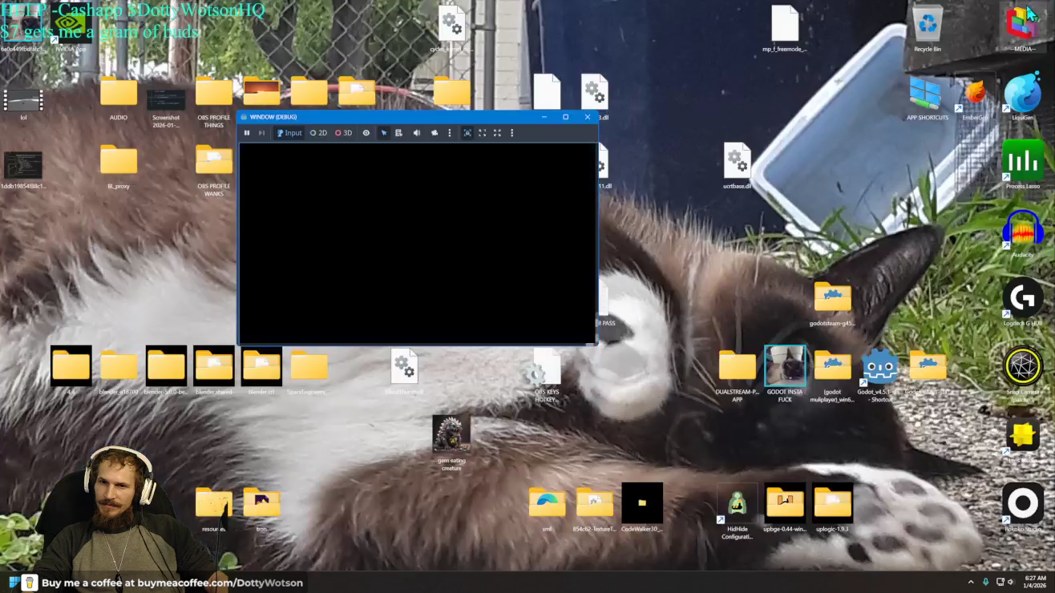
{"action": "left_click_drag", "start_coordinate": [438, 124], "coordinate": [596, 183]}
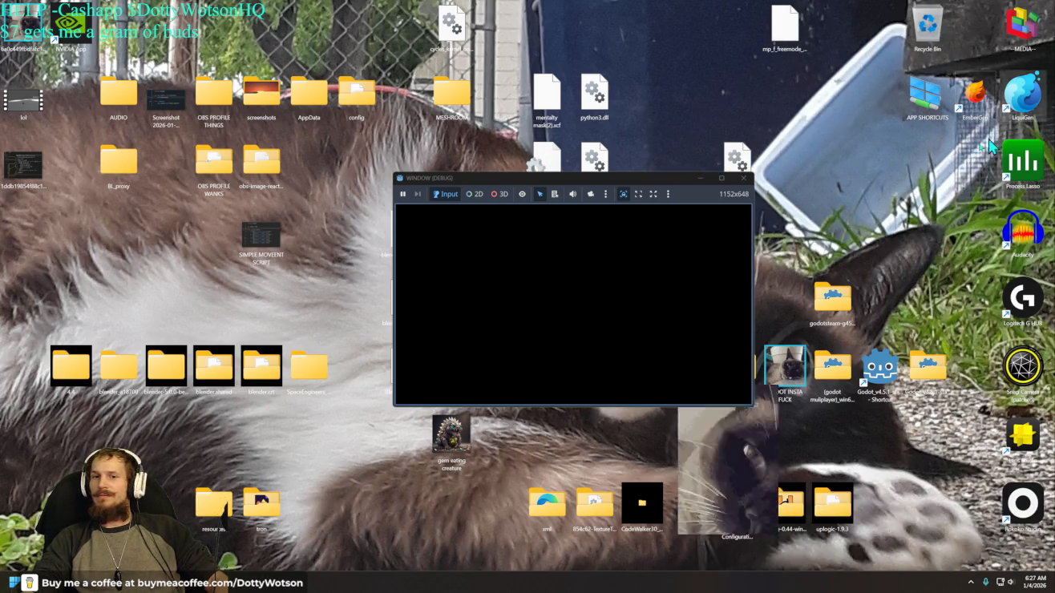
{"action": "left_click", "coordinate": [658, 171]}
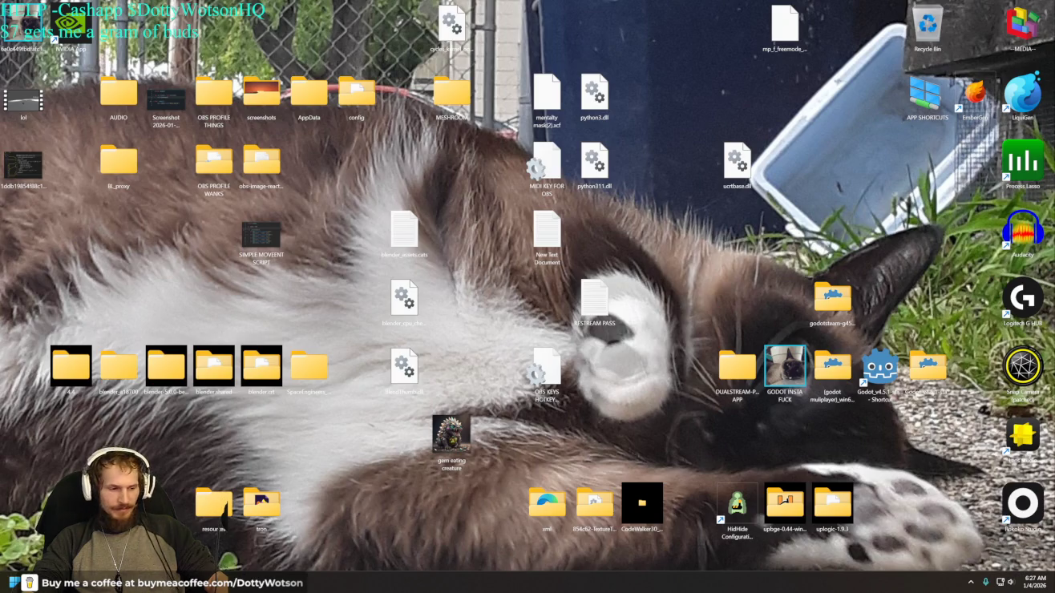
{"action": "key", "text": "alt+Tab"}
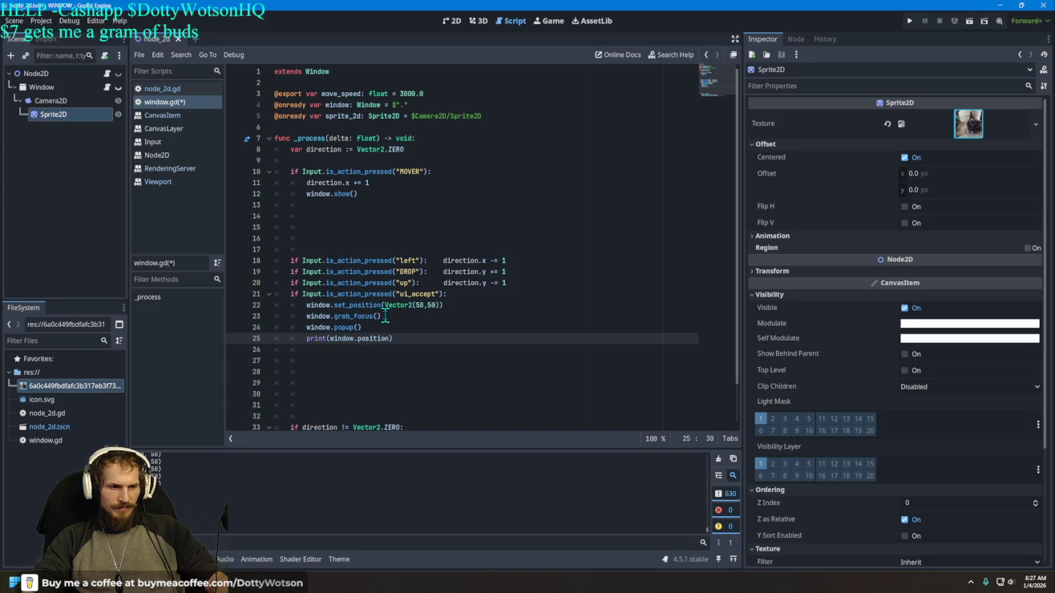
Step: Select the Window node in the Scene dock to show its Inspector flags
{"action": "mouse_move", "coordinate": [330, 314]}
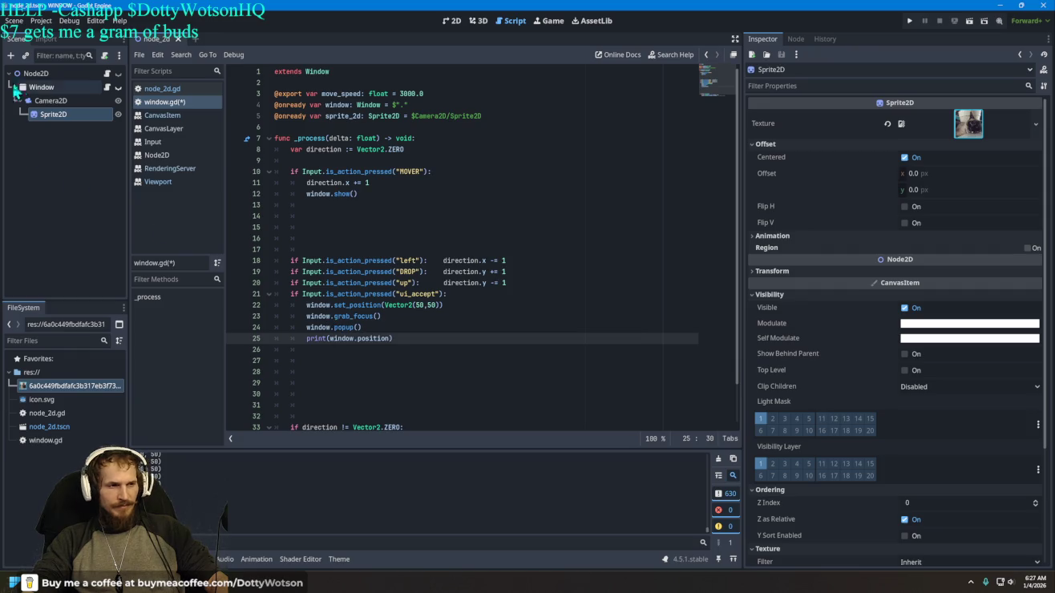
{"action": "left_click", "coordinate": [42, 88]}
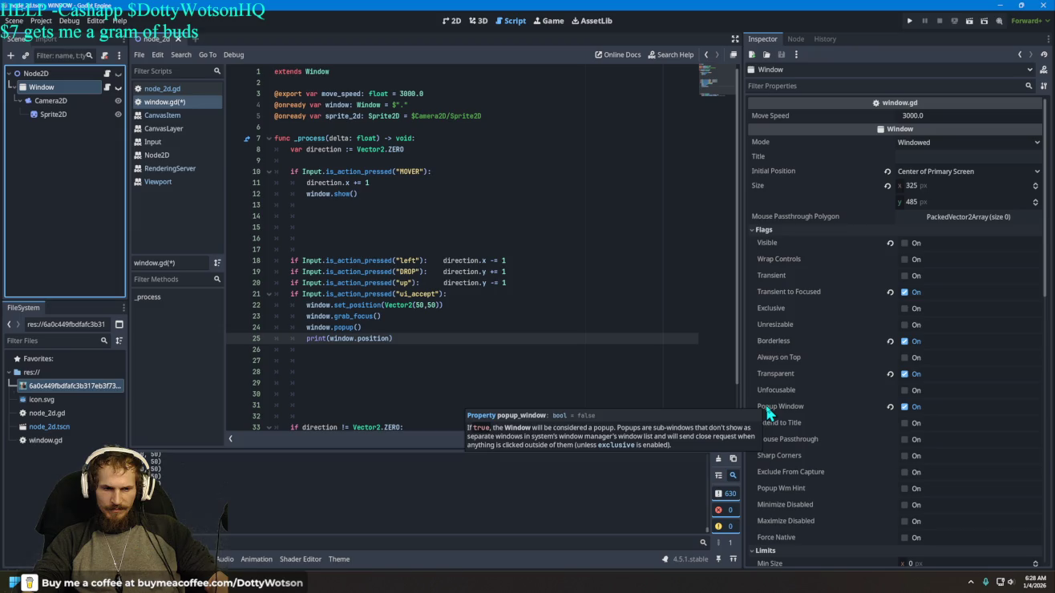
Step: Uncheck the Window's Popup Window flag and run the game, moving the cat left and up
{"action": "left_click", "coordinate": [905, 407]}
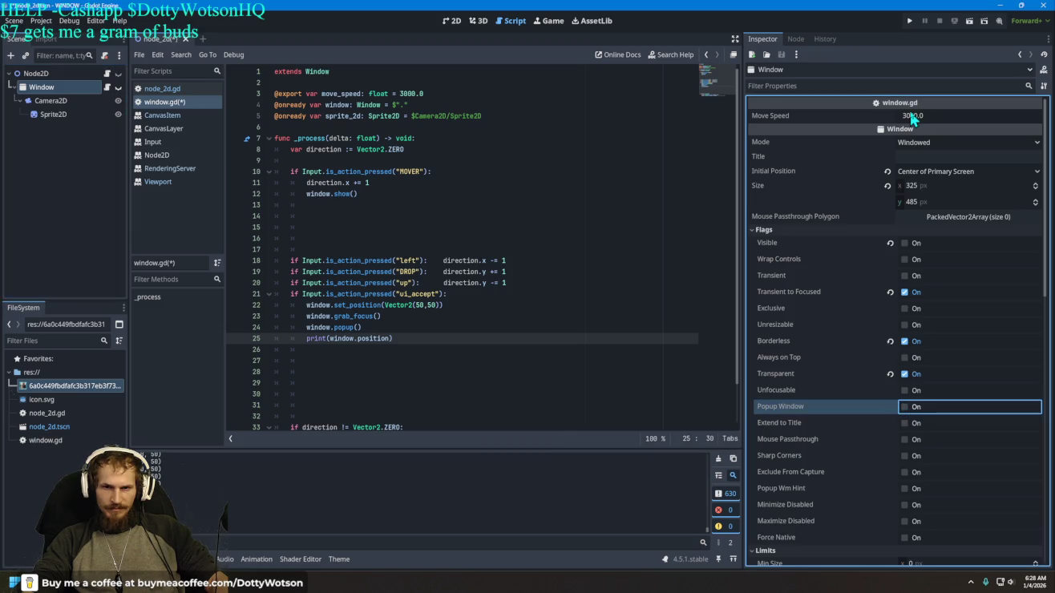
{"action": "left_click", "coordinate": [911, 20]}
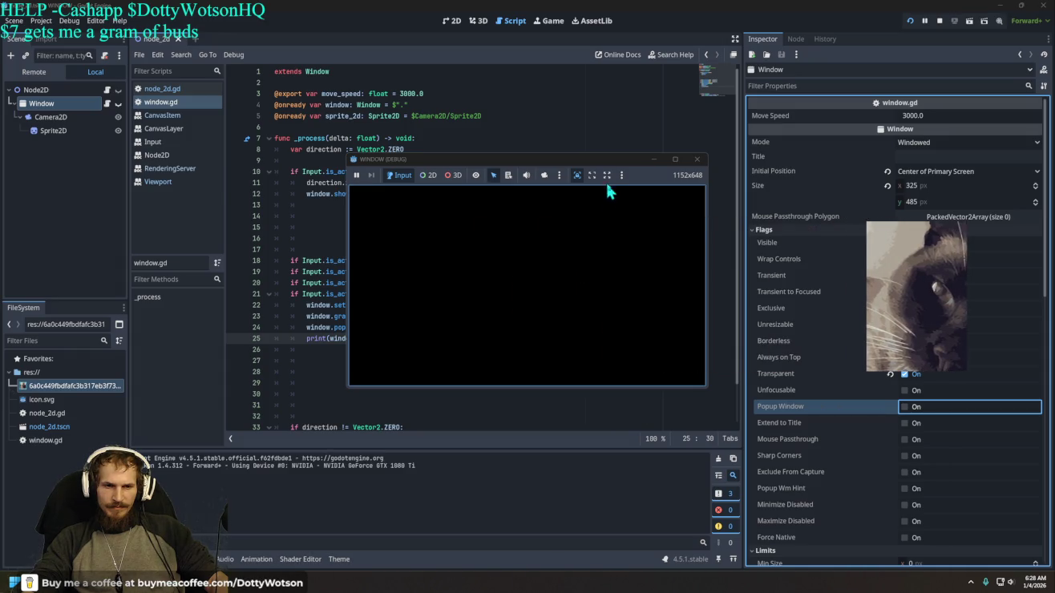
{"action": "key", "text": "Left"}
{"action": "key", "text": "Left"}
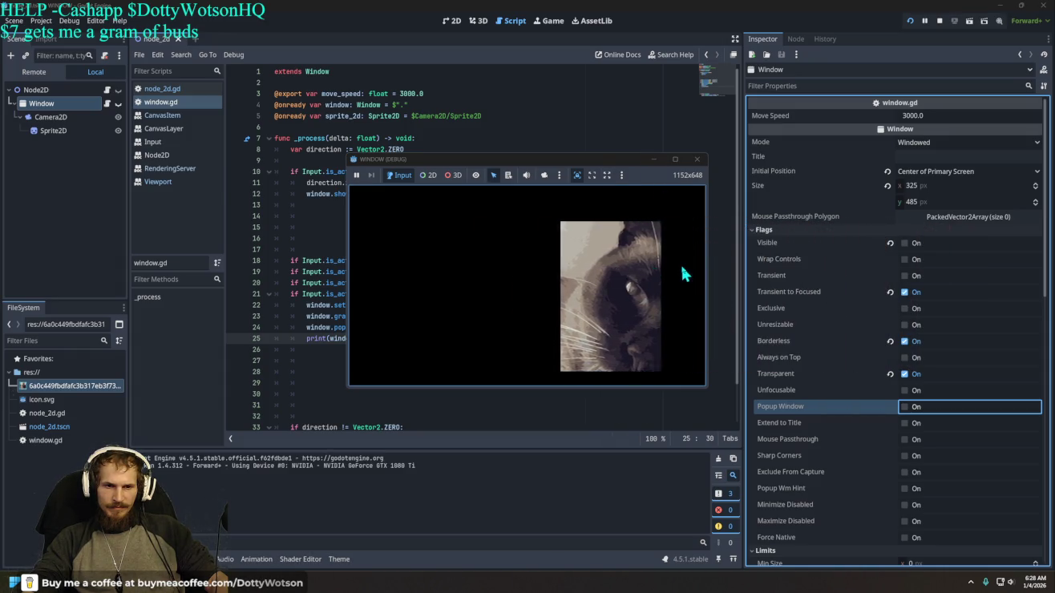
{"action": "key", "text": "Up"}
Step: Move the cat down, minimize the game, and open the Errors tab to view the warning
{"action": "key", "text": "Down"}
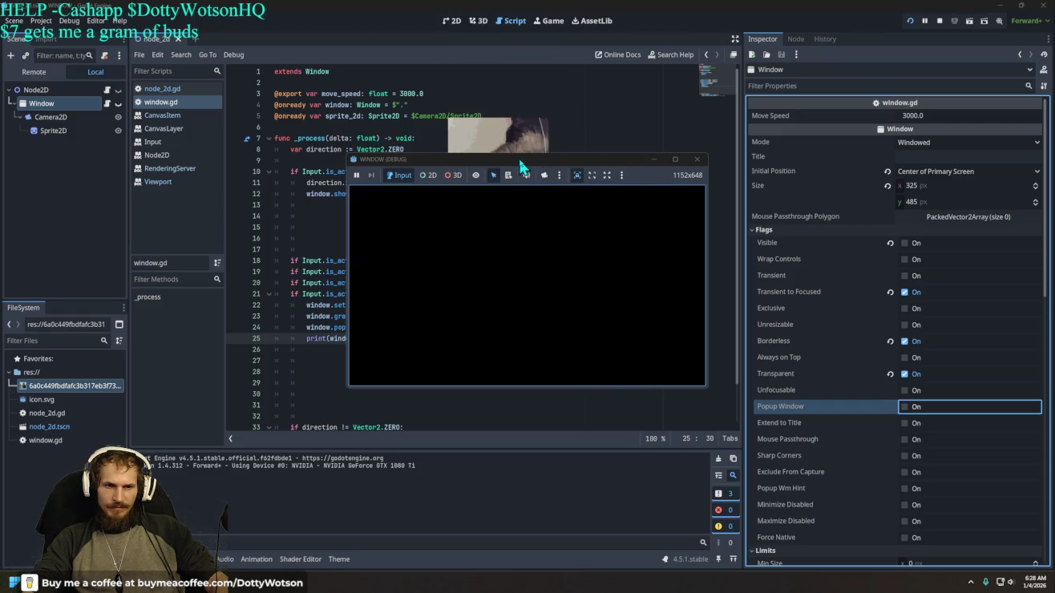
{"action": "left_click", "coordinate": [656, 161]}
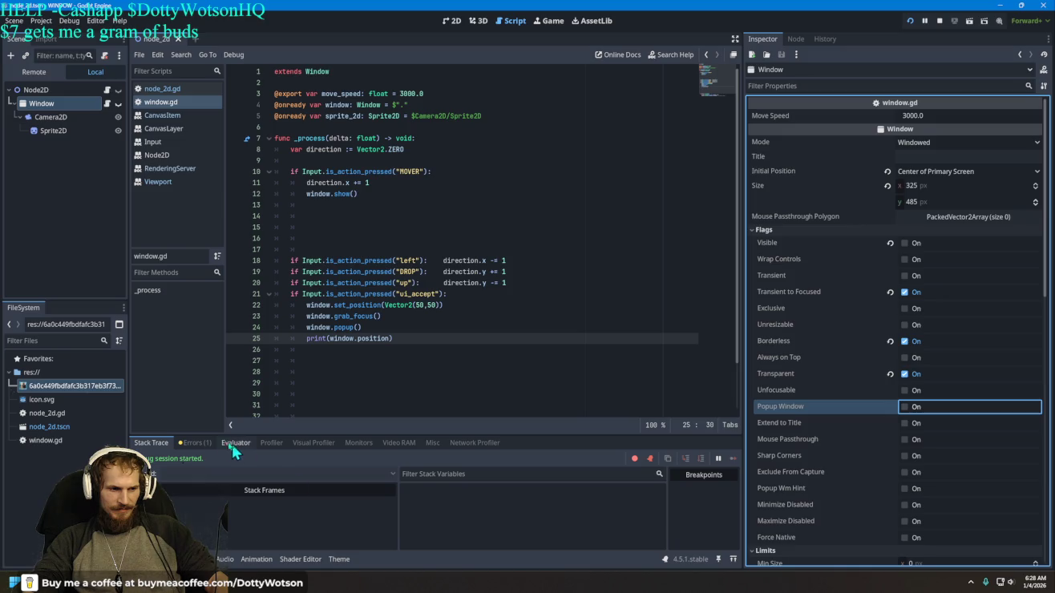
{"action": "left_click", "coordinate": [196, 443]}
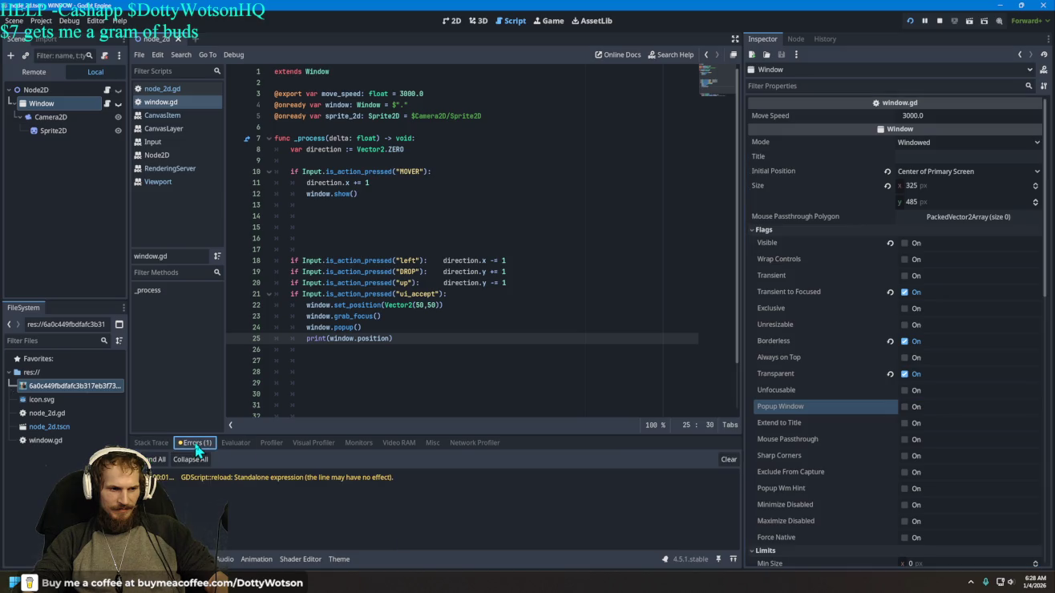
Step: Delete the stray CanvasLayer line 8 from node_2d.gd
{"action": "double_click", "coordinate": [296, 478]}
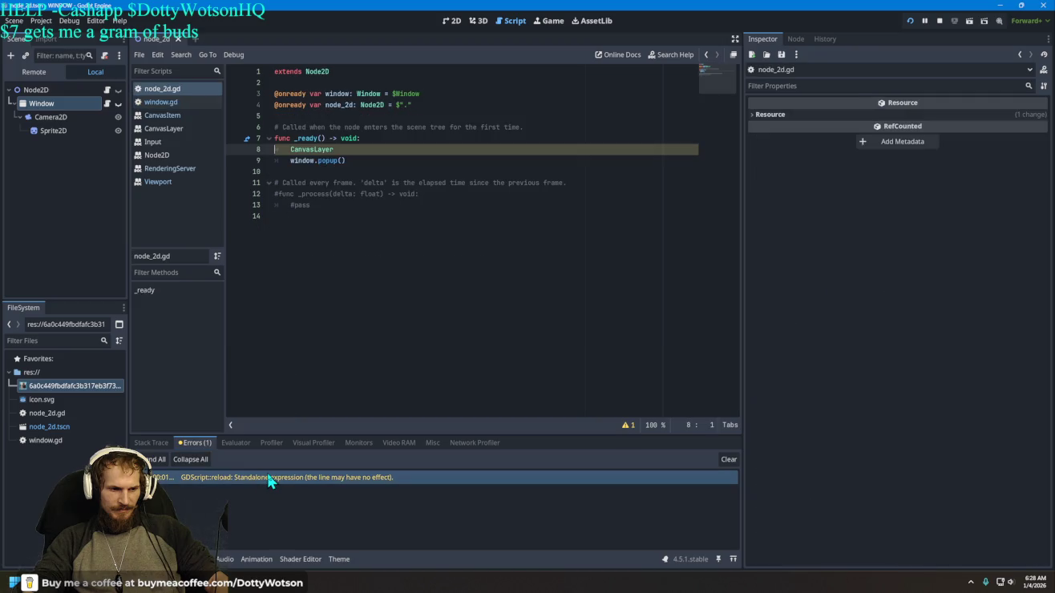
{"action": "key", "text": "End"}
{"action": "key", "text": "shift+Home"}
{"action": "key", "text": "BackSpace"}
{"action": "key", "text": "BackSpace"}
{"action": "key", "text": "BackSpace"}
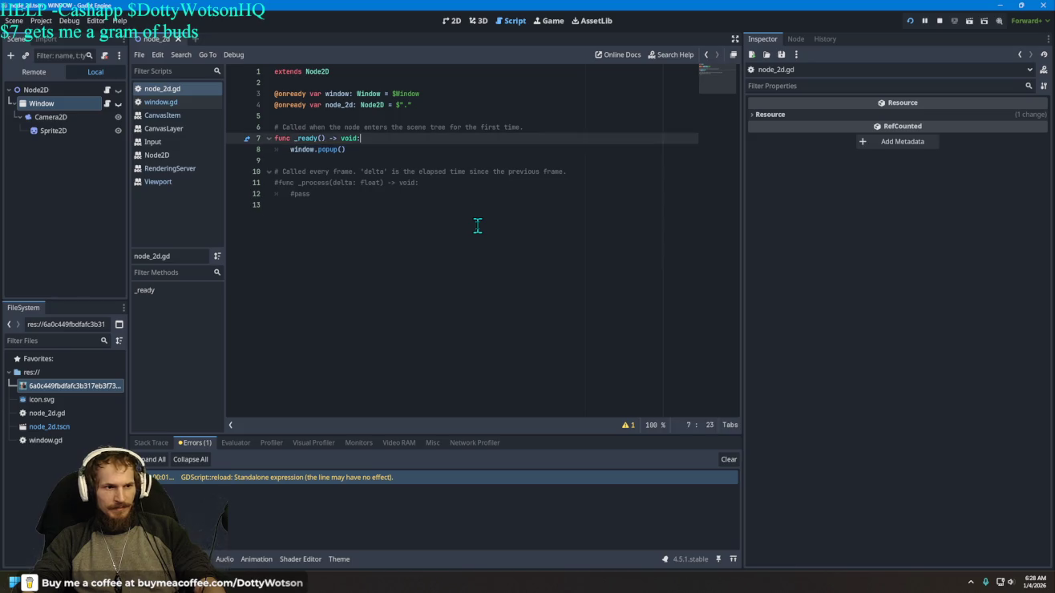
Step: Run the scene, minimize the cat popup, close the game from the taskbar, and refocus the editor
{"action": "left_click", "coordinate": [909, 22]}
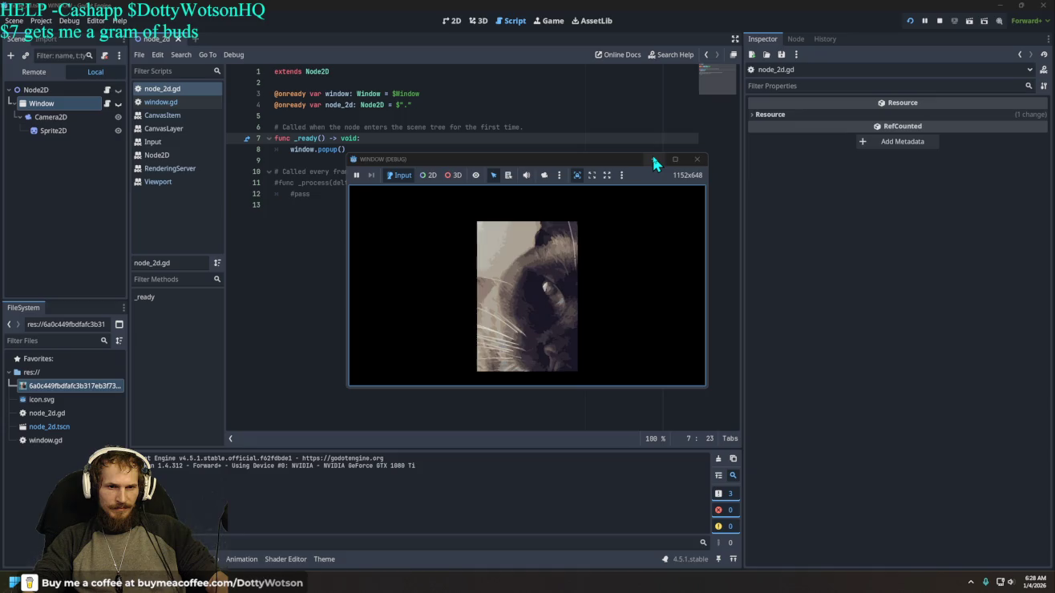
{"action": "left_click", "coordinate": [655, 158]}
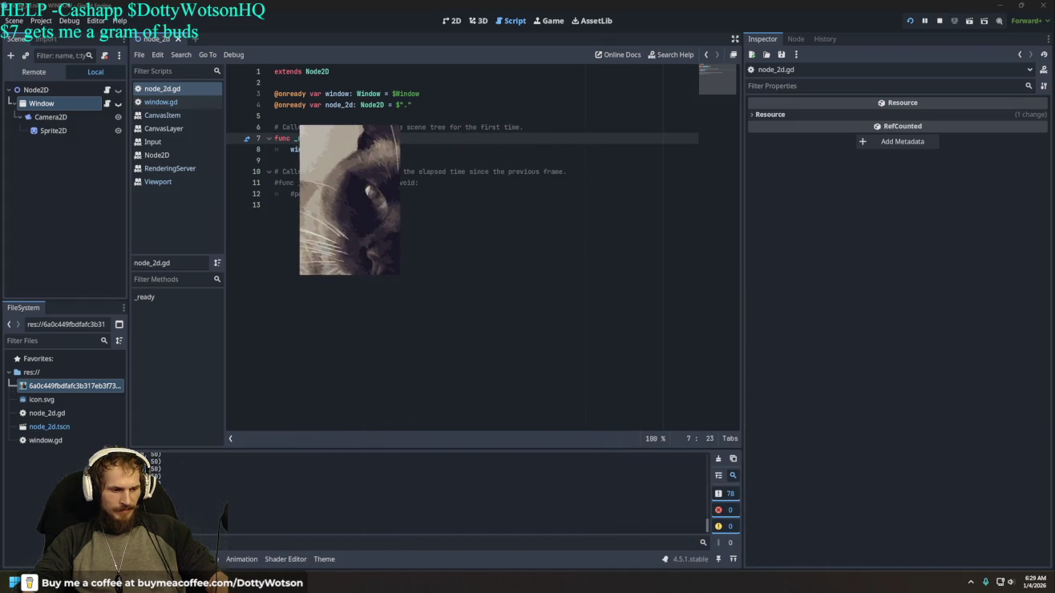
{"action": "mouse_move", "coordinate": [227, 583]}
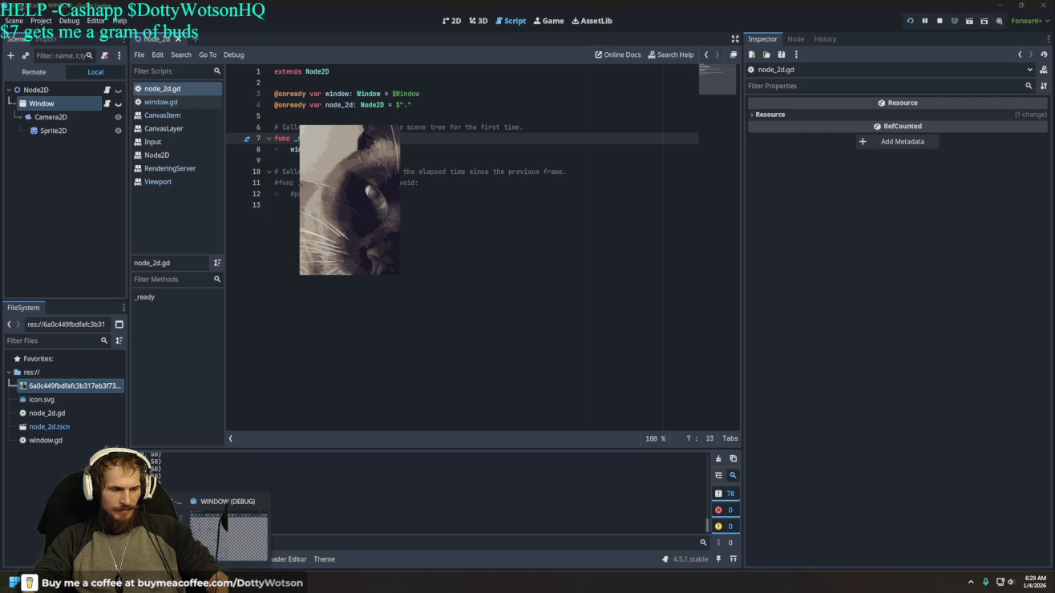
{"action": "left_click", "coordinate": [262, 502]}
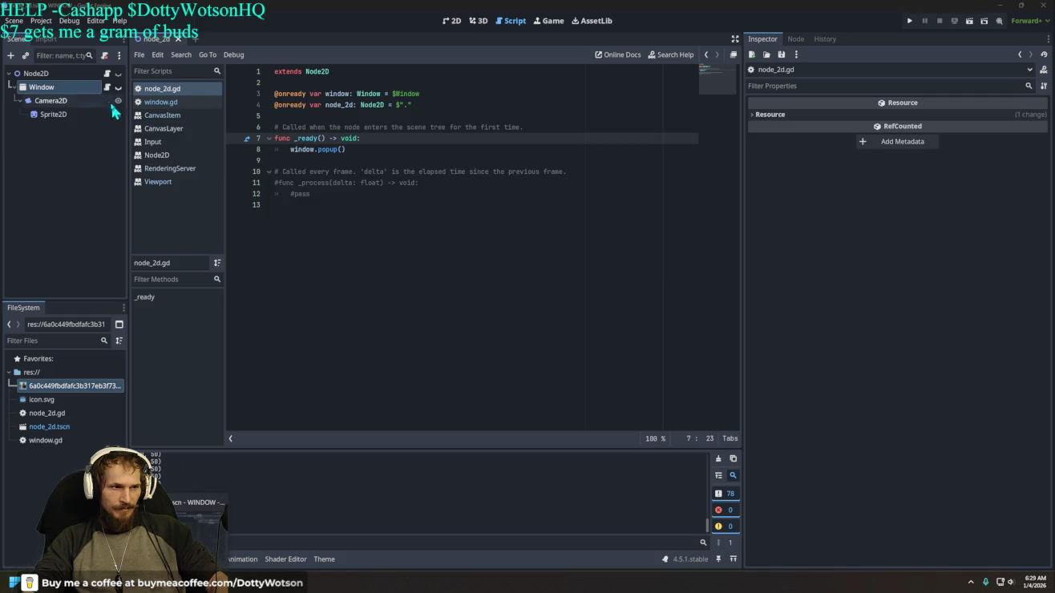
{"action": "left_click", "coordinate": [107, 81]}
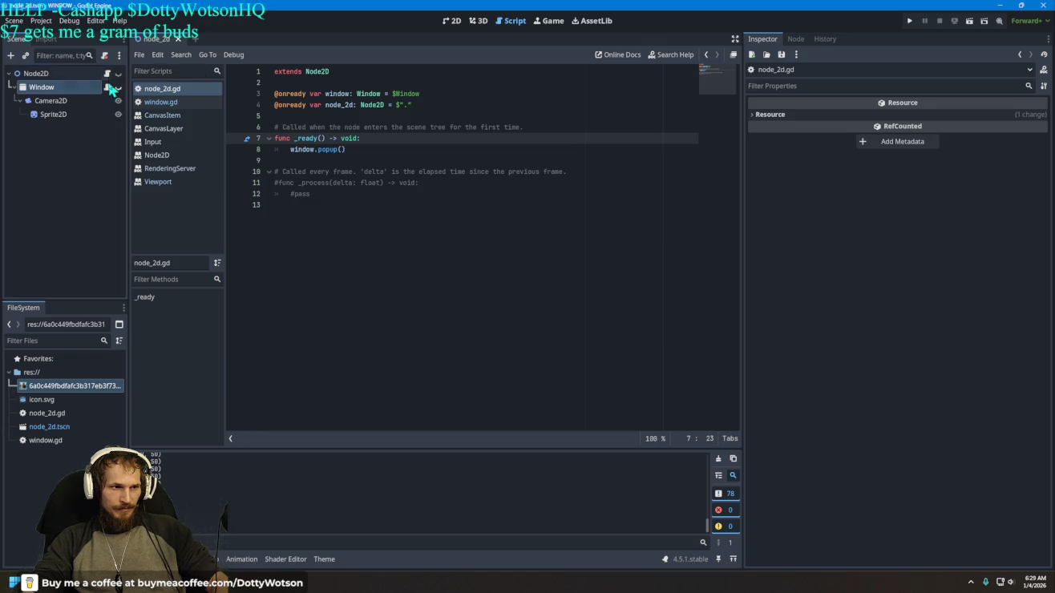
Step: Open the Window node's window.gd script and scroll through its movement code
{"action": "left_click", "coordinate": [106, 86]}
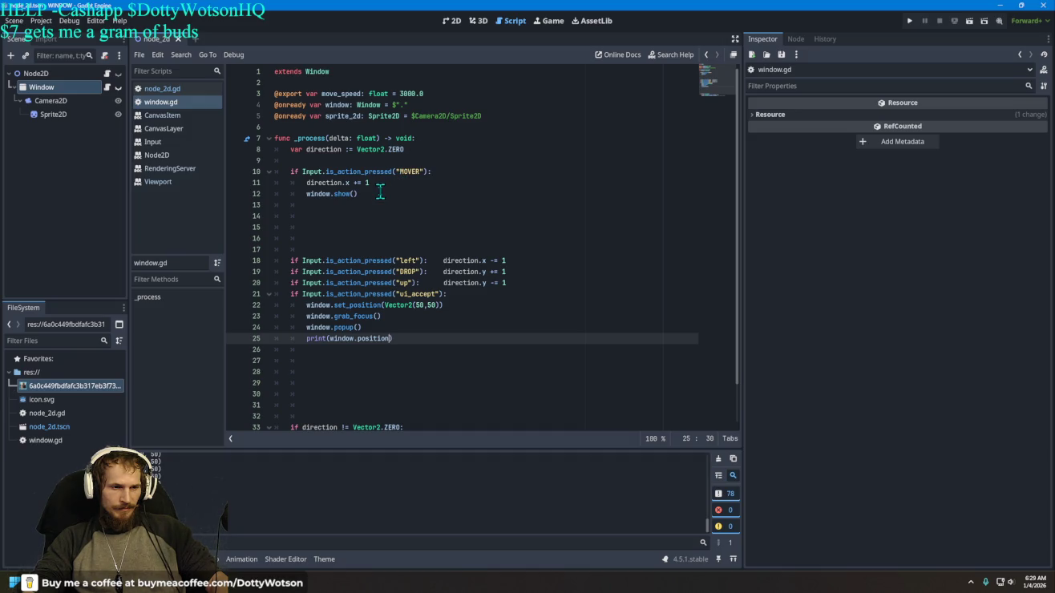
{"action": "scroll", "coordinate": [412, 287], "scroll_direction": "down", "scroll_amount": 2}
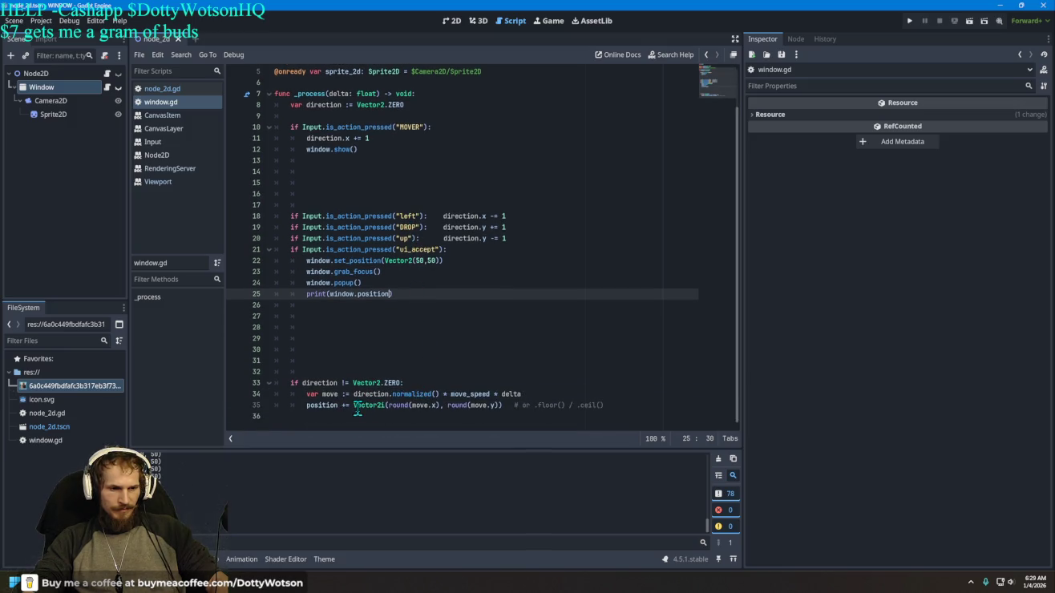
{"action": "mouse_move", "coordinate": [354, 413]}
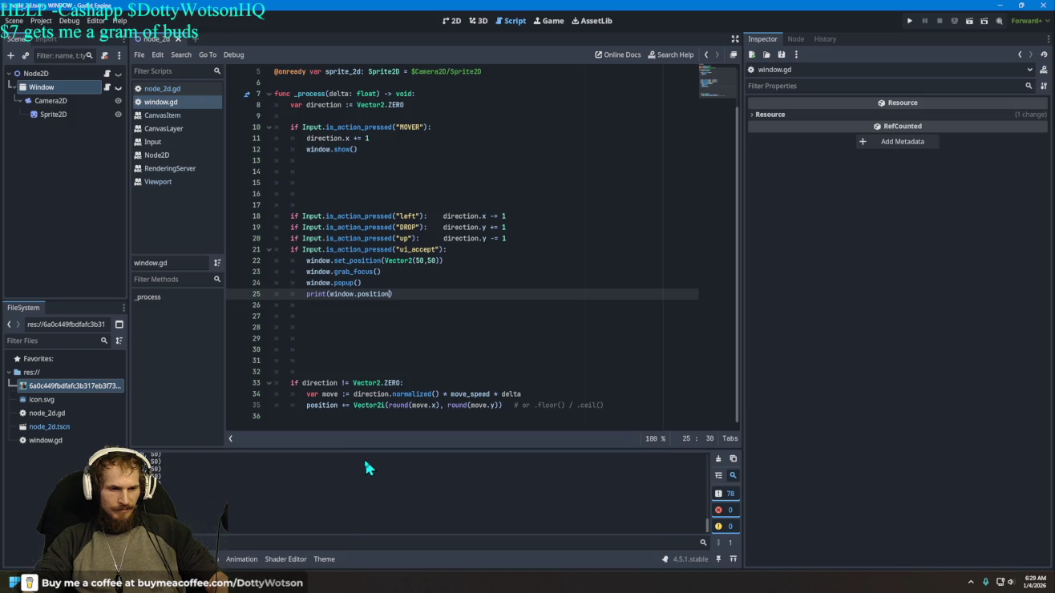
{"action": "key", "text": "alt+Tab"}
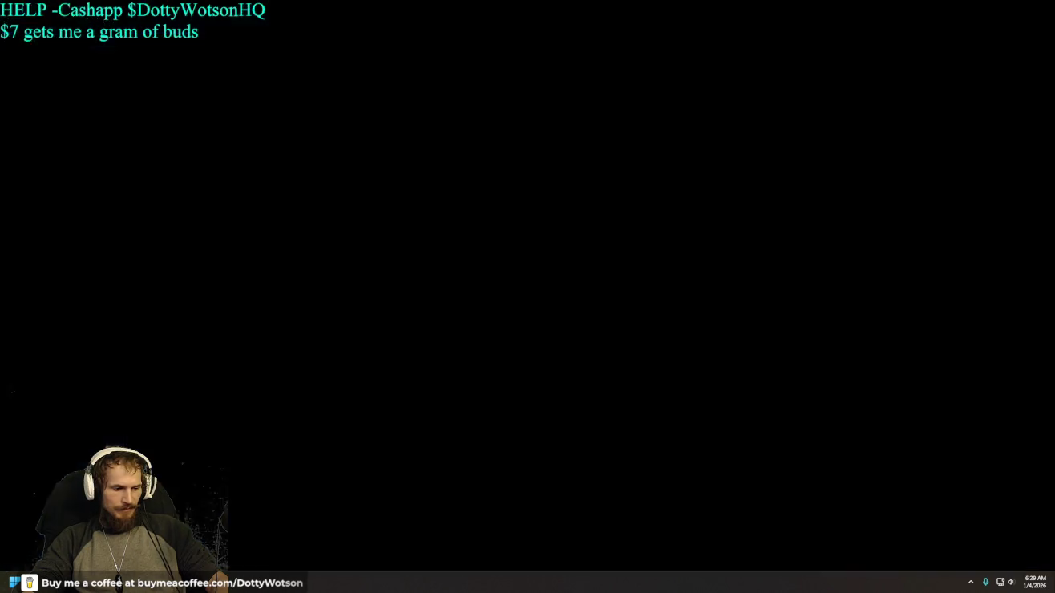
Step: Start a new Grok chat asking 'i need a gravity script for sprite2d godot'
{"action": "left_click", "coordinate": [21, 74]}
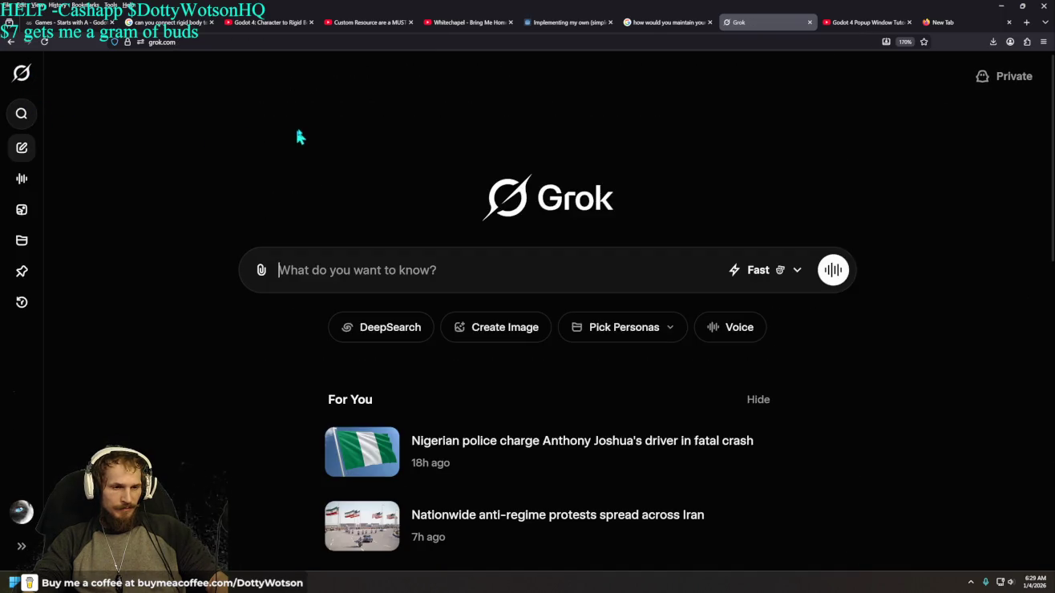
{"action": "type", "text": "i nee"}
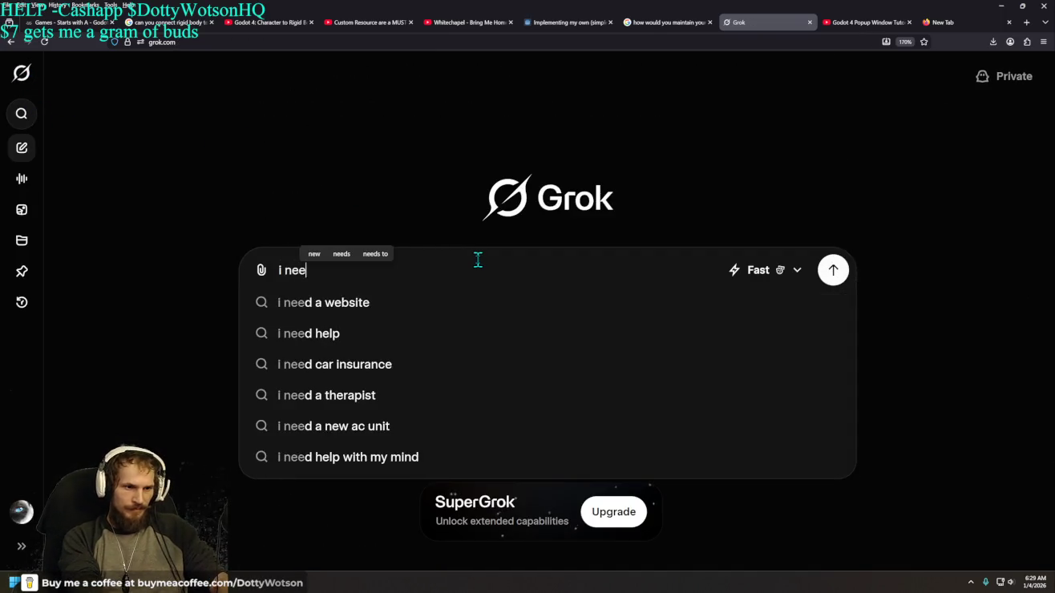
{"action": "type", "text": "d a gravity "}
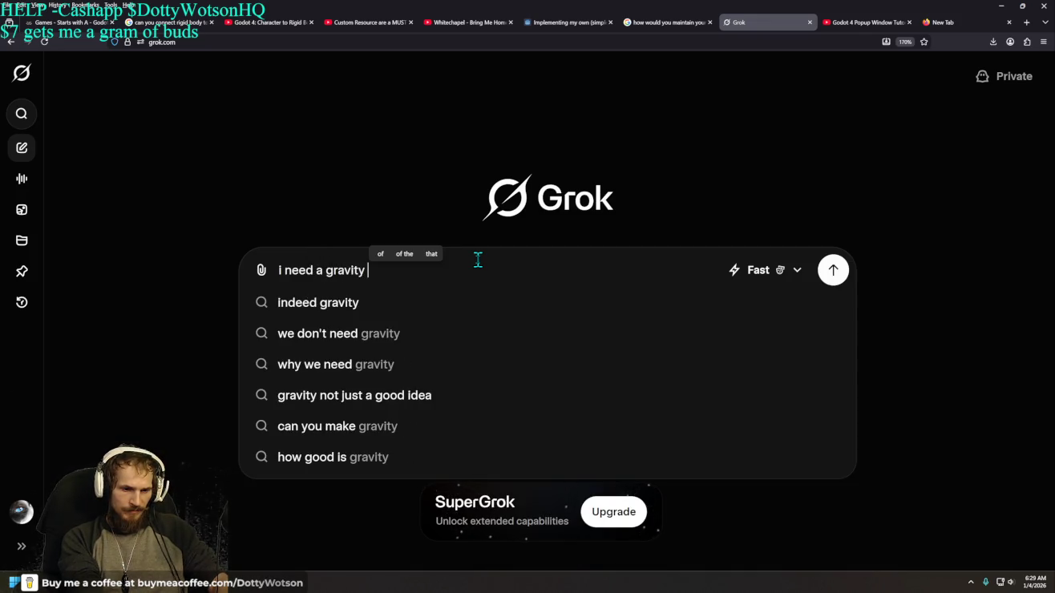
{"action": "type", "text": "critp"}
{"action": "key", "text": "BackSpace"}
{"action": "key", "text": "BackSpace"}
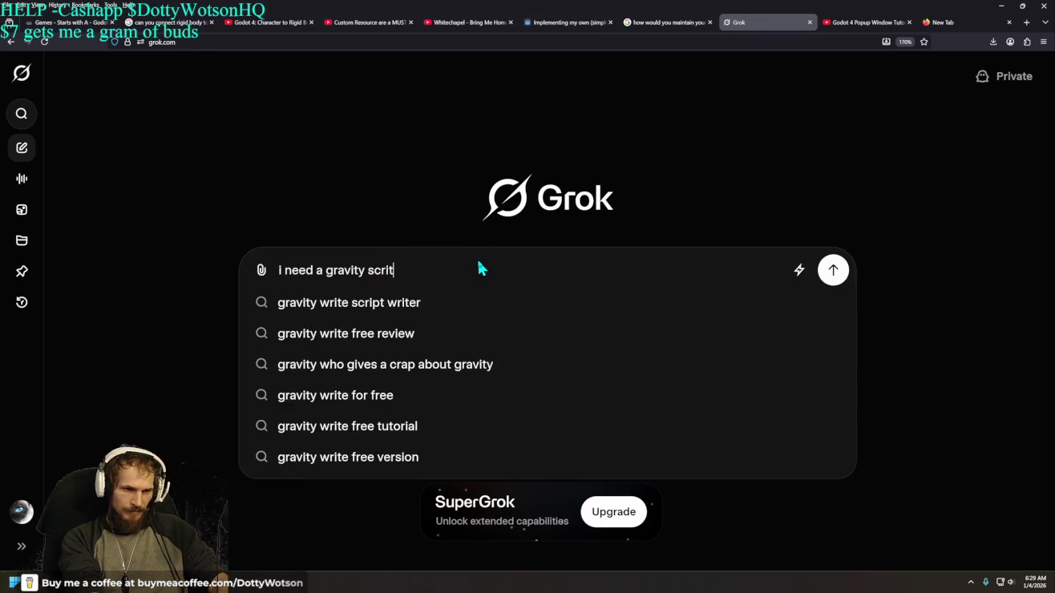
{"action": "type", "text": "pt for s"}
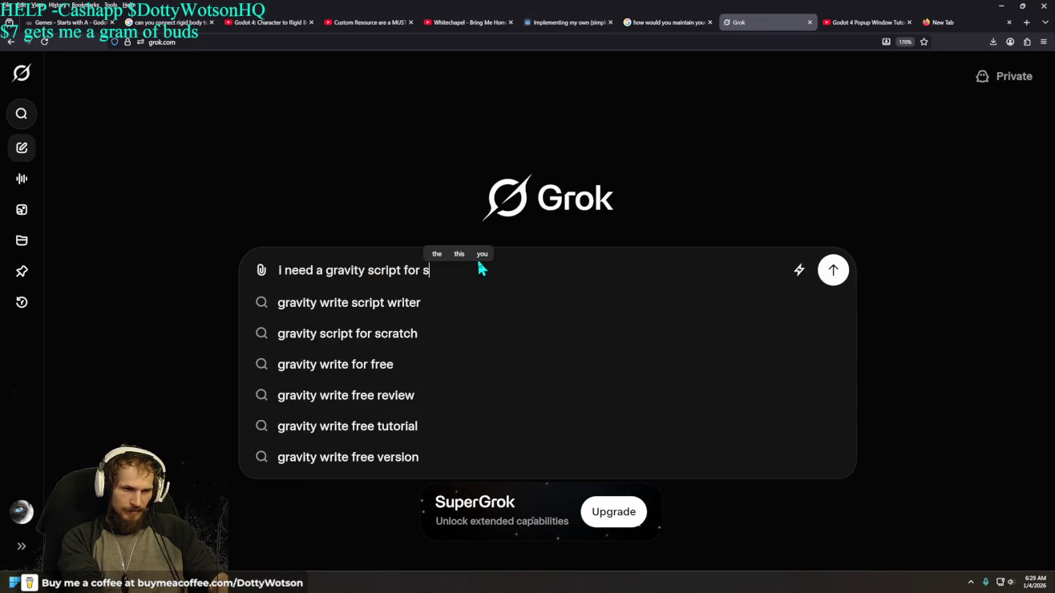
{"action": "type", "text": "prite2d "}
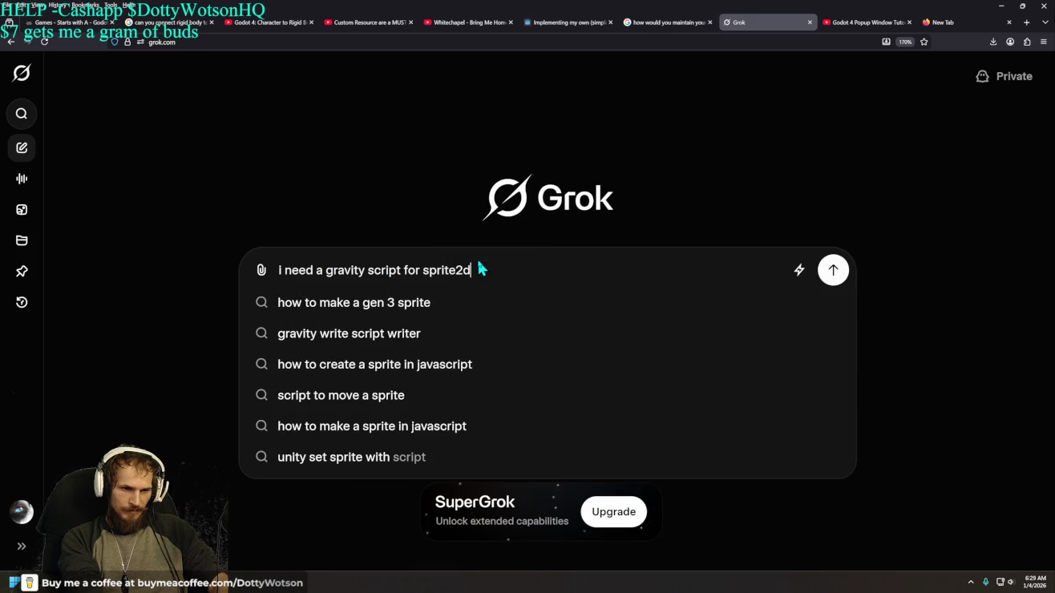
{"action": "type", "text": "godot"}
{"action": "key", "text": "Return"}
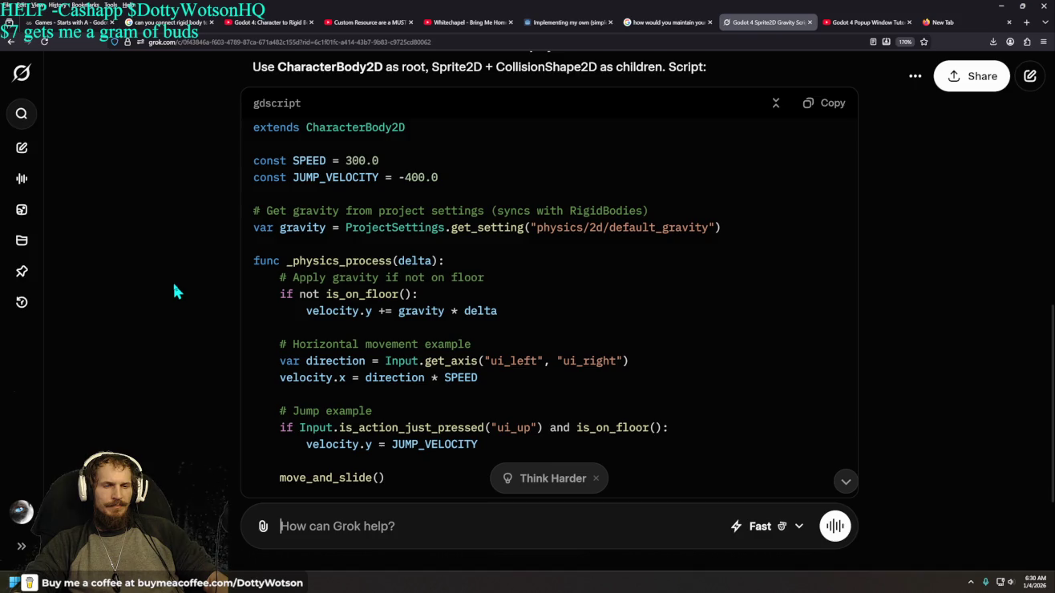
Step: Scroll up to Grok's Node2D gravity script and copy the whole snippet
{"action": "scroll", "coordinate": [173, 282], "scroll_direction": "up", "scroll_amount": 3}
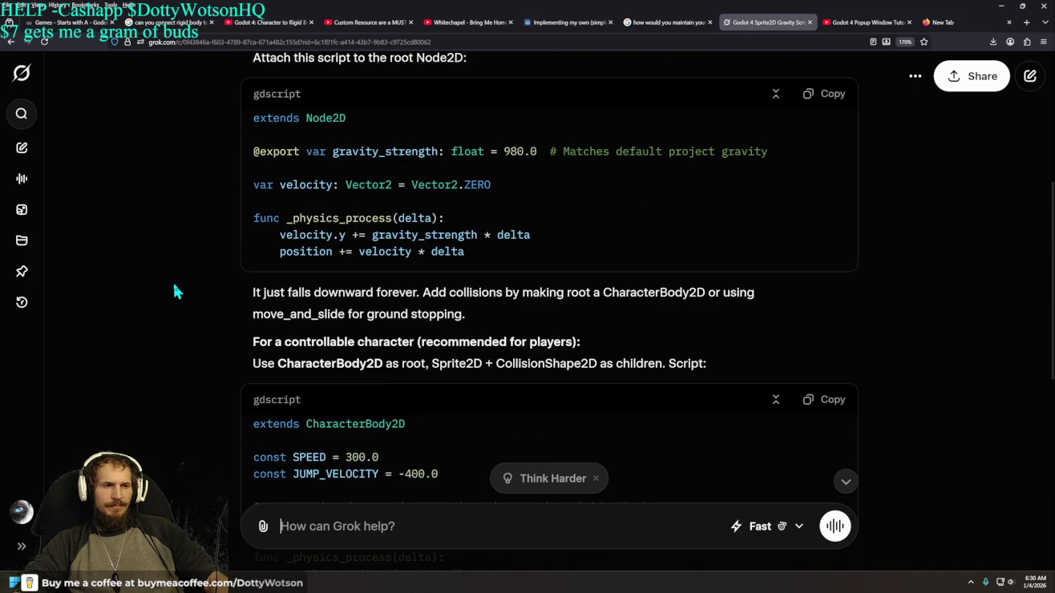
{"action": "scroll", "coordinate": [176, 283], "scroll_direction": "up", "scroll_amount": 2}
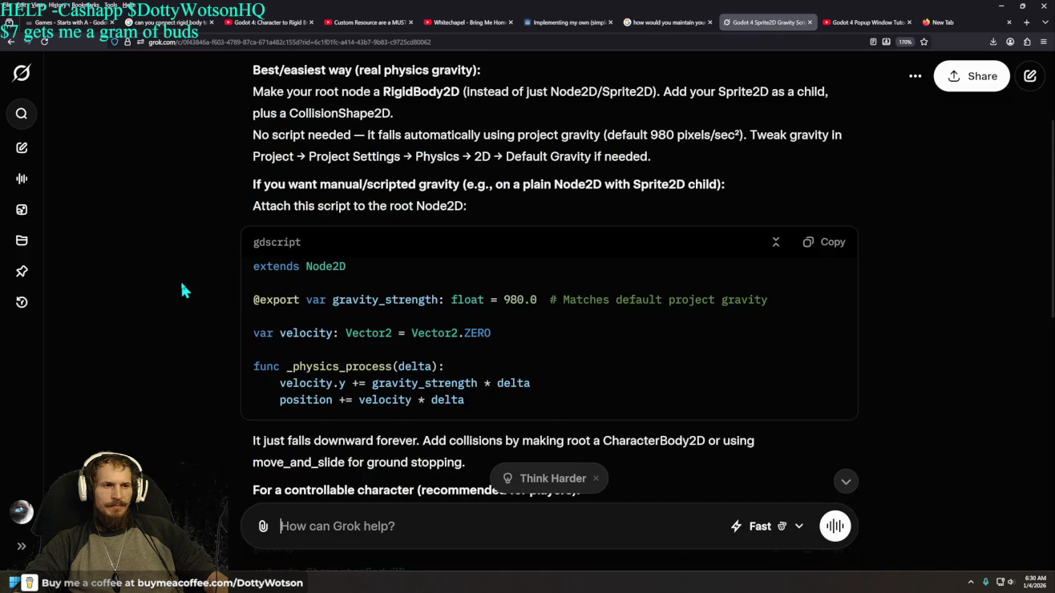
{"action": "left_click", "coordinate": [807, 242]}
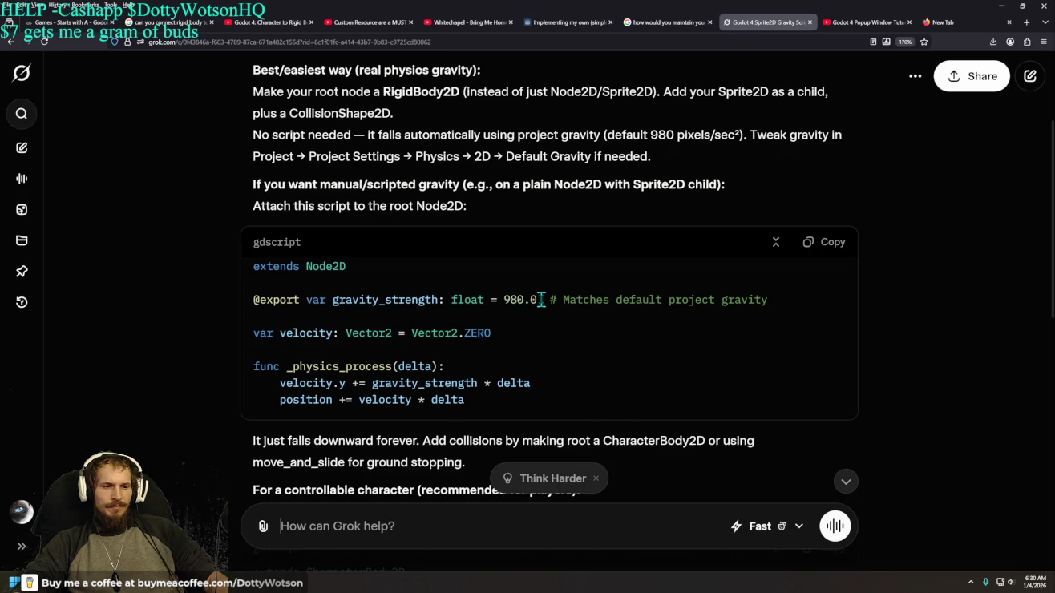
{"action": "left_click_drag", "start_coordinate": [541, 299], "coordinate": [263, 304]}
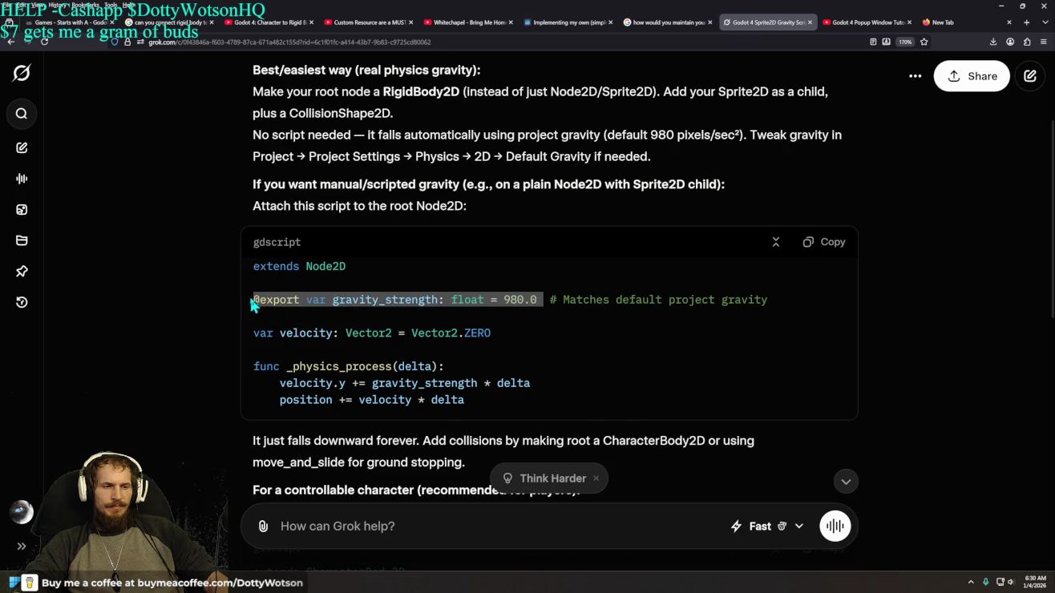
{"action": "right_click", "coordinate": [270, 303]}
{"action": "left_click", "coordinate": [528, 384]}
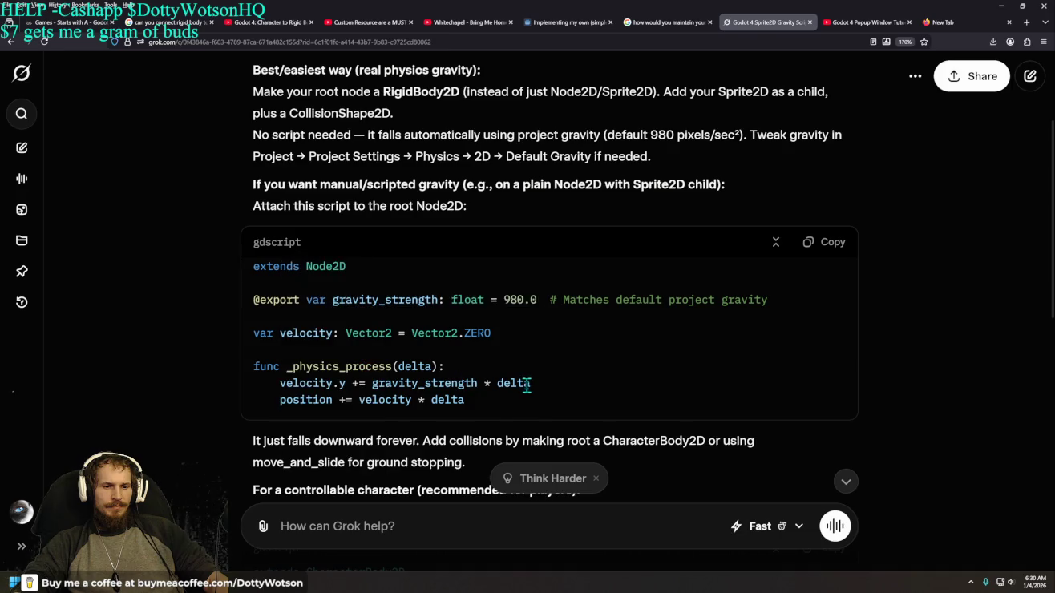
Step: Copy just the velocity.y and position gravity lines from the Node2D script
{"action": "mouse_move", "coordinate": [523, 400]}
{"action": "left_mouse_down"}
{"action": "mouse_move", "coordinate": [260, 366]}
{"action": "mouse_move", "coordinate": [242, 297]}
{"action": "left_mouse_up"}
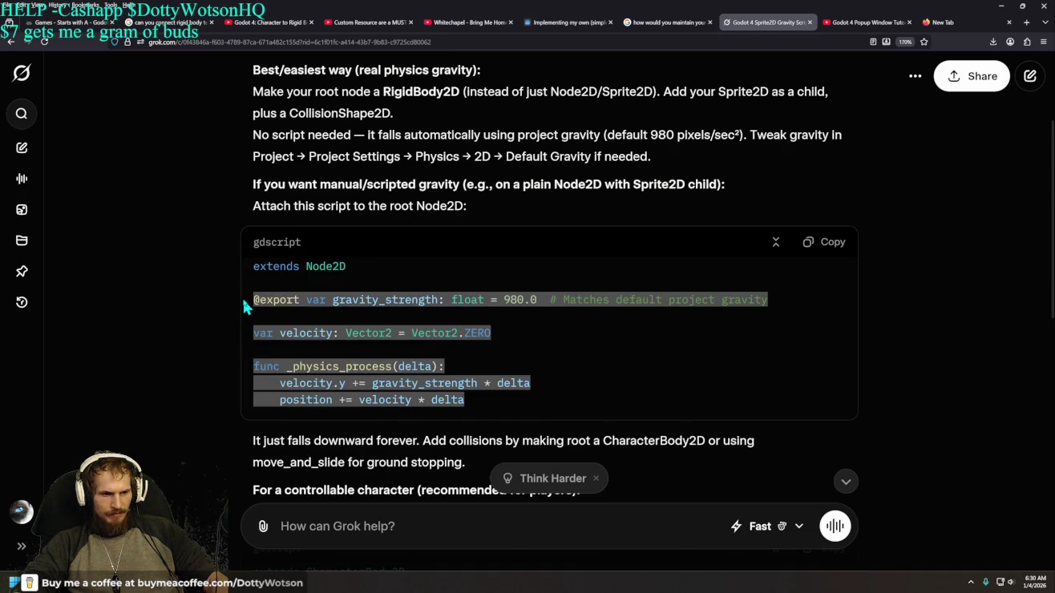
{"action": "right_click", "coordinate": [242, 297]}
{"action": "left_click", "coordinate": [647, 392]}
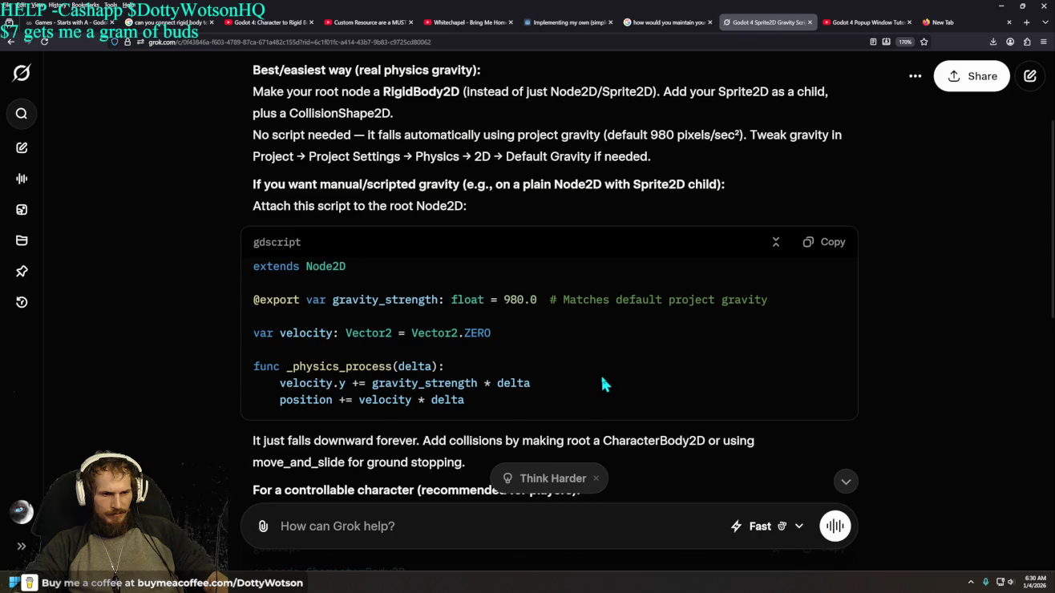
{"action": "left_click_drag", "start_coordinate": [468, 401], "coordinate": [256, 389]}
{"action": "right_click", "coordinate": [347, 394]}
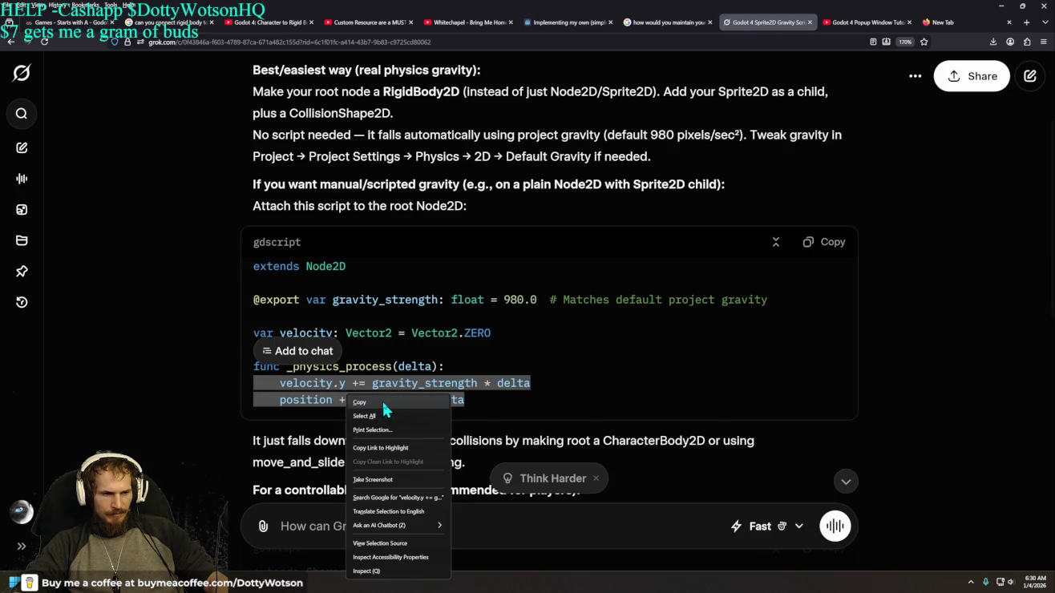
{"action": "left_click", "coordinate": [383, 403]}
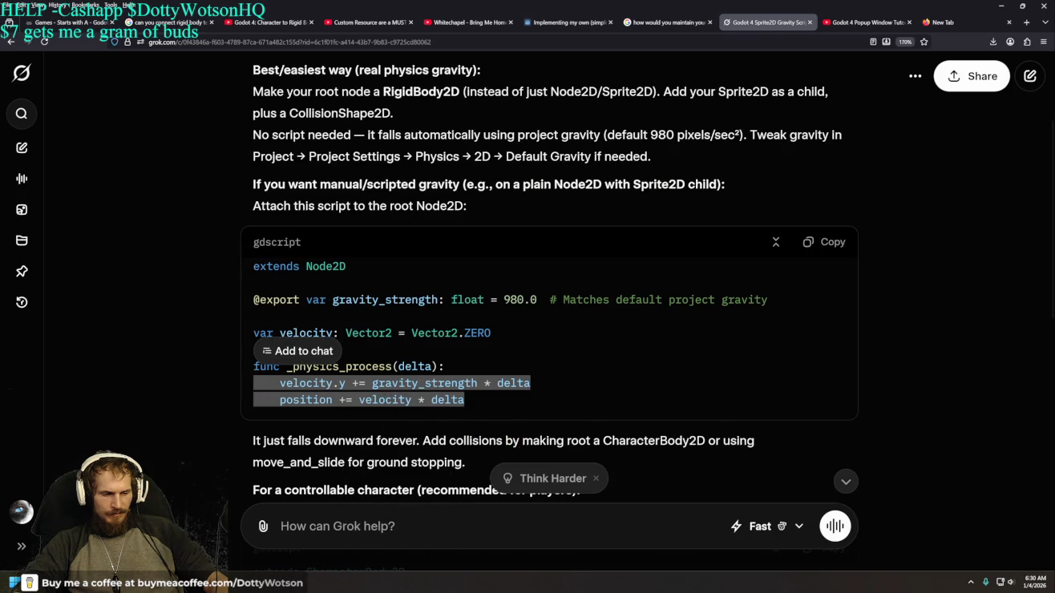
{"action": "key", "text": "alt+Tab"}
{"action": "scroll", "coordinate": [421, 305], "scroll_direction": "up", "scroll_amount": 2}
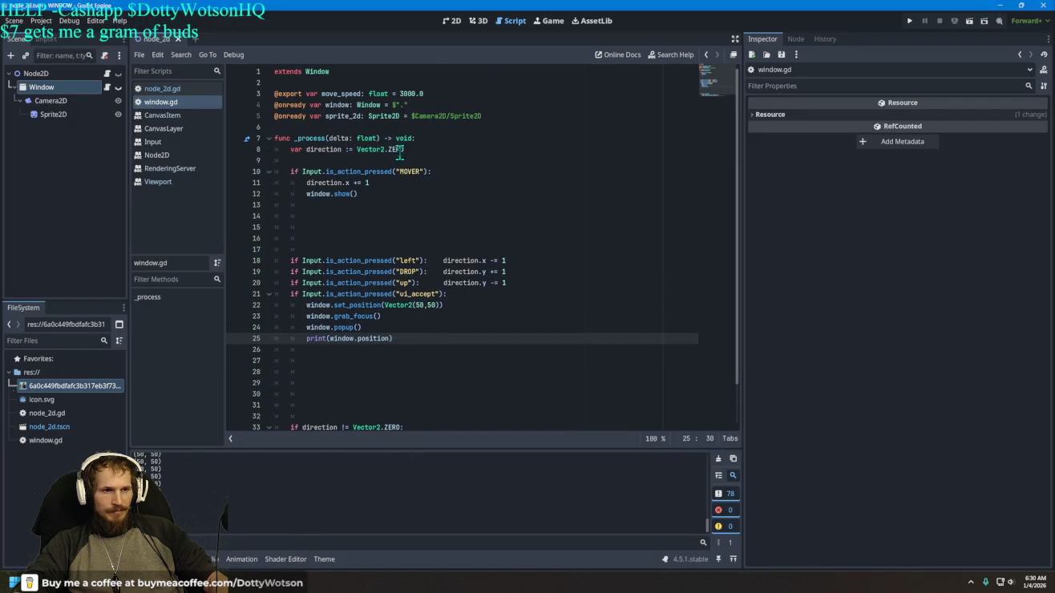
Step: Paste the two gravity lines below line 33 of window.gd
{"action": "scroll", "coordinate": [349, 366], "scroll_direction": "down", "scroll_amount": 2}
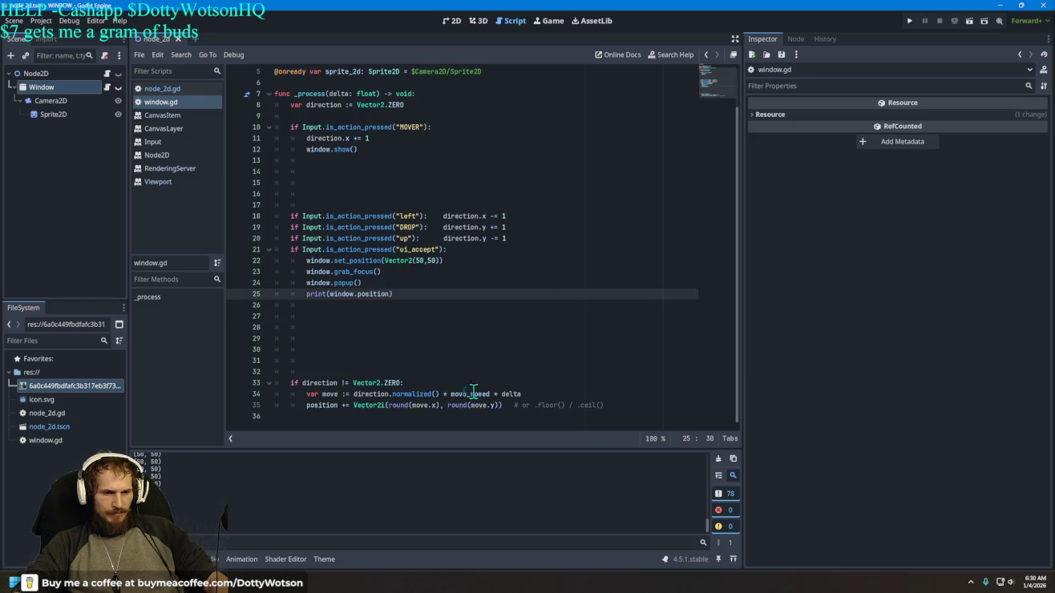
{"action": "left_click", "coordinate": [424, 383]}
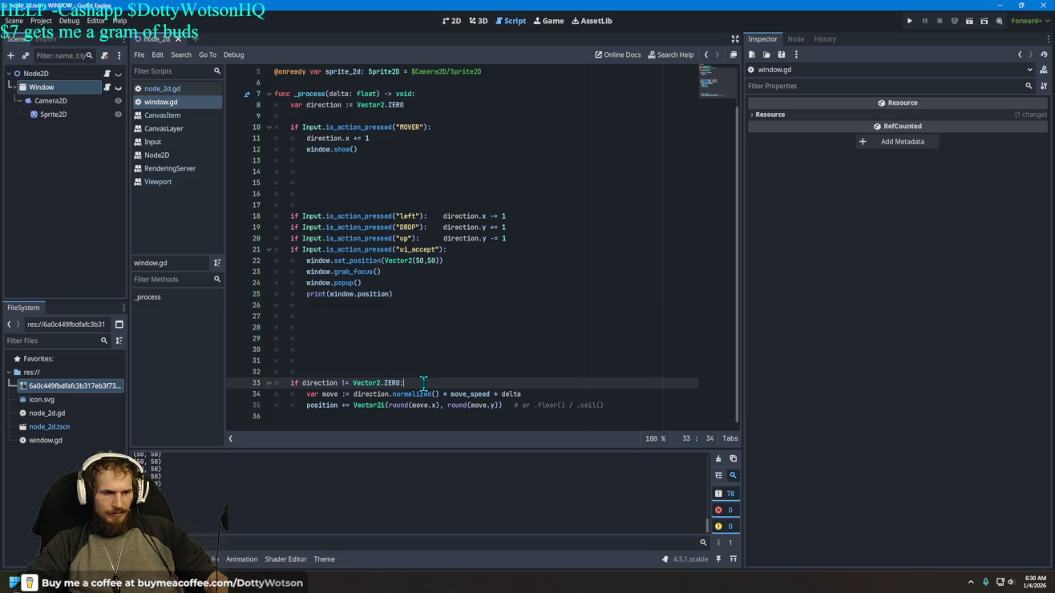
{"action": "key", "text": "Return"}
{"action": "key", "text": "ctrl+v"}
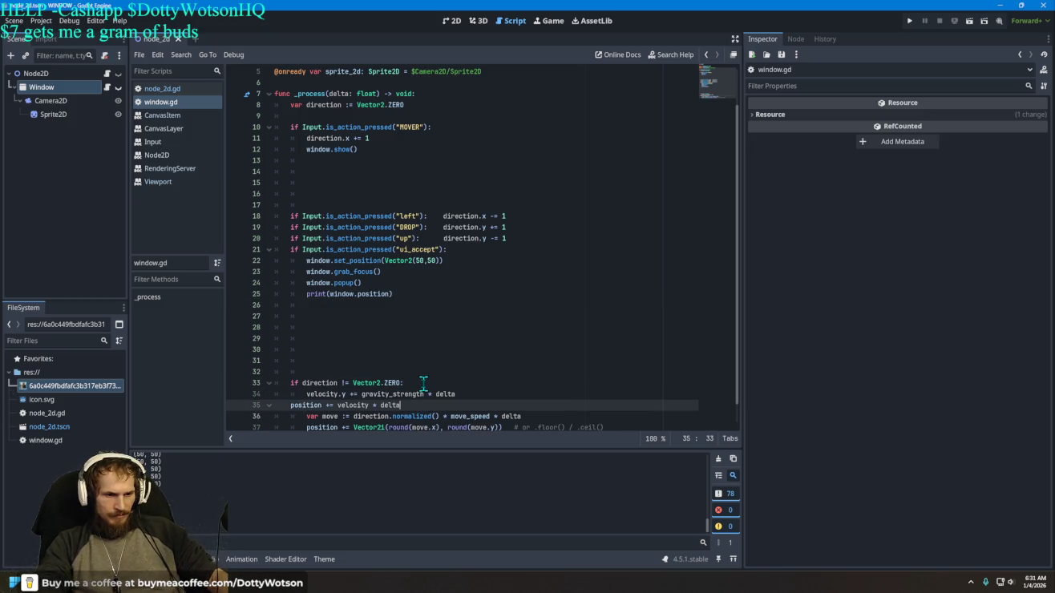
Step: Indent the velocity and position lines so they sit under the direction check
{"action": "scroll", "coordinate": [423, 382], "scroll_direction": "down", "scroll_amount": 1}
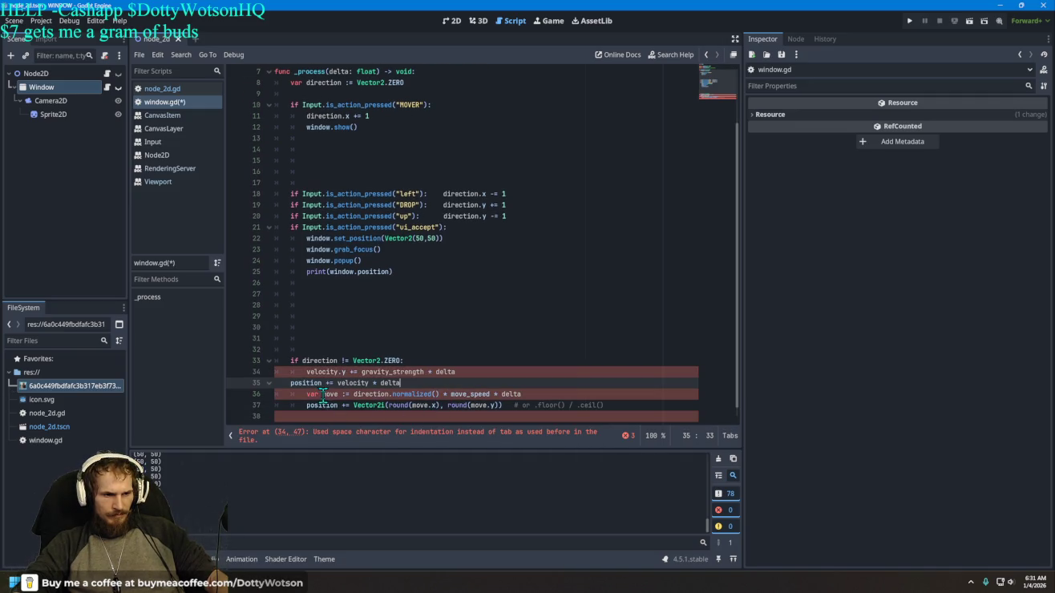
{"action": "key", "text": "Tab"}
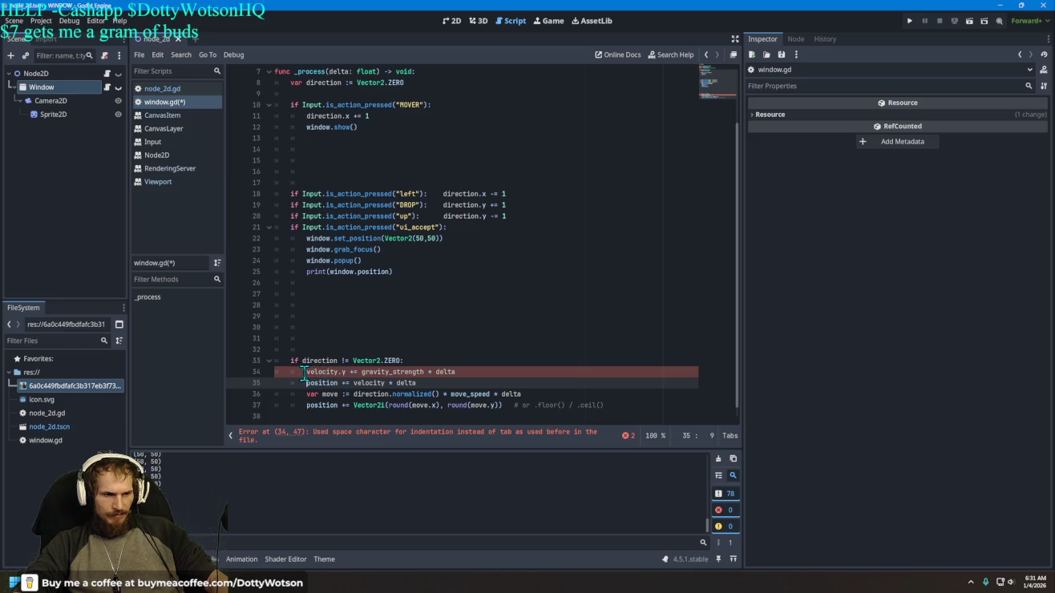
{"action": "left_click", "coordinate": [305, 371]}
{"action": "key", "text": "shift+Tab"}
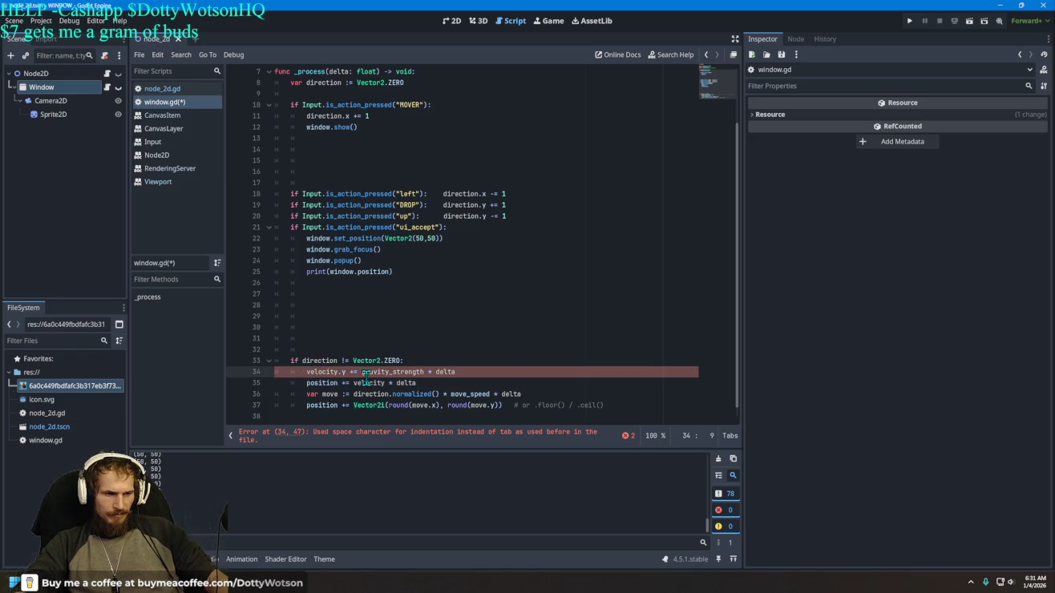
{"action": "key", "text": "BackSpace"}
{"action": "key", "text": "BackSpace"}
{"action": "key", "text": "Return"}
{"action": "key", "text": "Down"}
{"action": "key", "text": "shift+Tab"}
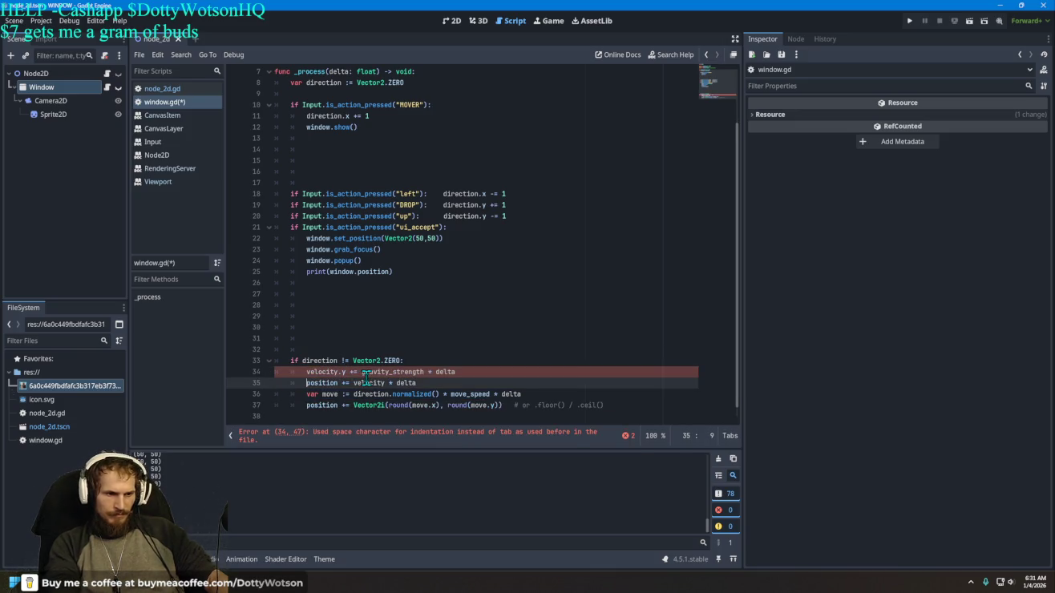
{"action": "key", "text": "BackSpace"}
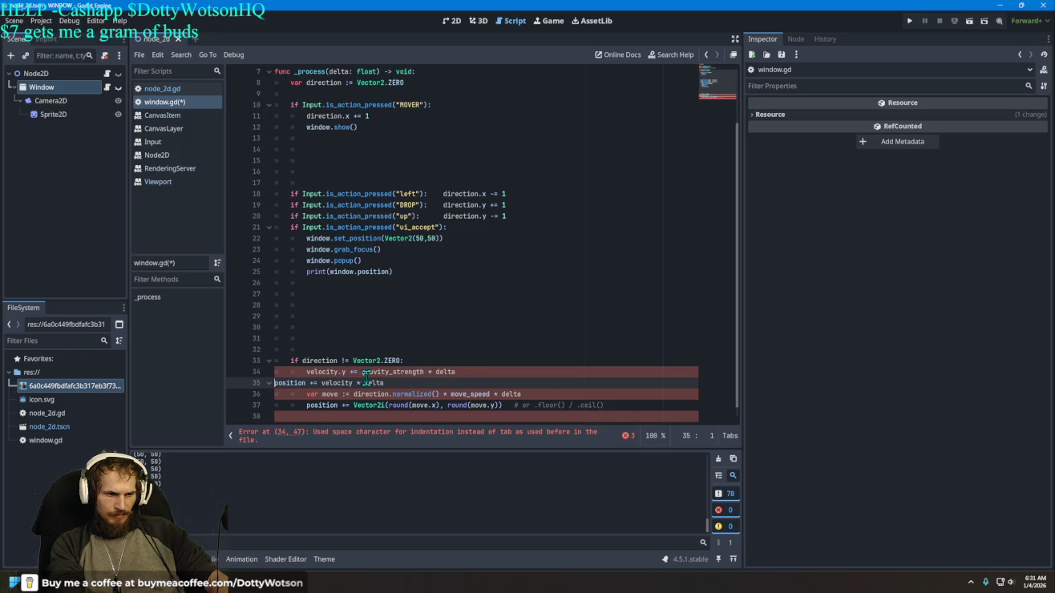
{"action": "key", "text": "Tab"}
{"action": "key", "text": "Tab"}
{"action": "key", "text": "Down"}
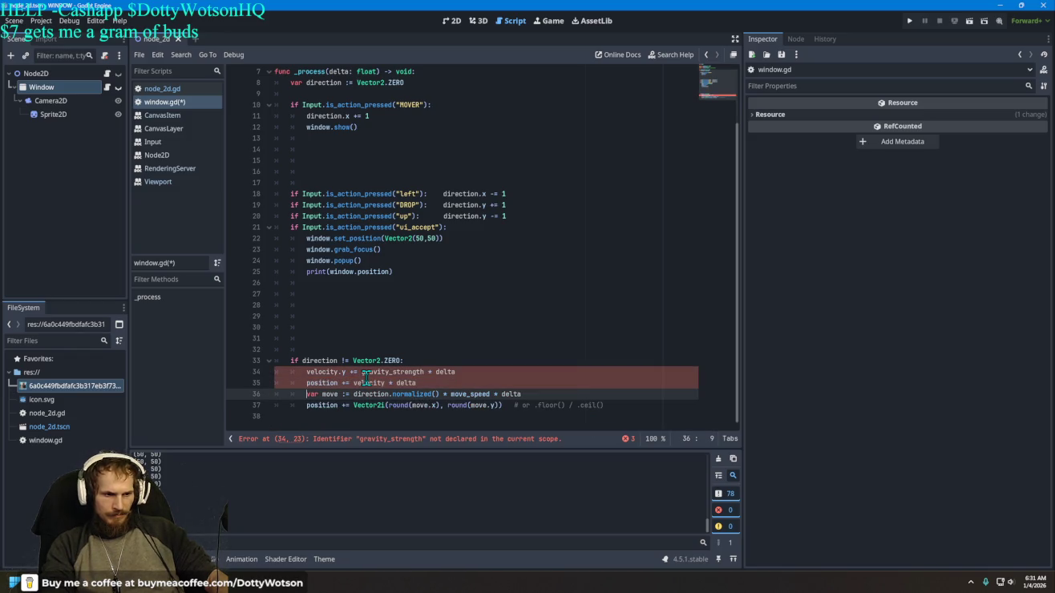
{"action": "key", "text": "Up"}
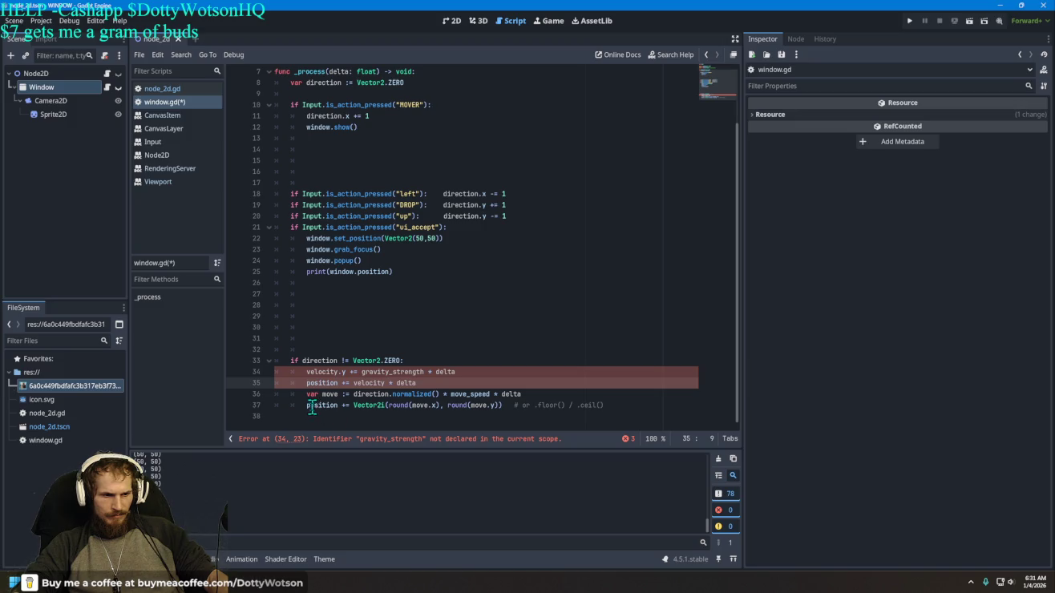
Step: Paste the copied line over line 37's Vector2i position update
{"action": "left_click_drag", "start_coordinate": [306, 405], "coordinate": [506, 409]}
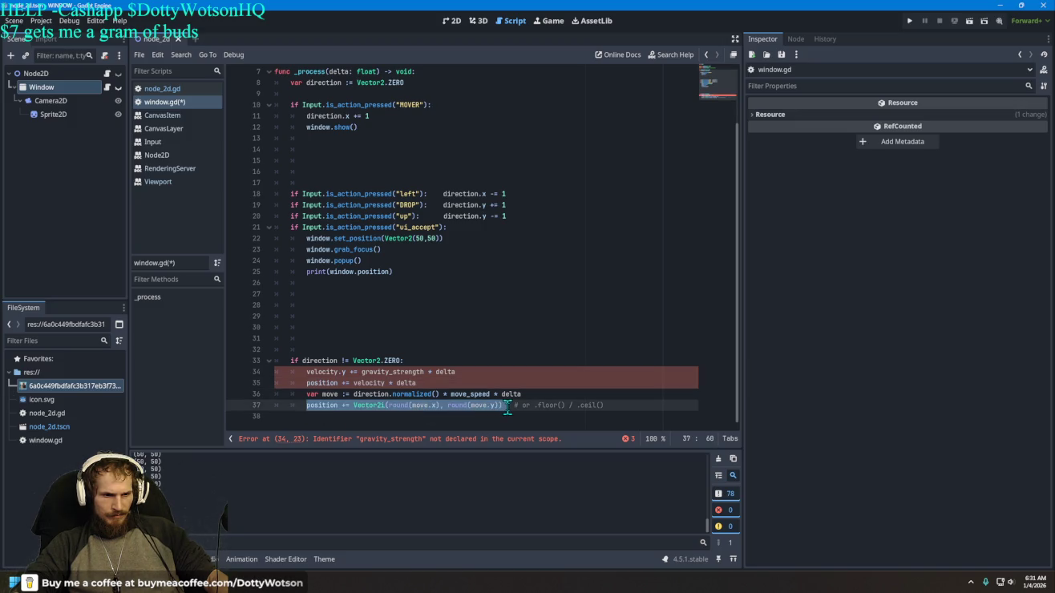
{"action": "right_click", "coordinate": [507, 406]}
{"action": "left_click", "coordinate": [374, 431]}
{"action": "key", "text": "ctrl+v"}
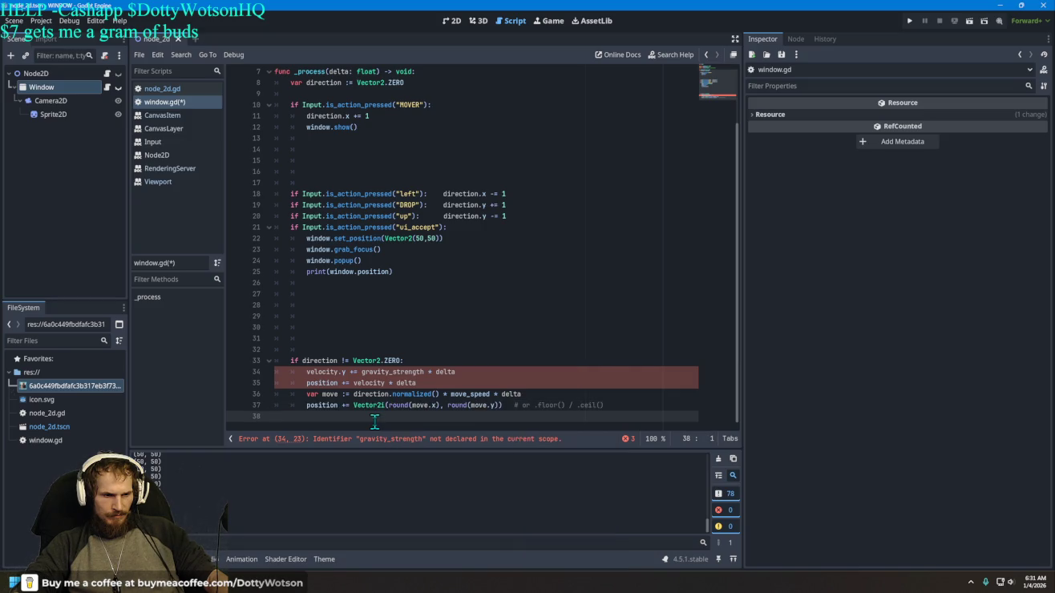
{"action": "key", "text": "alt+Tab"}
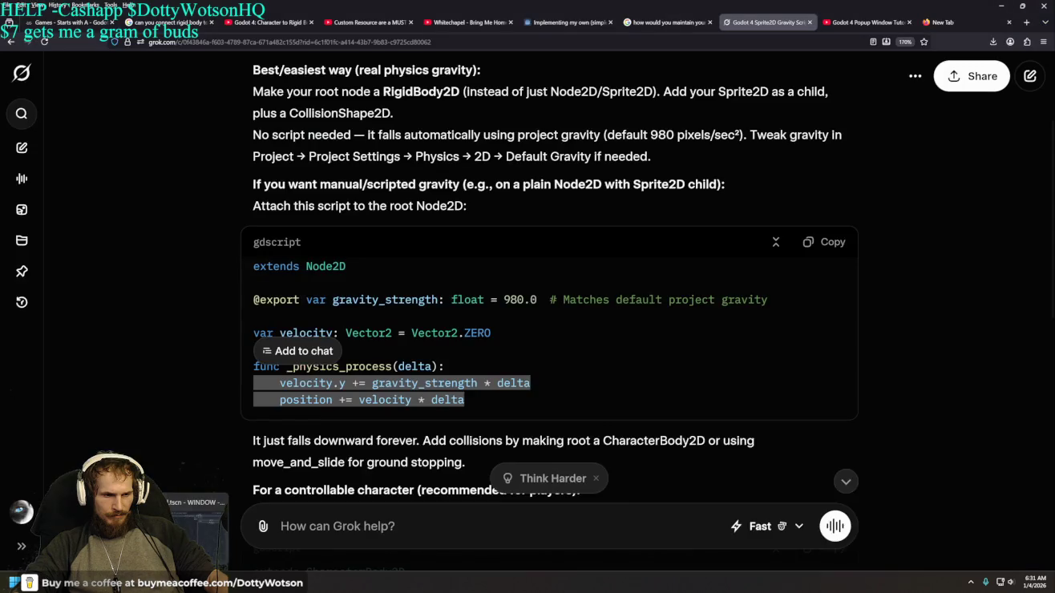
{"action": "left_click_drag", "start_coordinate": [252, 301], "coordinate": [766, 302]}
{"action": "key", "text": "super+c"}
{"action": "right_click", "coordinate": [329, 297]}
{"action": "left_click", "coordinate": [367, 315]}
{"action": "left_click", "coordinate": [484, 279]}
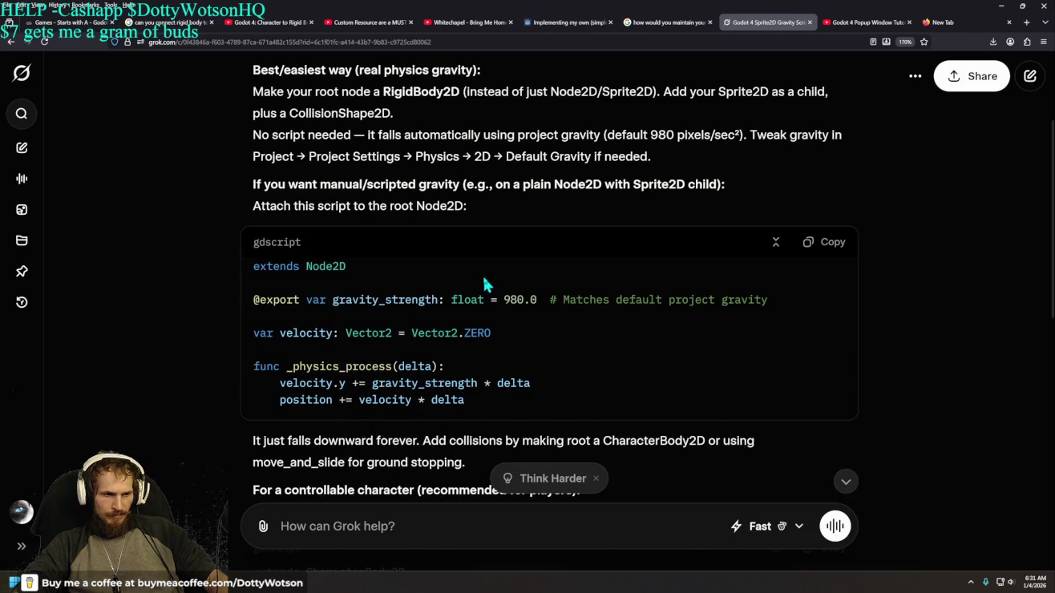
{"action": "key", "text": "alt+Tab"}
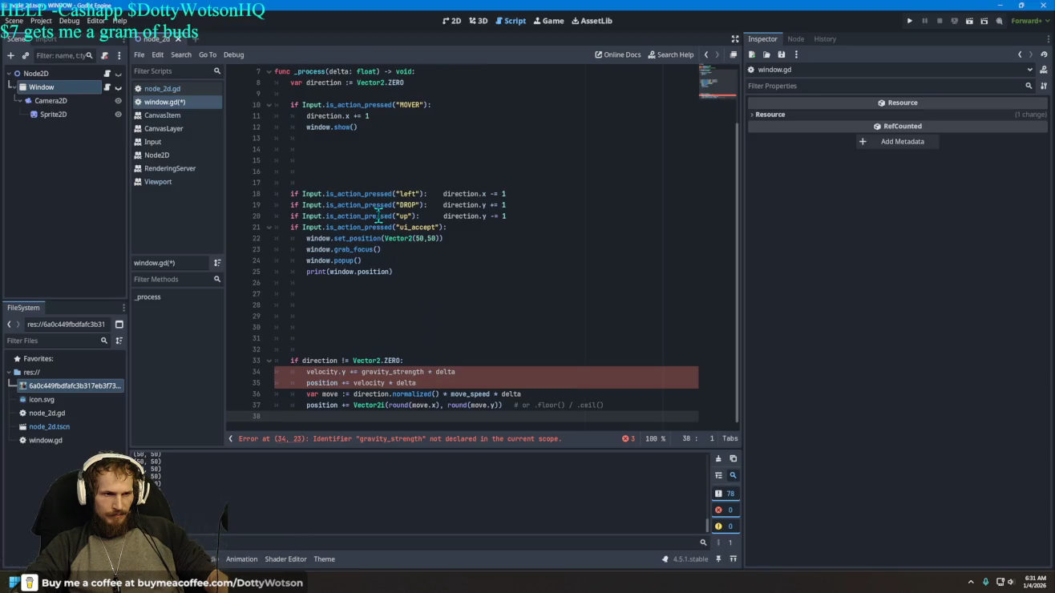
{"action": "scroll", "coordinate": [379, 217], "scroll_direction": "up", "scroll_amount": 2}
{"action": "right_click", "coordinate": [282, 130]}
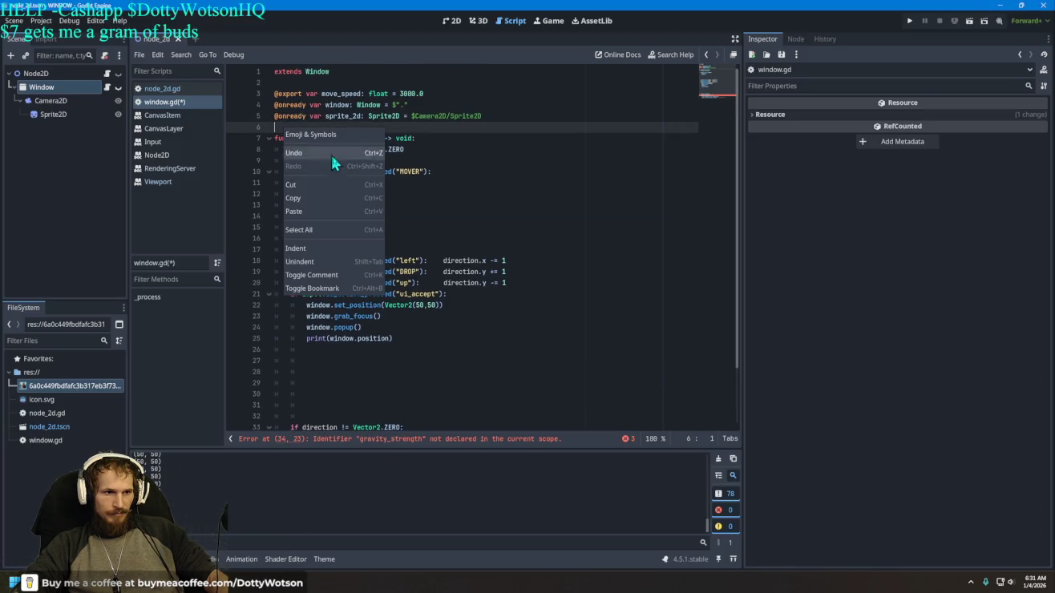
{"action": "left_click", "coordinate": [308, 210]}
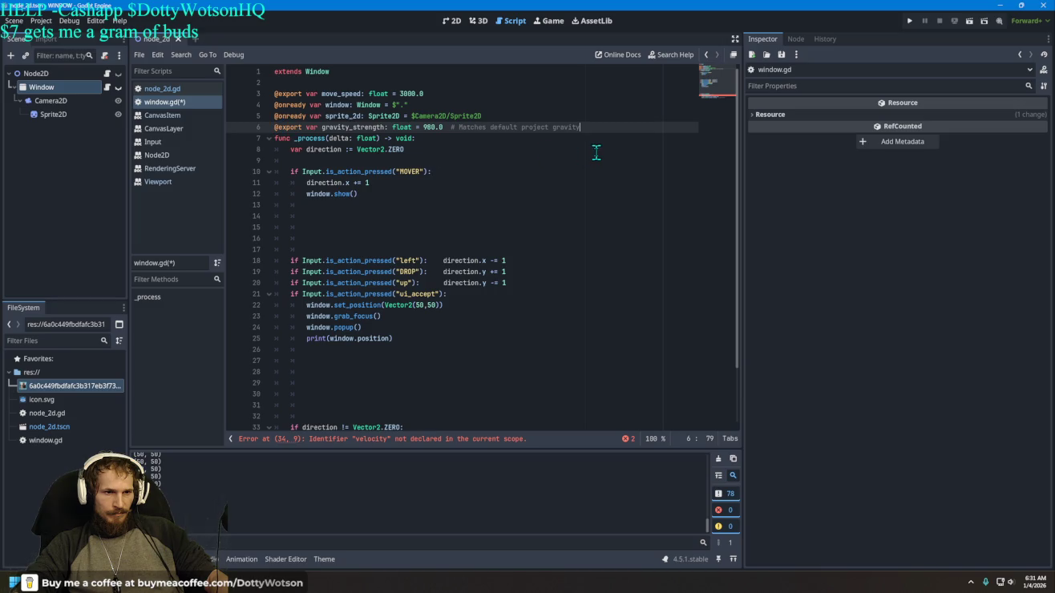
{"action": "scroll", "coordinate": [494, 222], "scroll_direction": "down", "scroll_amount": 2}
{"action": "scroll", "coordinate": [495, 231], "scroll_direction": "up", "scroll_amount": 2}
{"action": "scroll", "coordinate": [495, 234], "scroll_direction": "down", "scroll_amount": 2}
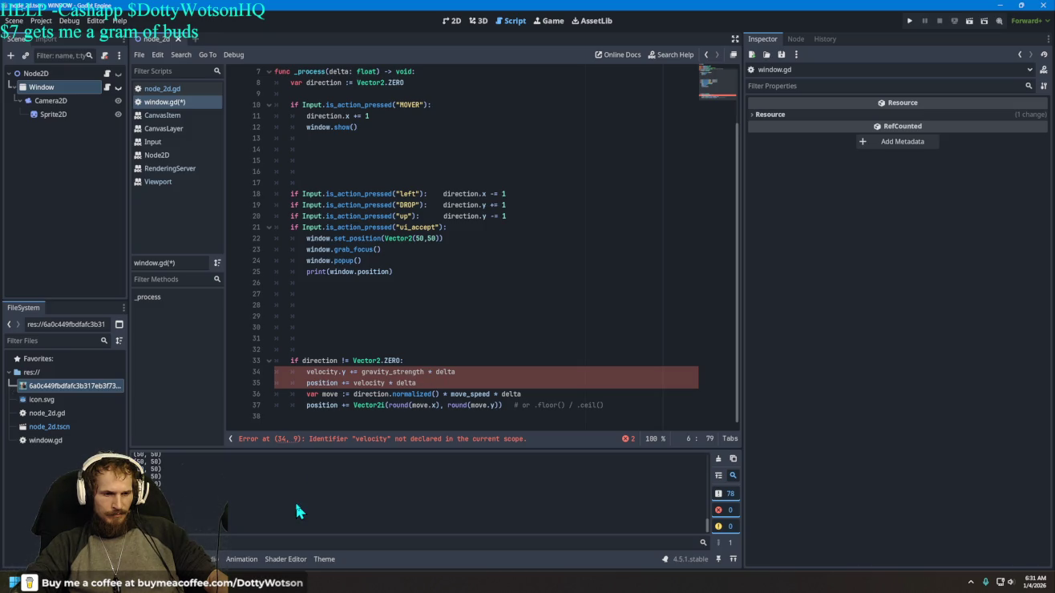
Step: Copy the var velocity: Vector2 = Vector2.ZERO line from Grok's answer
{"action": "key", "text": "alt+Tab"}
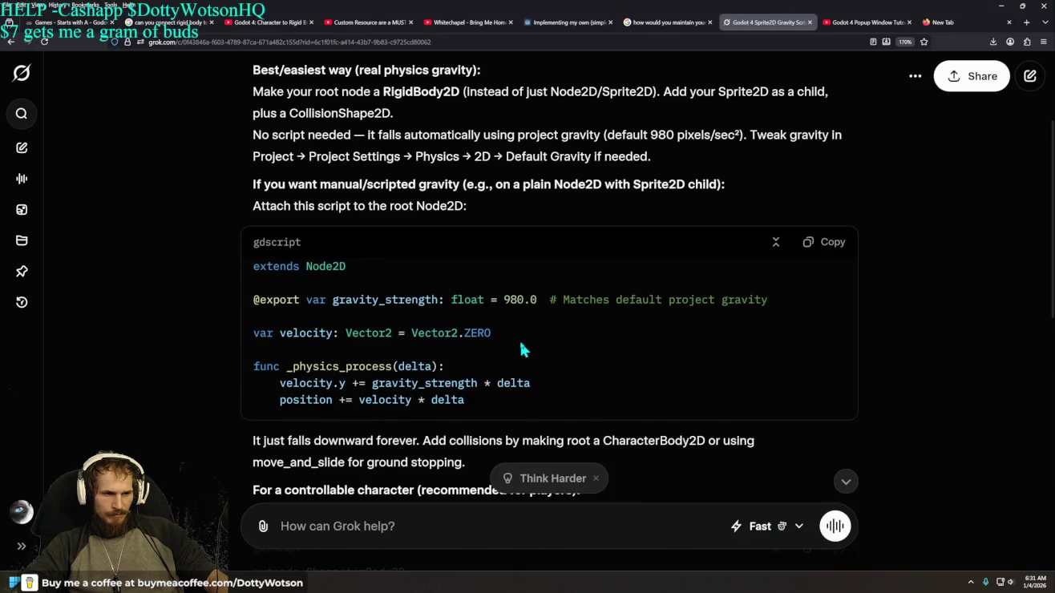
{"action": "left_click_drag", "start_coordinate": [491, 334], "coordinate": [257, 336]}
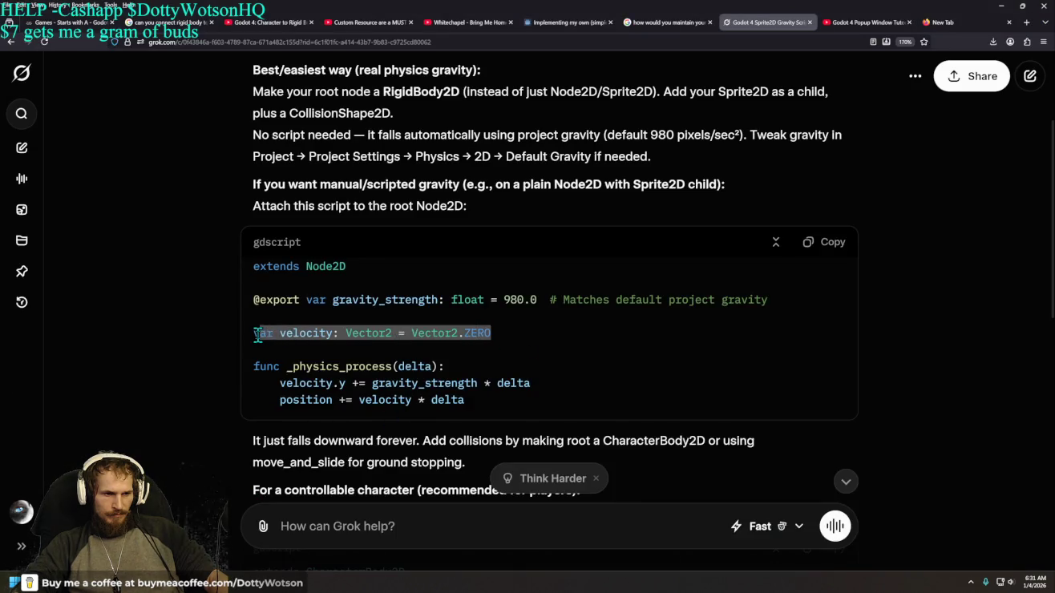
{"action": "right_click", "coordinate": [283, 335]}
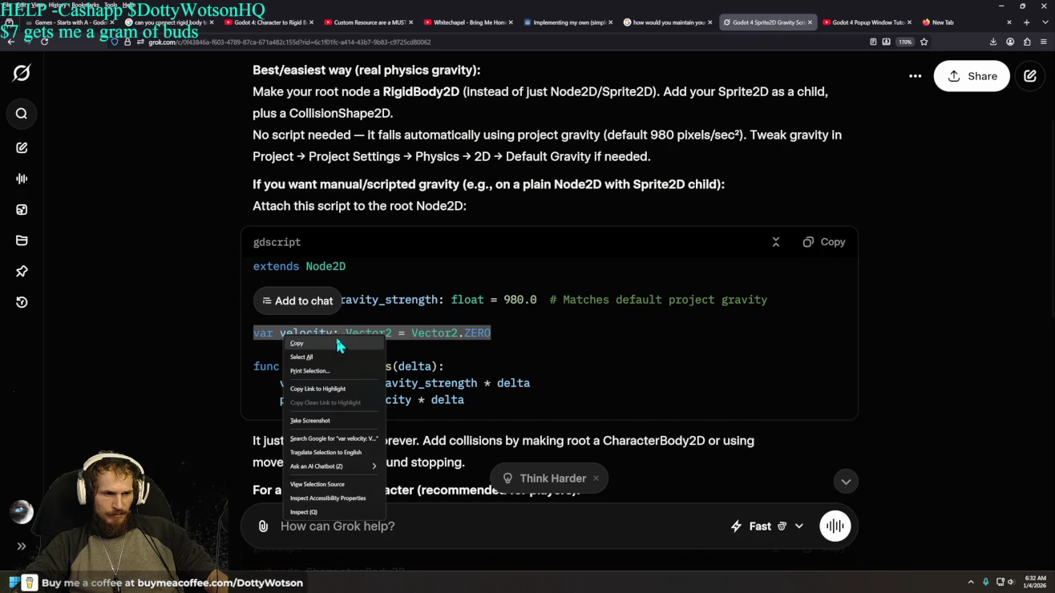
{"action": "left_click", "coordinate": [338, 343]}
{"action": "key", "text": "alt+Tab"}
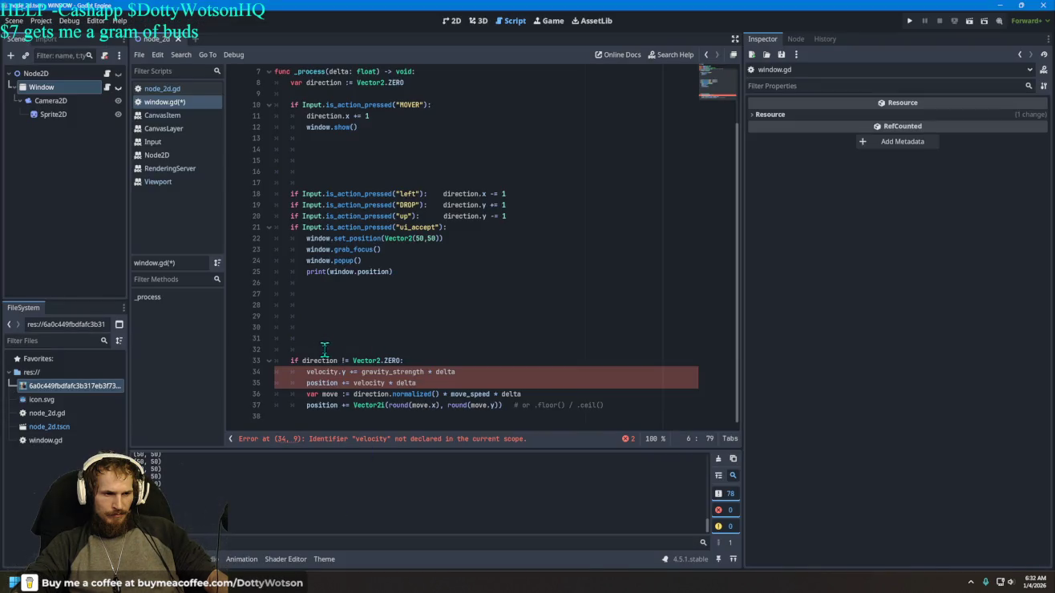
Step: Insert the velocity declaration as a new line 34 under the direction check
{"action": "left_click", "coordinate": [425, 362]}
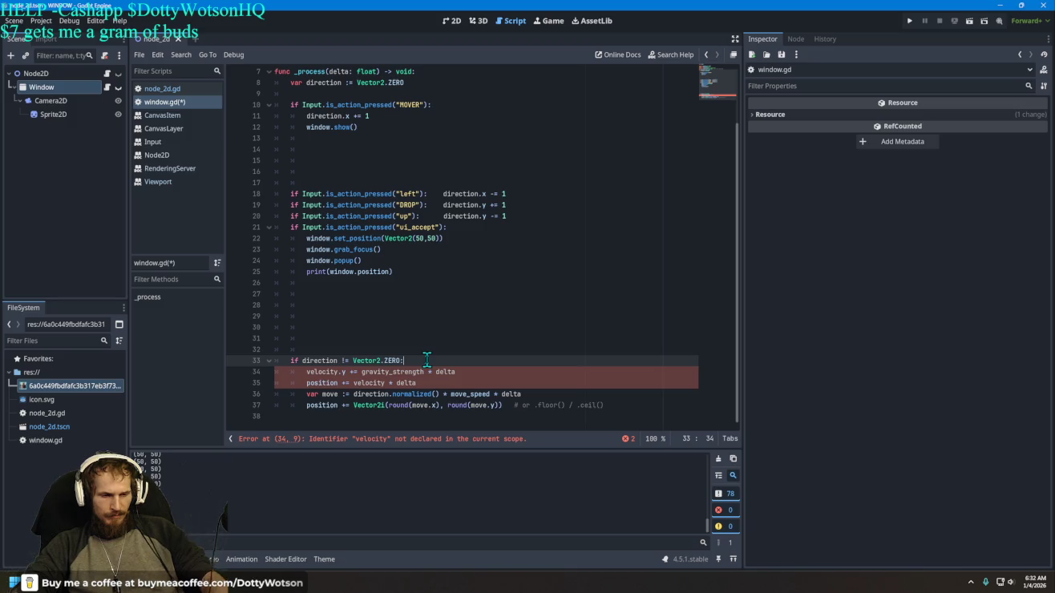
{"action": "key", "text": "Return"}
{"action": "key", "text": "Return"}
{"action": "key", "text": "Return"}
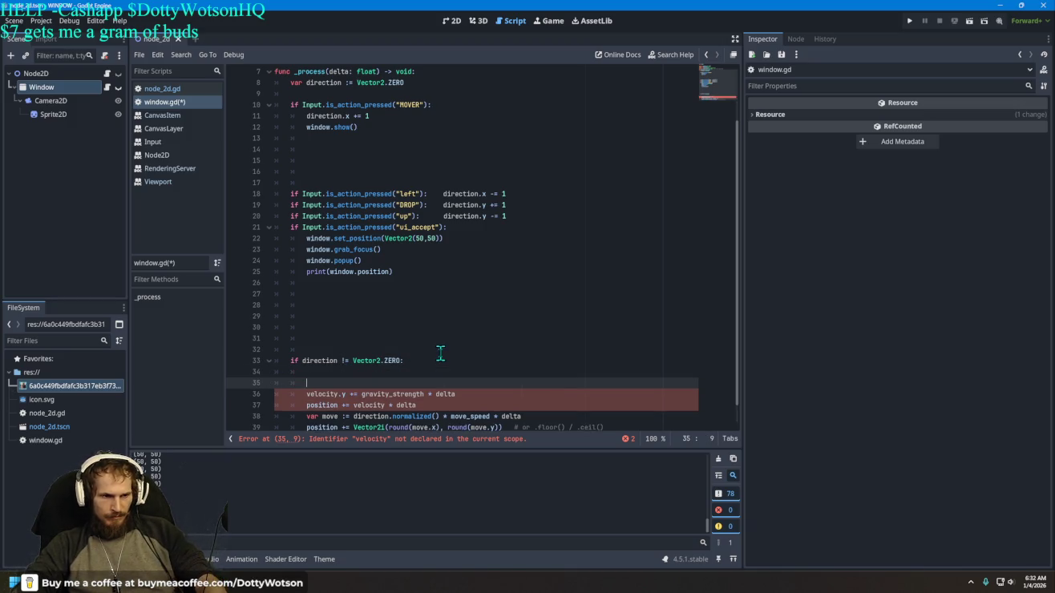
{"action": "left_click", "coordinate": [343, 373]}
{"action": "right_click", "coordinate": [344, 374]}
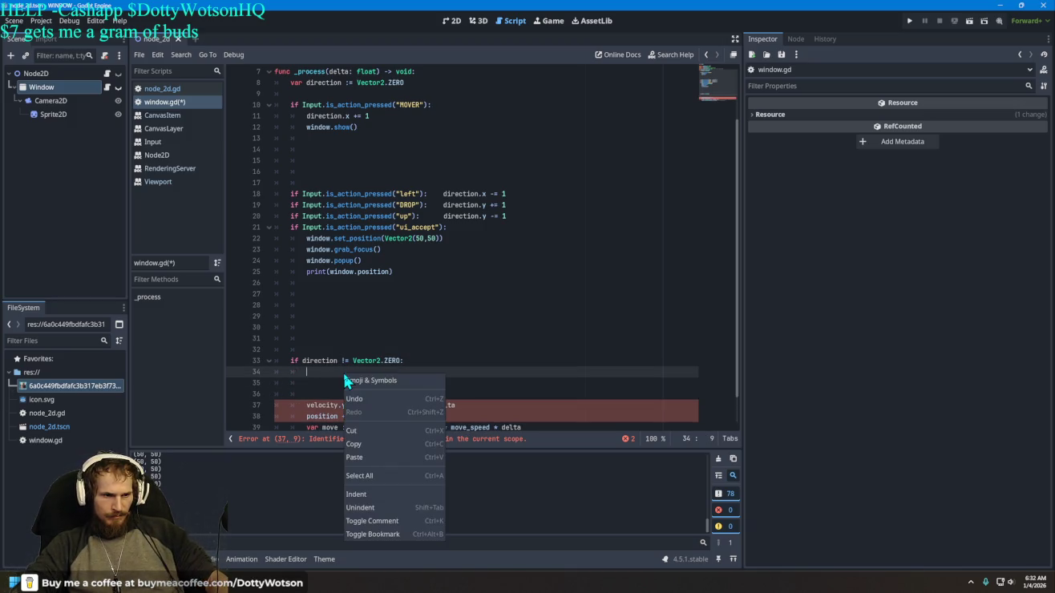
{"action": "left_click", "coordinate": [370, 454]}
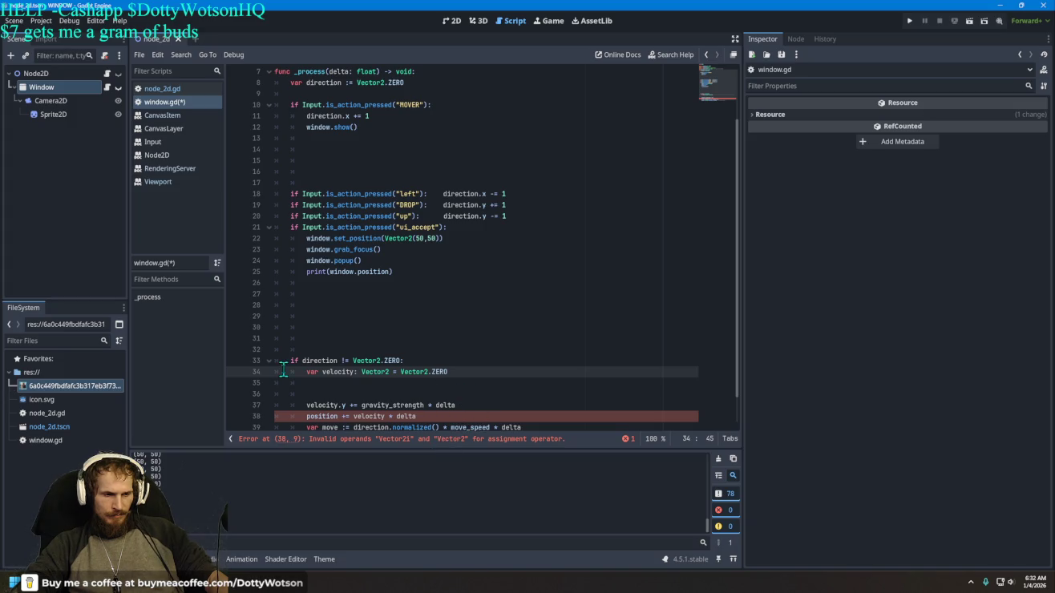
{"action": "scroll", "coordinate": [455, 389], "scroll_direction": "down", "scroll_amount": 1}
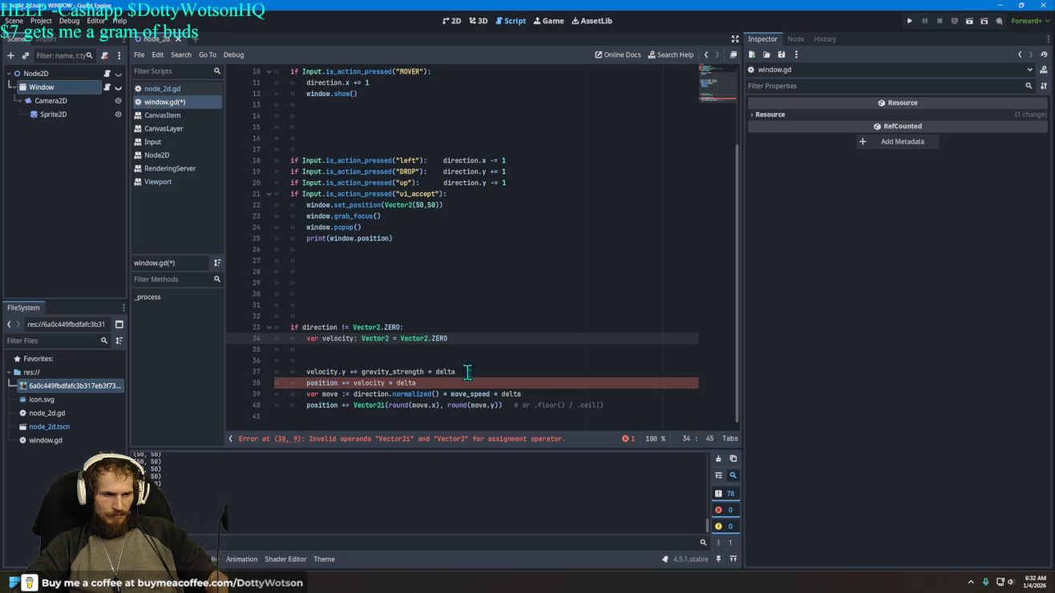
Step: Copy lines 33–40 of window.gd into the Grok chat box
{"action": "mouse_move", "coordinate": [639, 407]}
{"action": "left_mouse_down"}
{"action": "mouse_move", "coordinate": [297, 371]}
{"action": "mouse_move", "coordinate": [277, 326]}
{"action": "left_mouse_up"}
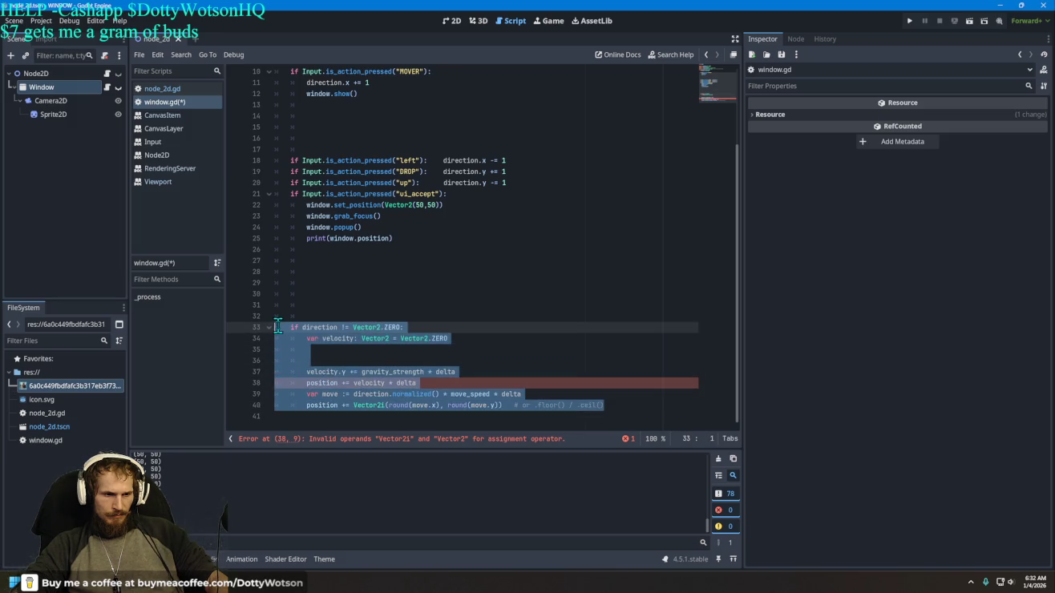
{"action": "right_click", "coordinate": [375, 352]}
{"action": "left_click", "coordinate": [406, 413]}
{"action": "key", "text": "alt+Tab"}
{"action": "right_click", "coordinate": [324, 521]}
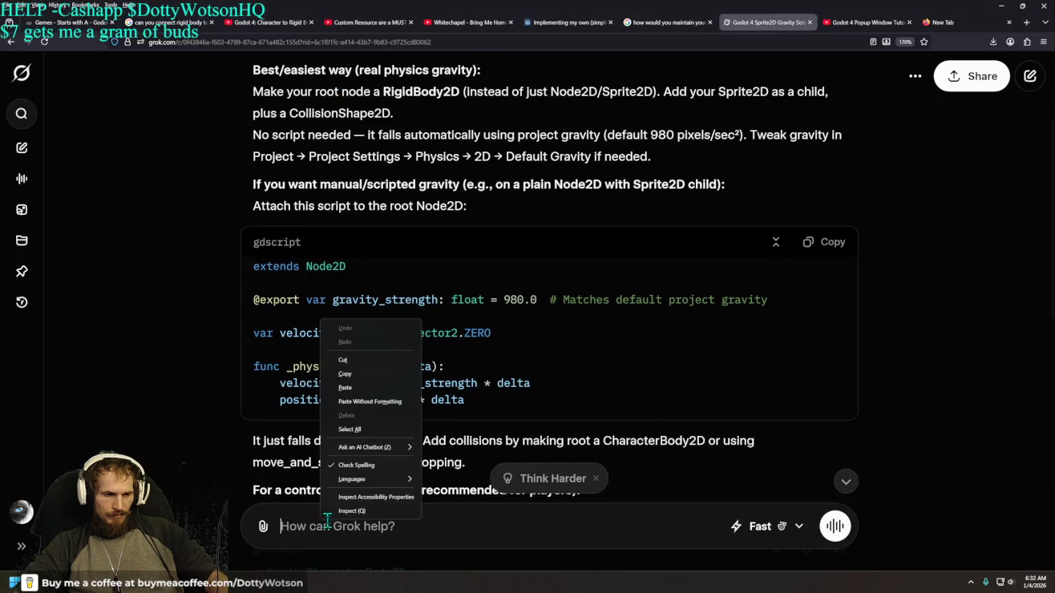
{"action": "left_click", "coordinate": [353, 387]}
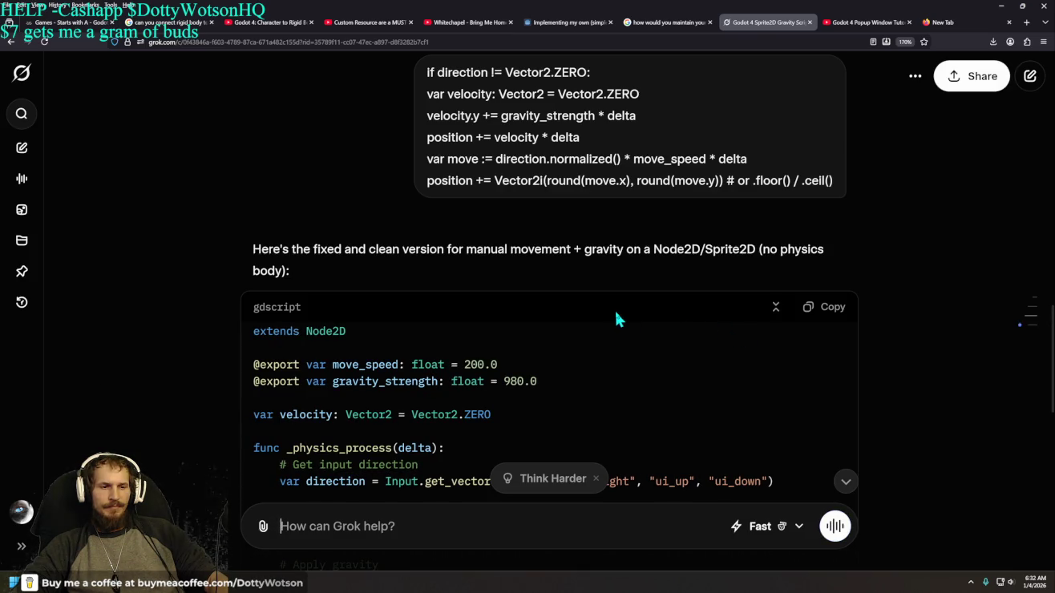
Step: Read through Grok's fixed movement-plus-gravity script
{"action": "scroll", "coordinate": [615, 317], "scroll_direction": "up", "scroll_amount": 2}
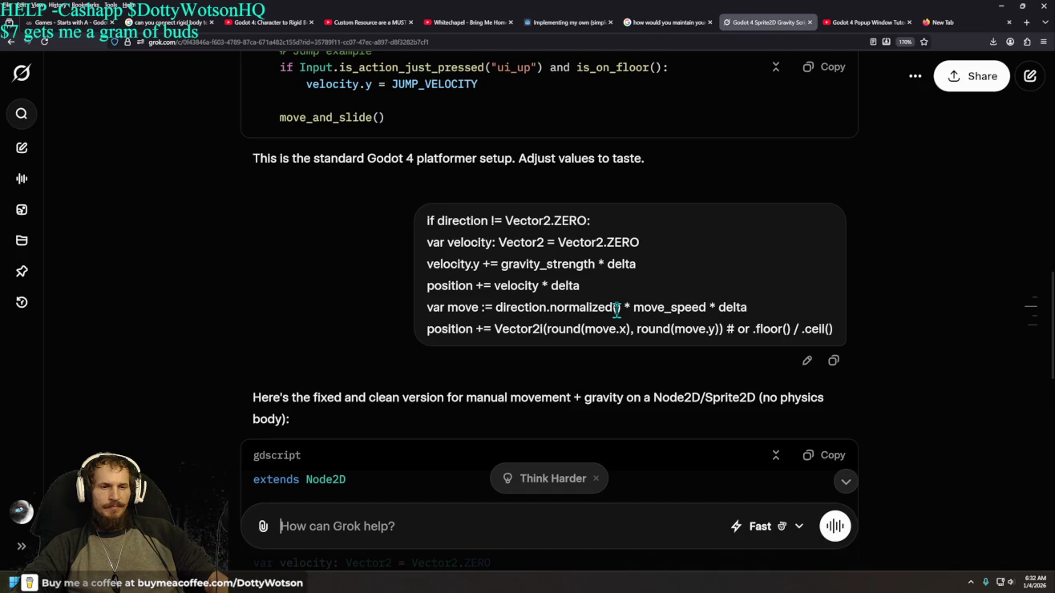
{"action": "scroll", "coordinate": [618, 312], "scroll_direction": "down", "scroll_amount": 4}
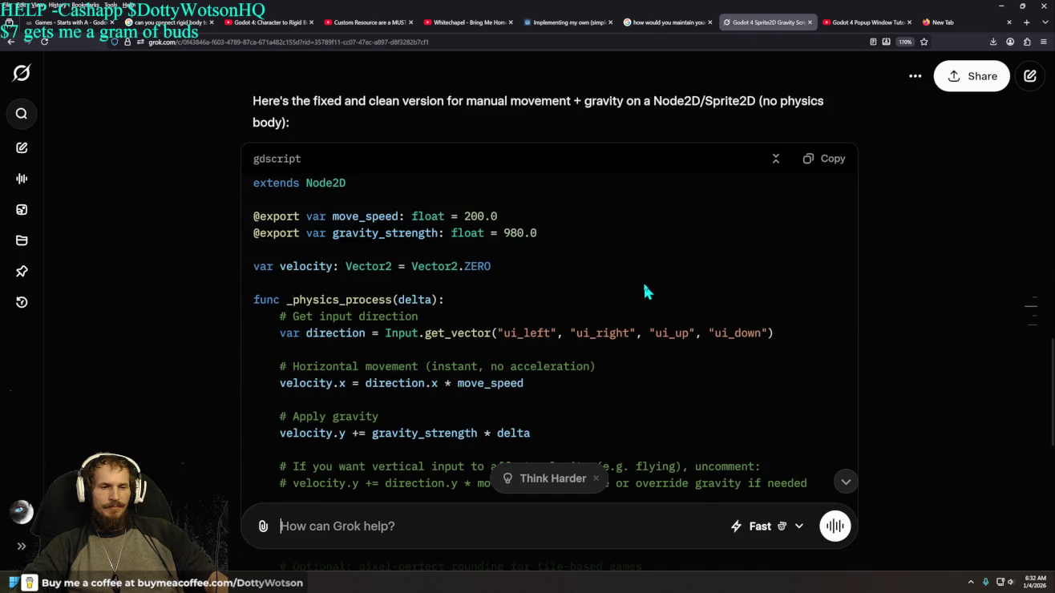
{"action": "scroll", "coordinate": [643, 287], "scroll_direction": "down", "scroll_amount": 4}
{"action": "scroll", "coordinate": [646, 285], "scroll_direction": "up", "scroll_amount": 4}
{"action": "scroll", "coordinate": [648, 288], "scroll_direction": "down", "scroll_amount": 2}
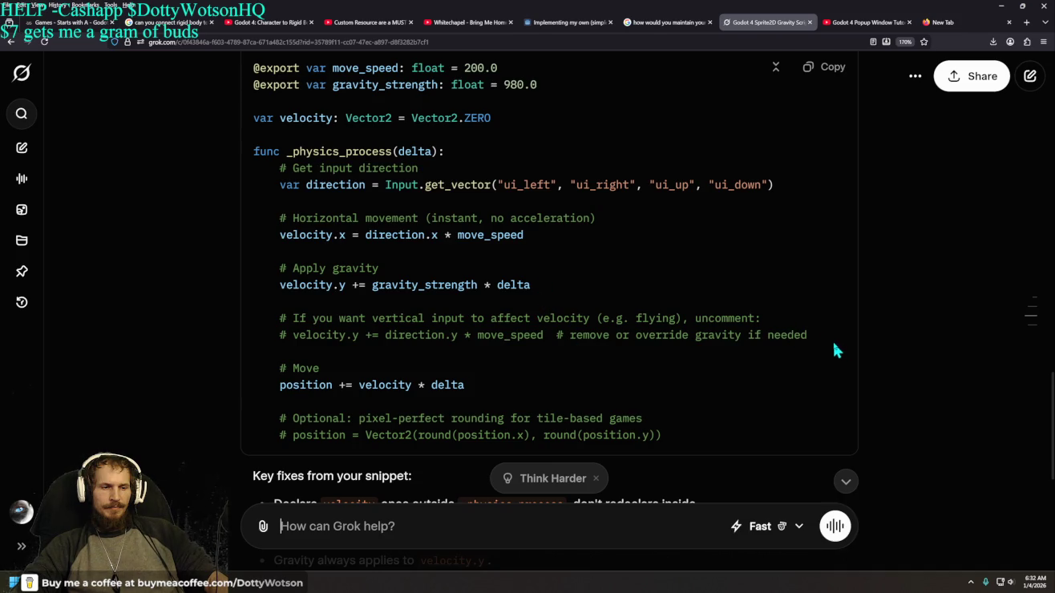
{"action": "key", "text": "alt+Tab"}
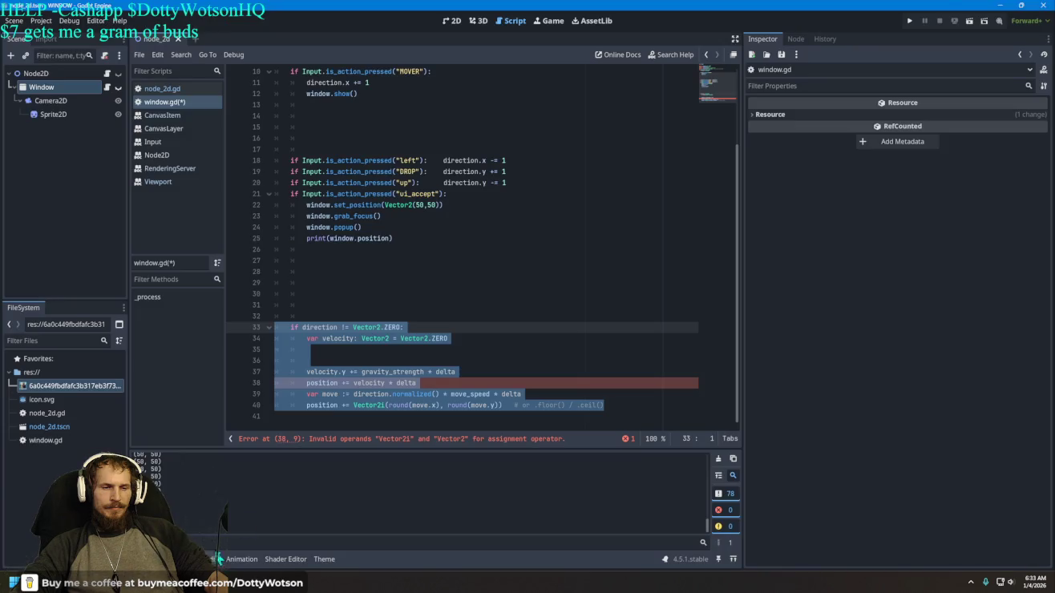
Step: Select line 40's Vector2i rounding line in window.gd
{"action": "left_click", "coordinate": [632, 407]}
{"action": "left_click_drag", "start_coordinate": [630, 409], "coordinate": [274, 406]}
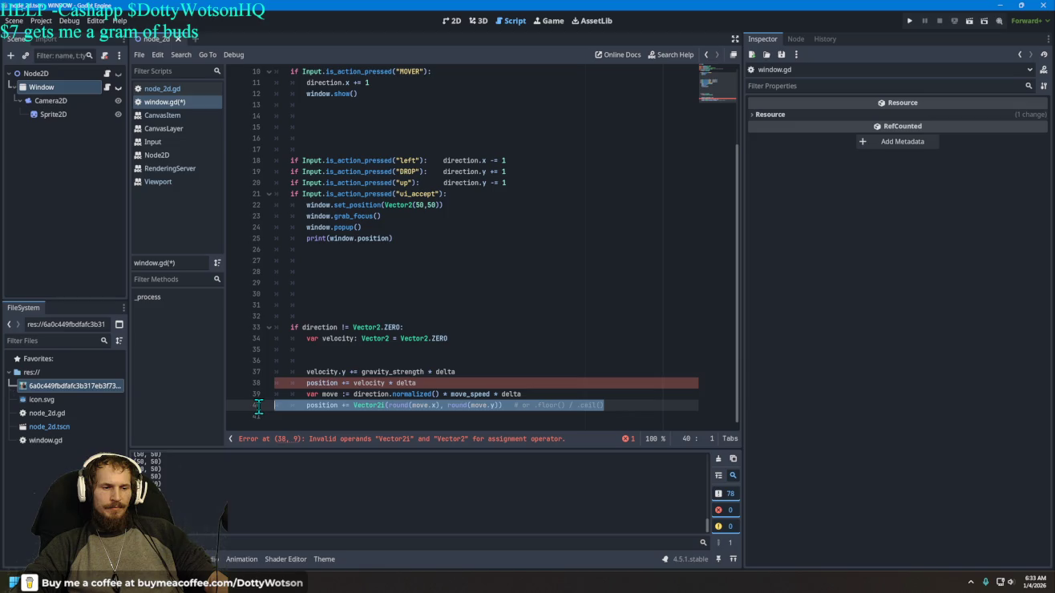
{"action": "right_click", "coordinate": [259, 405]}
{"action": "key", "text": "Escape"}
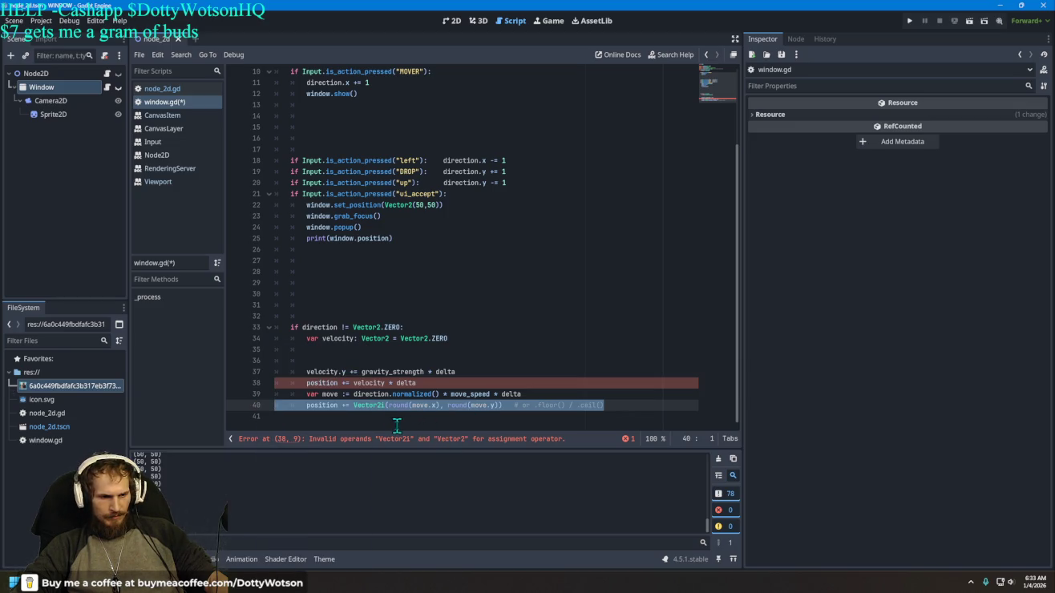
{"action": "key", "text": "Down"}
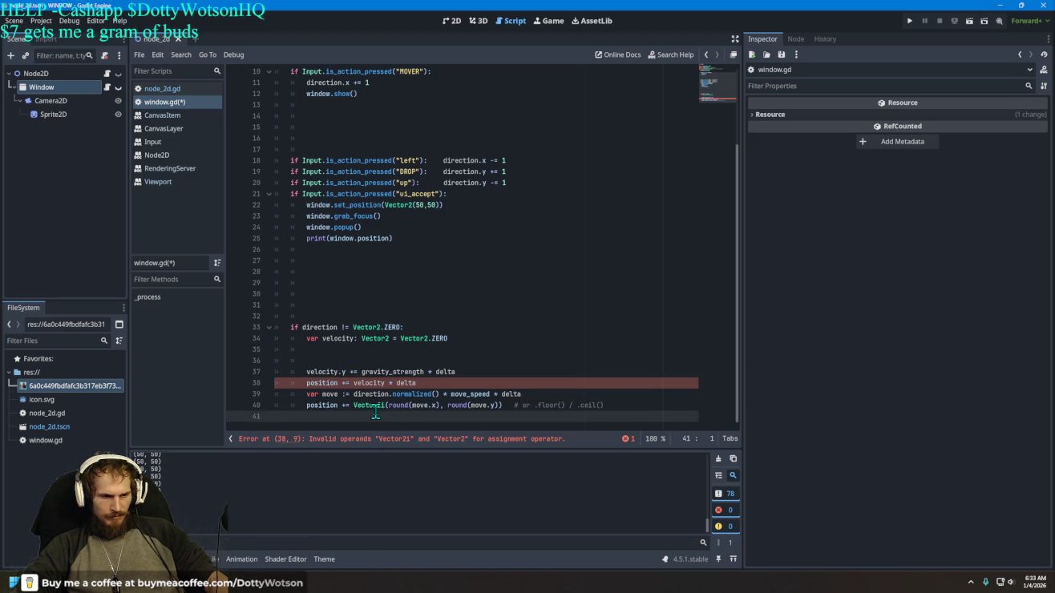
{"action": "left_click", "coordinate": [540, 398], "text": "shift"}
{"action": "left_click", "coordinate": [308, 405], "text": "shift"}
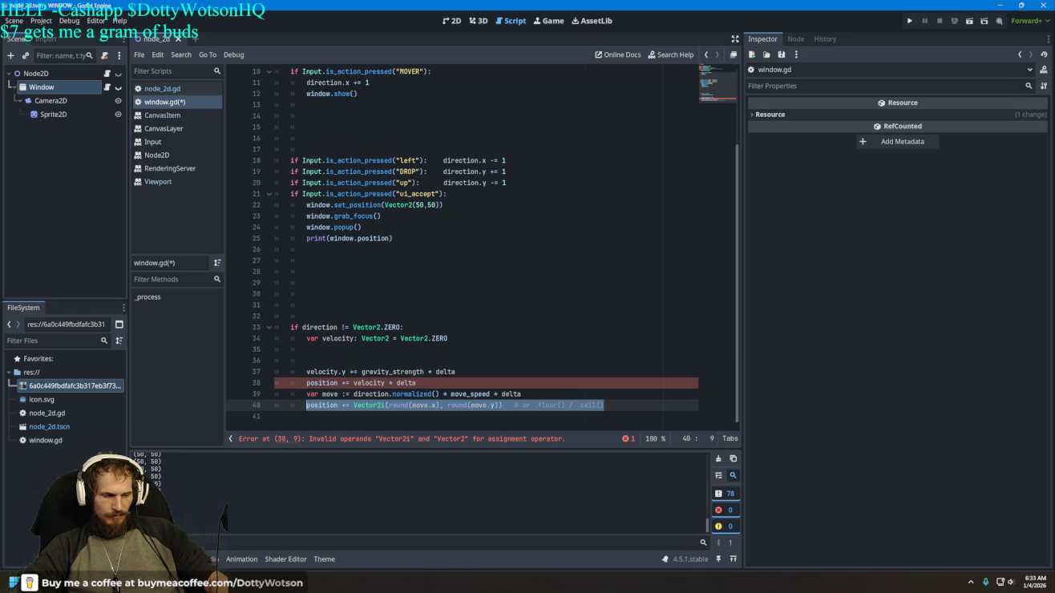
Step: Copy Grok's suggested code block from its answer
{"action": "key", "text": "alt+Tab"}
{"action": "scroll", "coordinate": [388, 378], "scroll_direction": "down", "scroll_amount": 5}
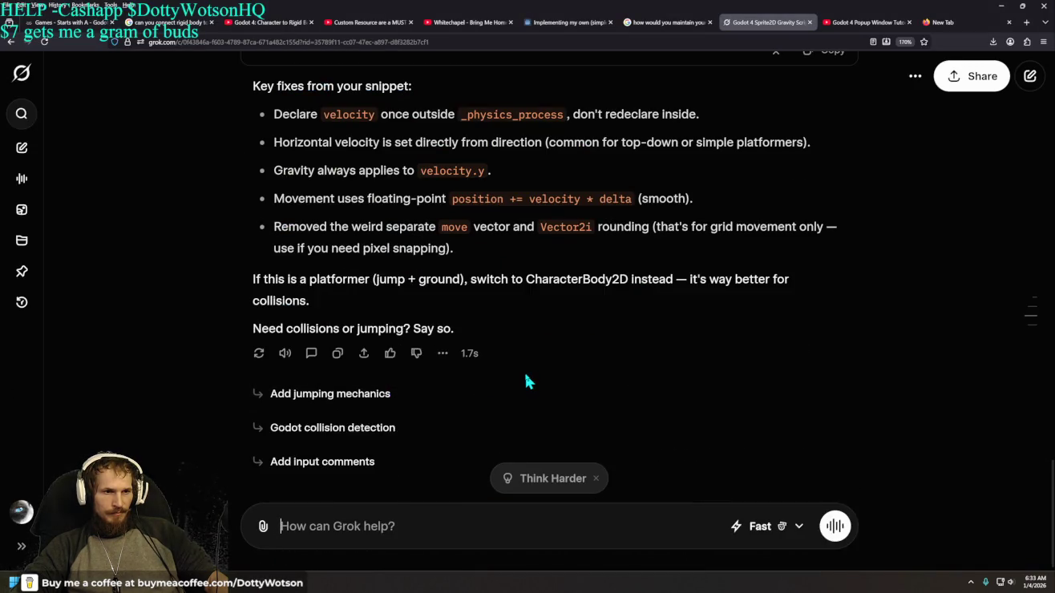
{"action": "scroll", "coordinate": [525, 377], "scroll_direction": "up", "scroll_amount": 10}
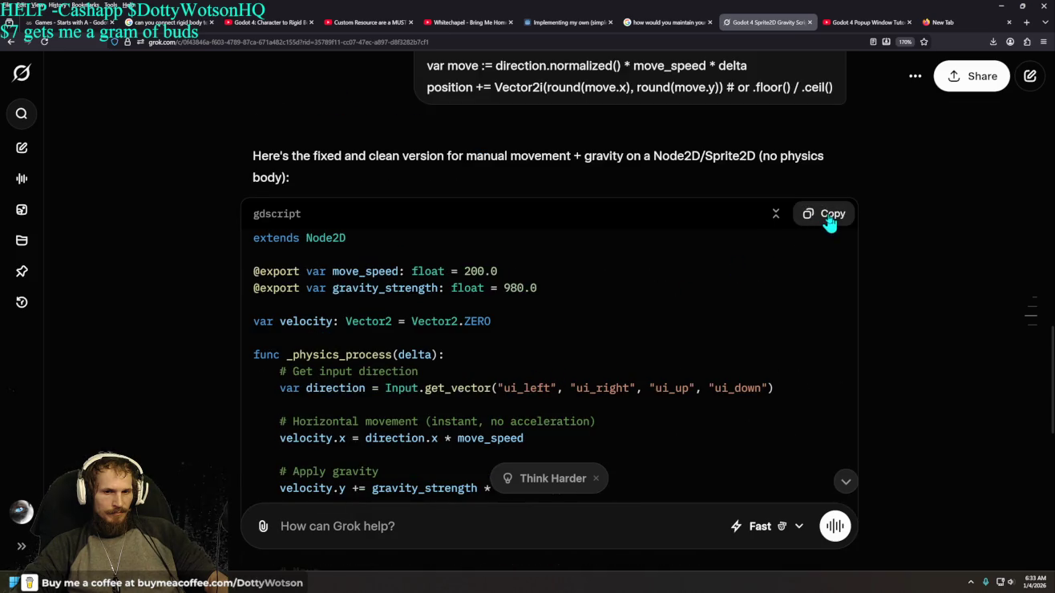
{"action": "left_click", "coordinate": [831, 221]}
{"action": "scroll", "coordinate": [448, 376], "scroll_direction": "down", "scroll_amount": 10}
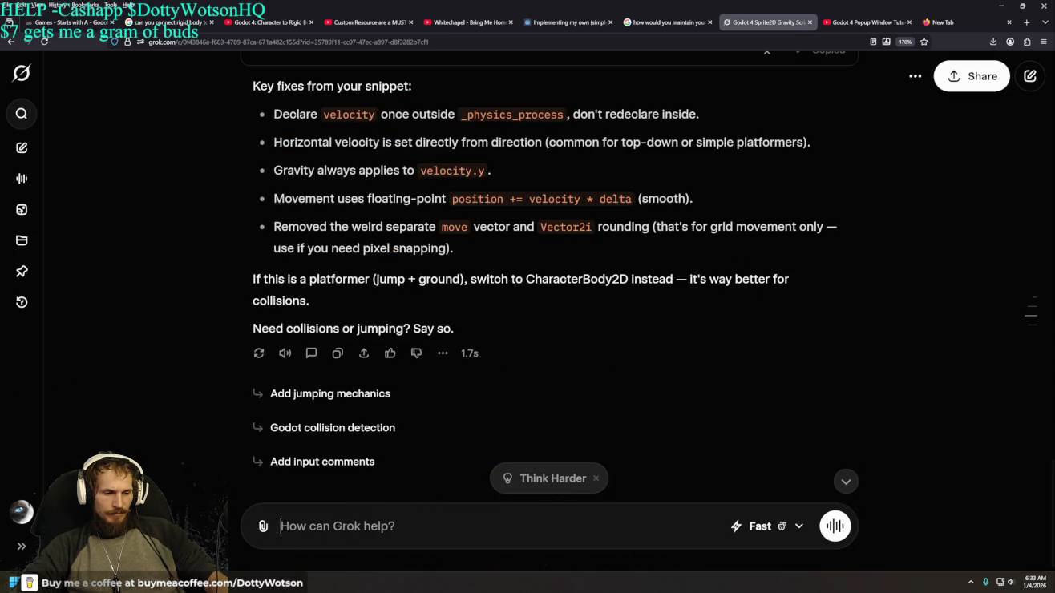
{"action": "key", "text": "alt+Tab"}
Step: Clear the leftover characters on line 40 and copy the entire script
{"action": "scroll", "coordinate": [530, 333], "scroll_direction": "up", "scroll_amount": 3}
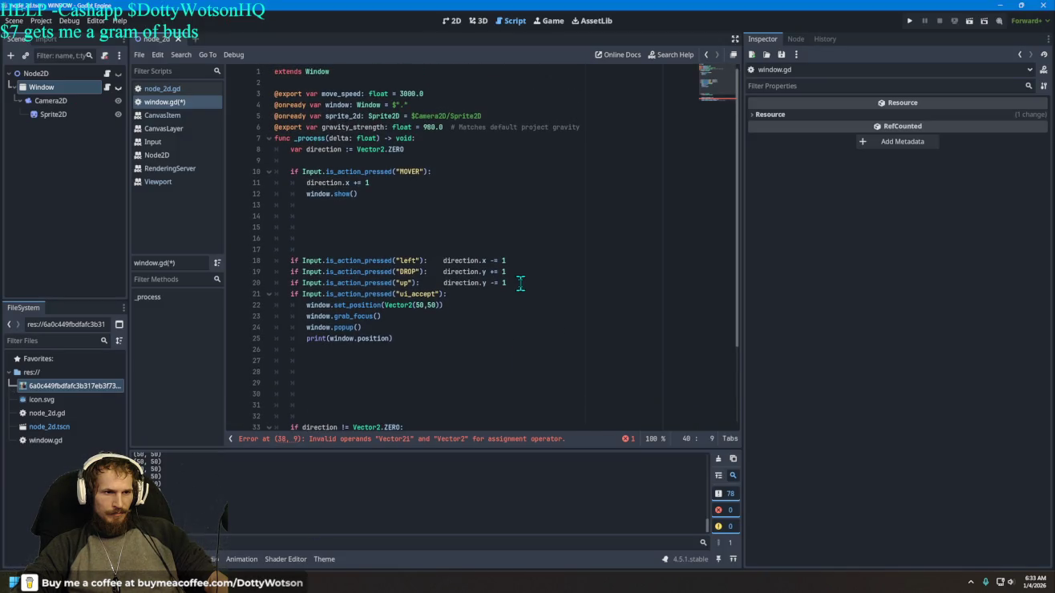
{"action": "scroll", "coordinate": [520, 284], "scroll_direction": "down", "scroll_amount": 3}
{"action": "type", "text": "a"}
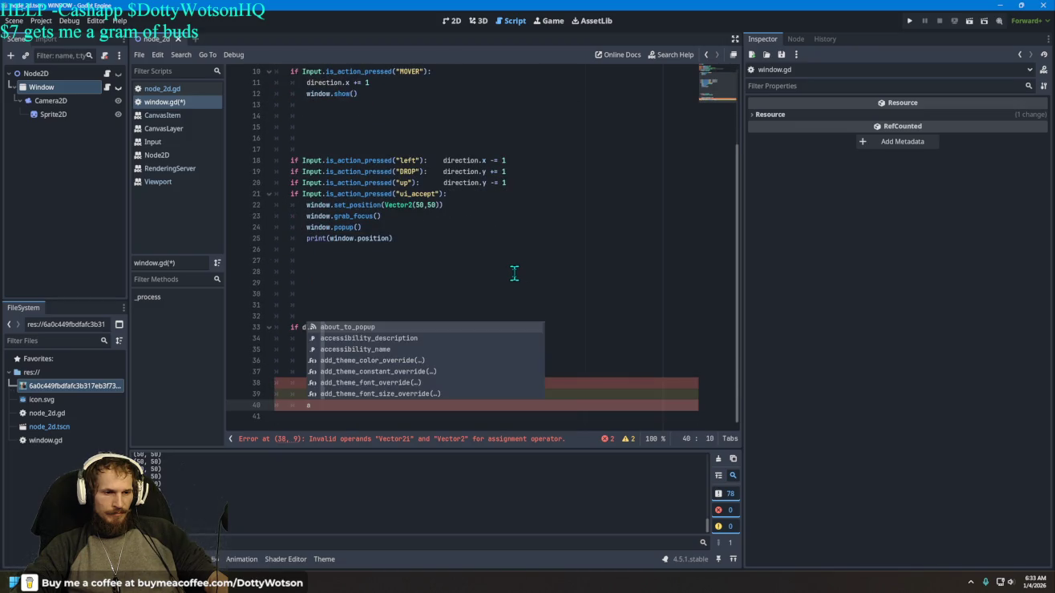
{"action": "key", "text": "BackSpace"}
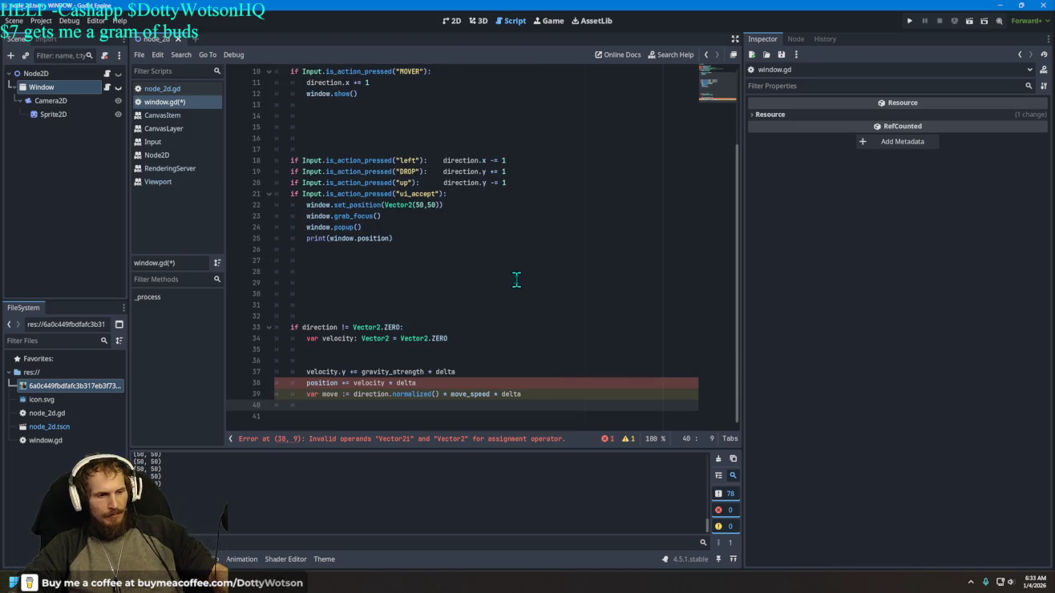
{"action": "key", "text": "BackSpace"}
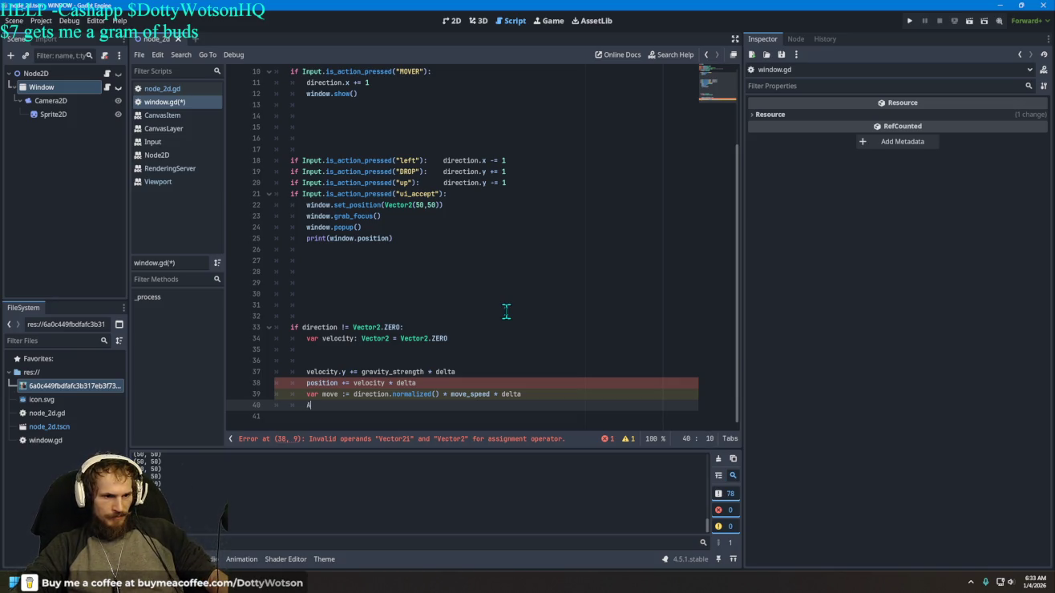
{"action": "type", "text": "a"}
{"action": "key", "text": "BackSpace"}
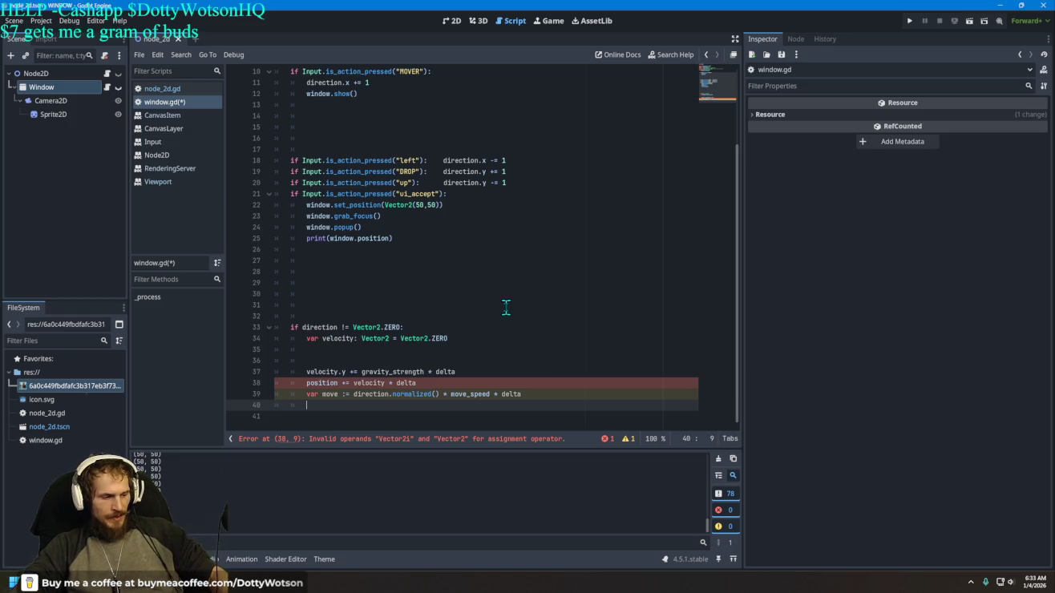
{"action": "key", "text": "ctrl+a"}
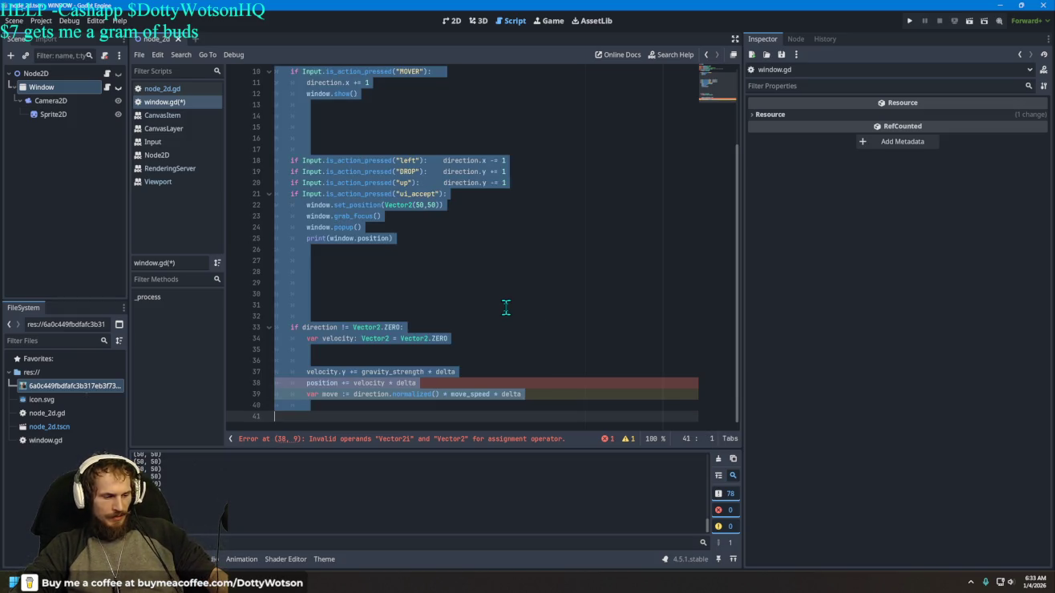
{"action": "key", "text": "alt+Tab"}
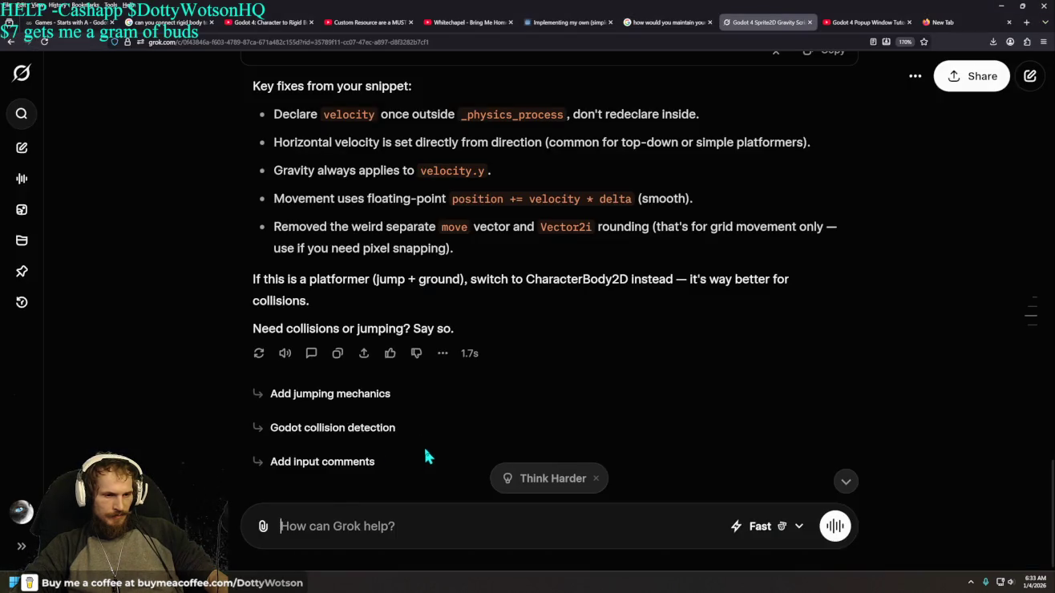
Step: Paste the current window.gd script into Grok and send it
{"action": "right_click", "coordinate": [334, 518]}
{"action": "left_click", "coordinate": [393, 383]}
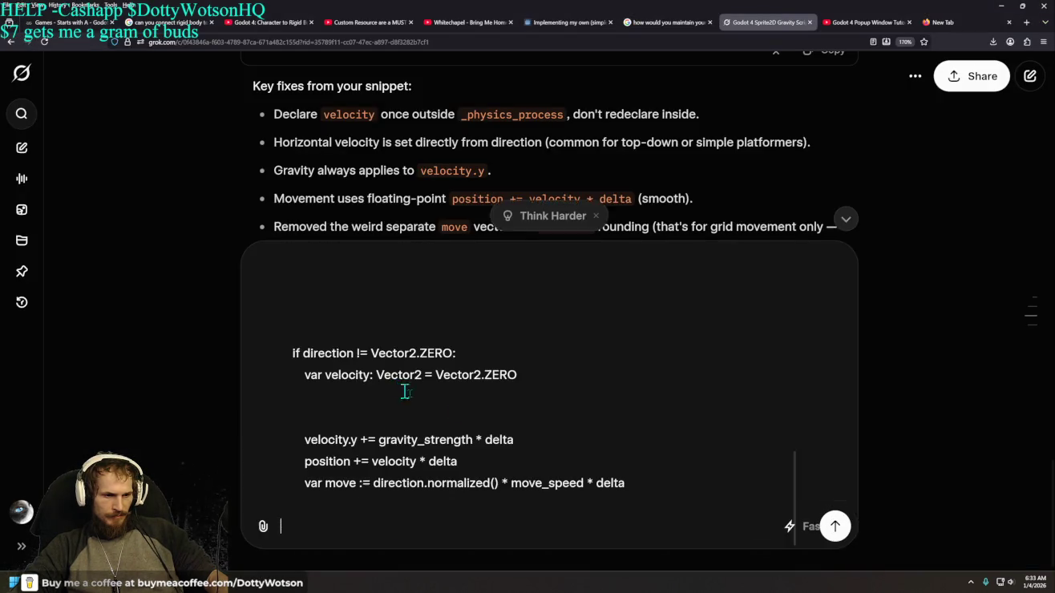
{"action": "left_click", "coordinate": [836, 527]}
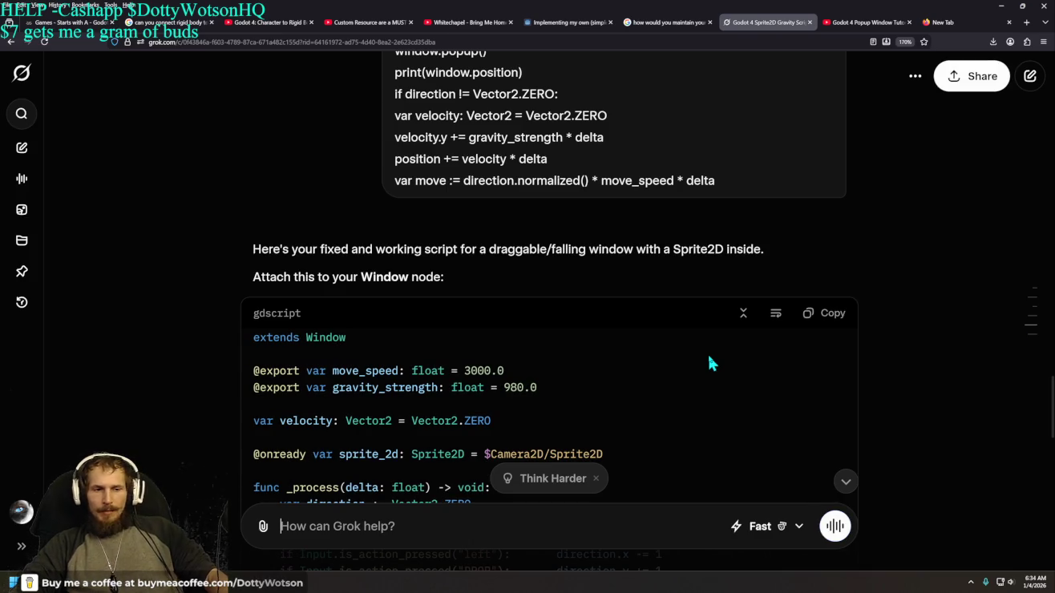
Step: Copy Grok's complete fixed draggable, falling Window script
{"action": "scroll", "coordinate": [715, 339], "scroll_direction": "down", "scroll_amount": 2}
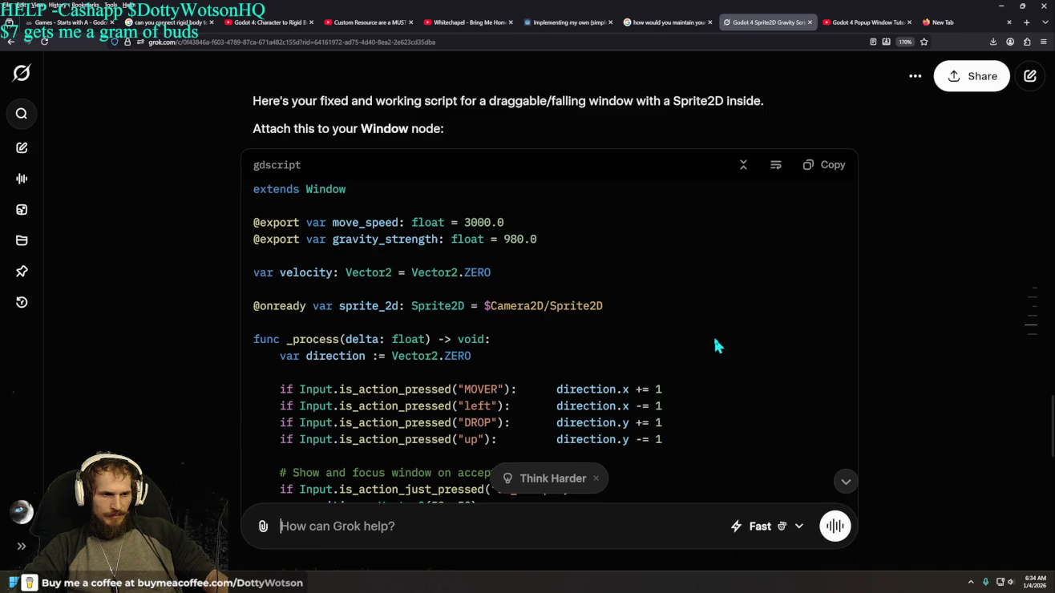
{"action": "scroll", "coordinate": [718, 345], "scroll_direction": "down", "scroll_amount": 4}
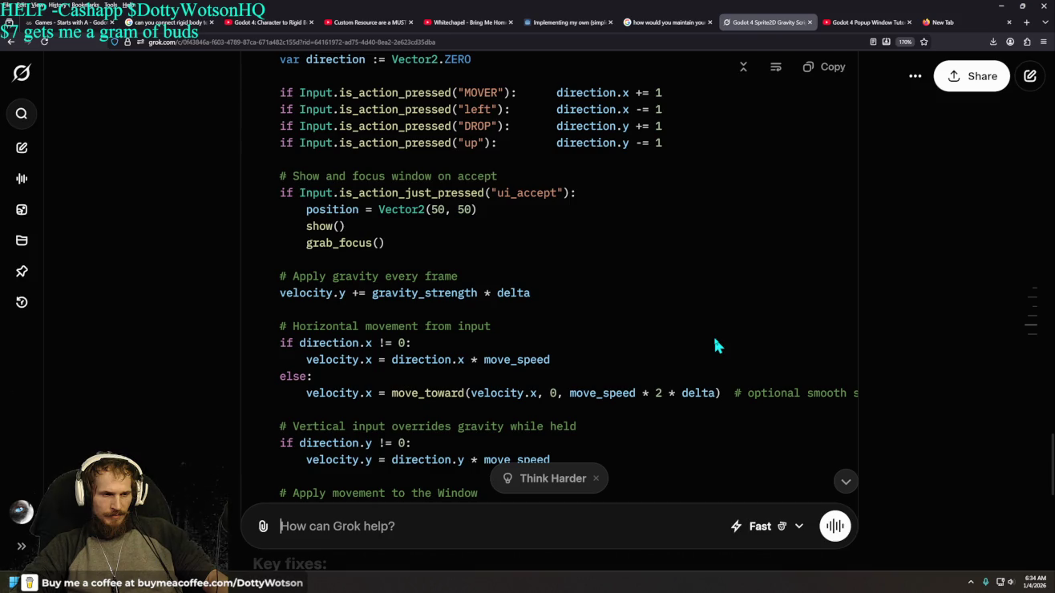
{"action": "scroll", "coordinate": [719, 345], "scroll_direction": "down", "scroll_amount": 4}
{"action": "scroll", "coordinate": [715, 346], "scroll_direction": "up", "scroll_amount": 2}
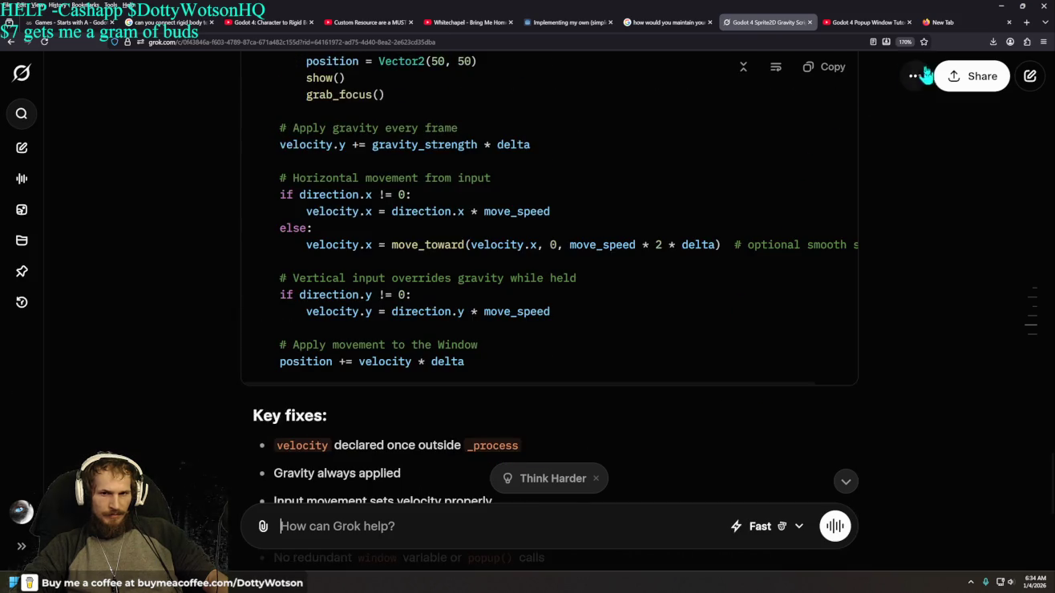
{"action": "left_click", "coordinate": [827, 81]}
{"action": "scroll", "coordinate": [602, 346], "scroll_direction": "up", "scroll_amount": 2}
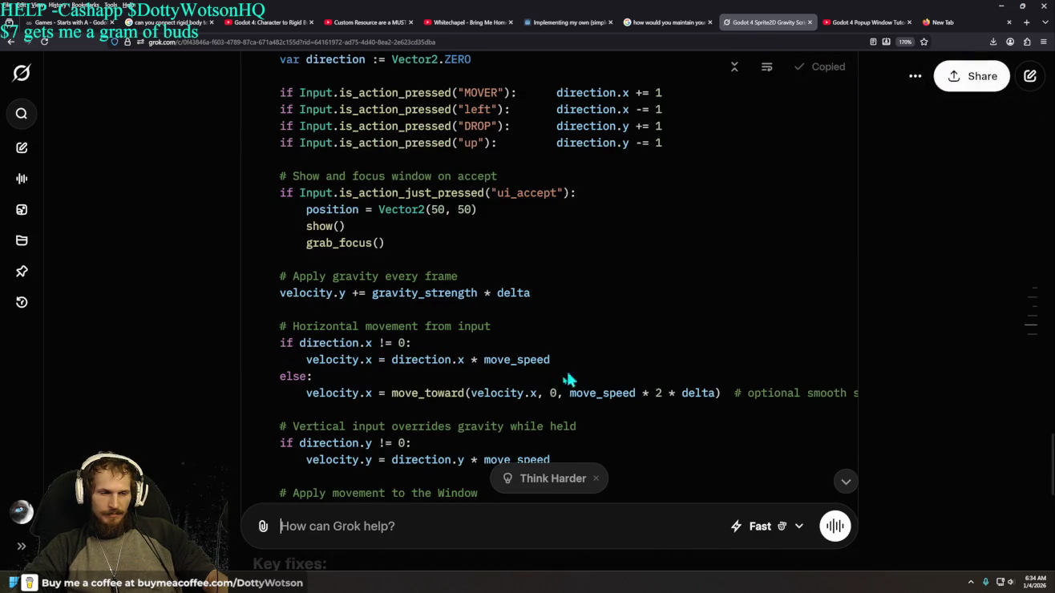
{"action": "key", "text": "alt+Tab"}
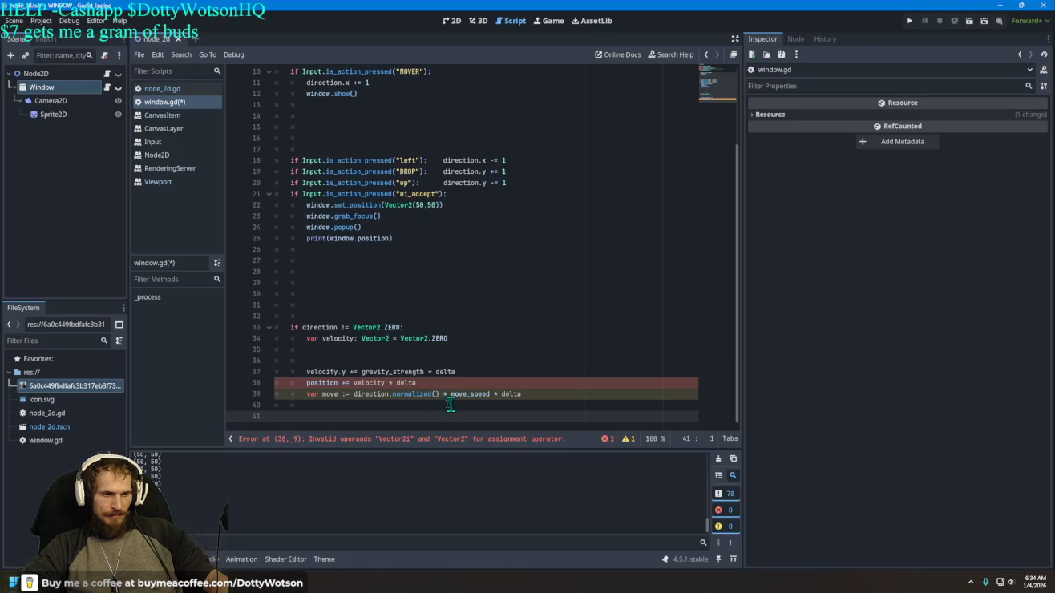
Step: Overwrite all of window.gd with Grok's pasted movement-and-gravity script
{"action": "left_click", "coordinate": [433, 282]}
{"action": "key", "text": "ctrl+a"}
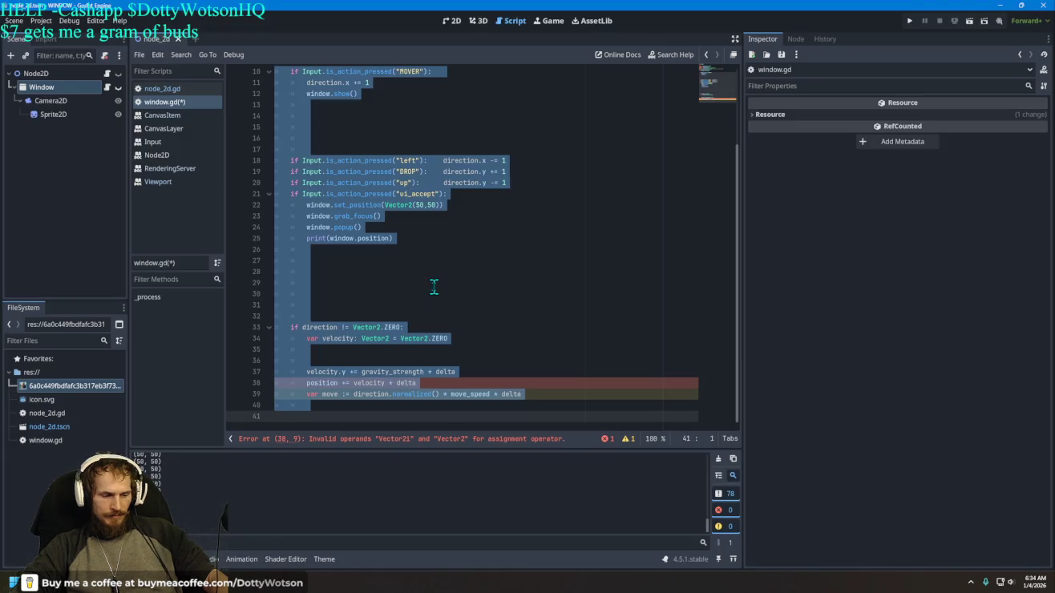
{"action": "key", "text": "ctrl+v"}
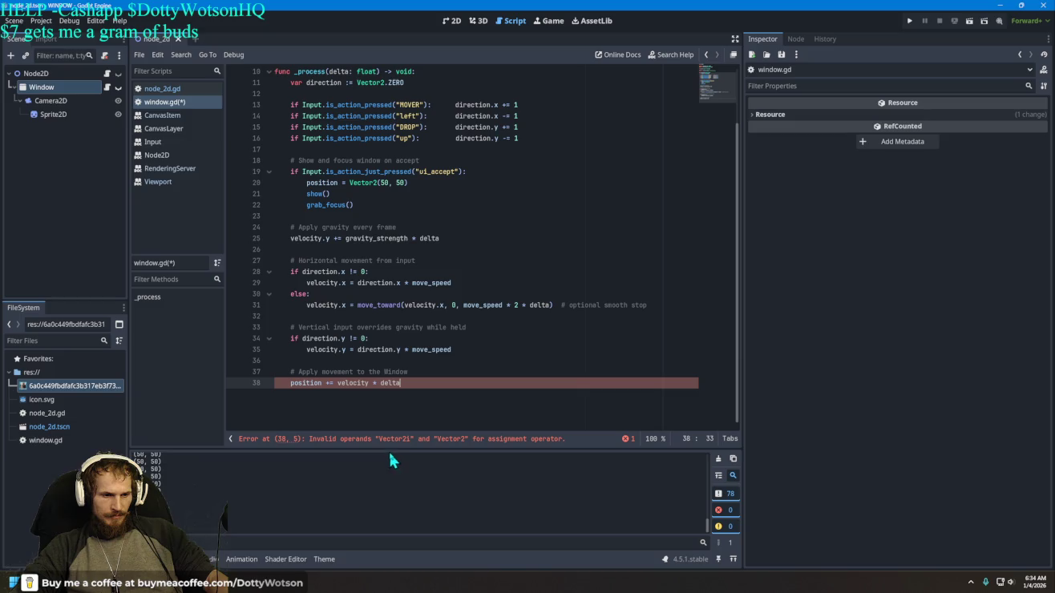
Step: Expand the error list to read line 38's Vector2i error on position += velocity * delta
{"action": "left_click", "coordinate": [627, 439]}
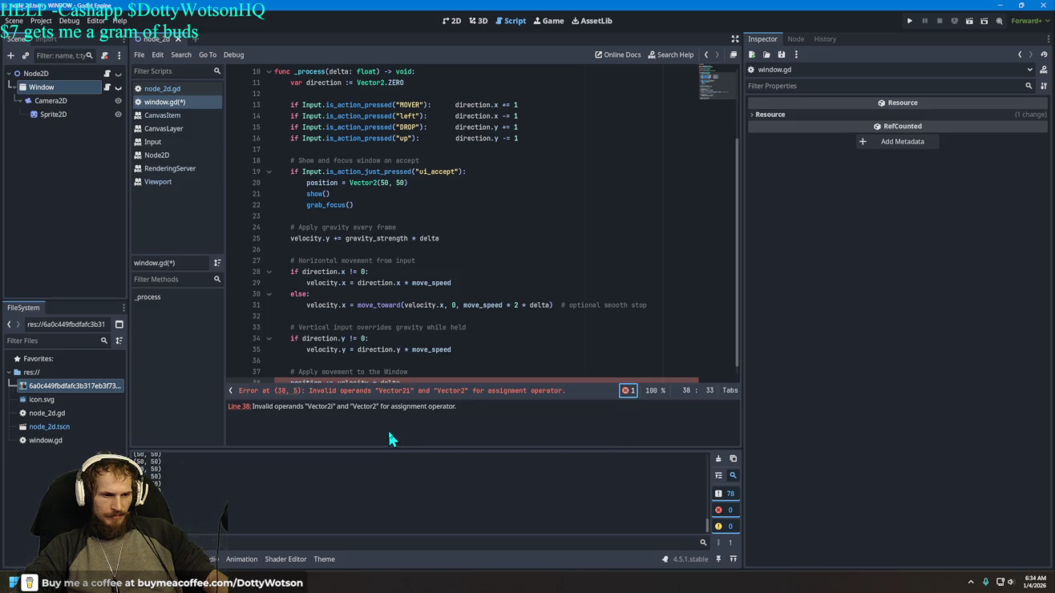
{"action": "scroll", "coordinate": [550, 309], "scroll_direction": "down", "scroll_amount": 1}
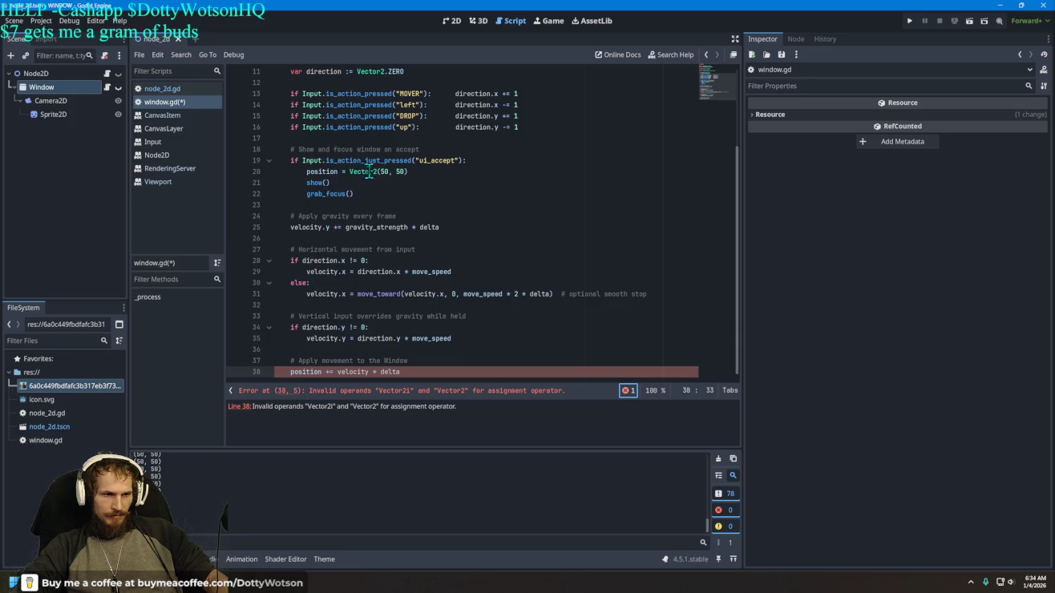
{"action": "mouse_move", "coordinate": [377, 166]}
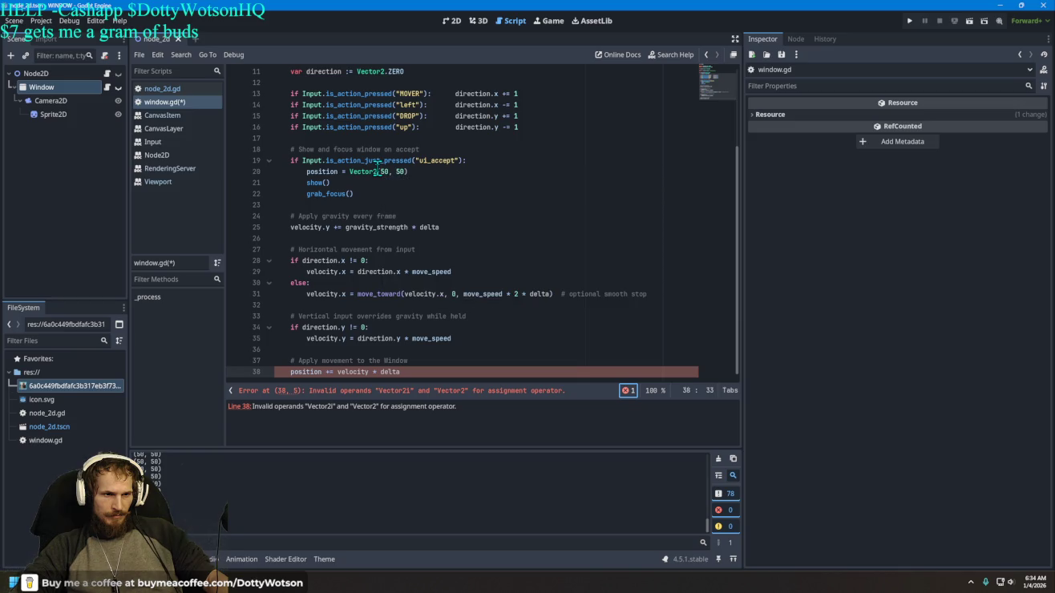
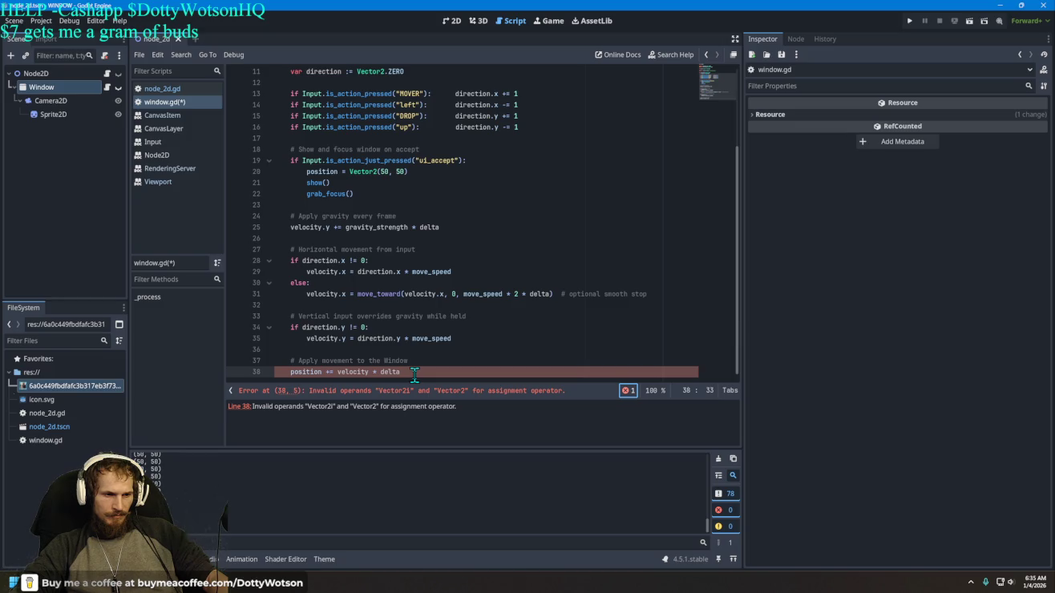
Step: Paste the copied Vector2i/Vector2 assignment error into Grok's chat and send it
{"action": "left_click", "coordinate": [630, 392]}
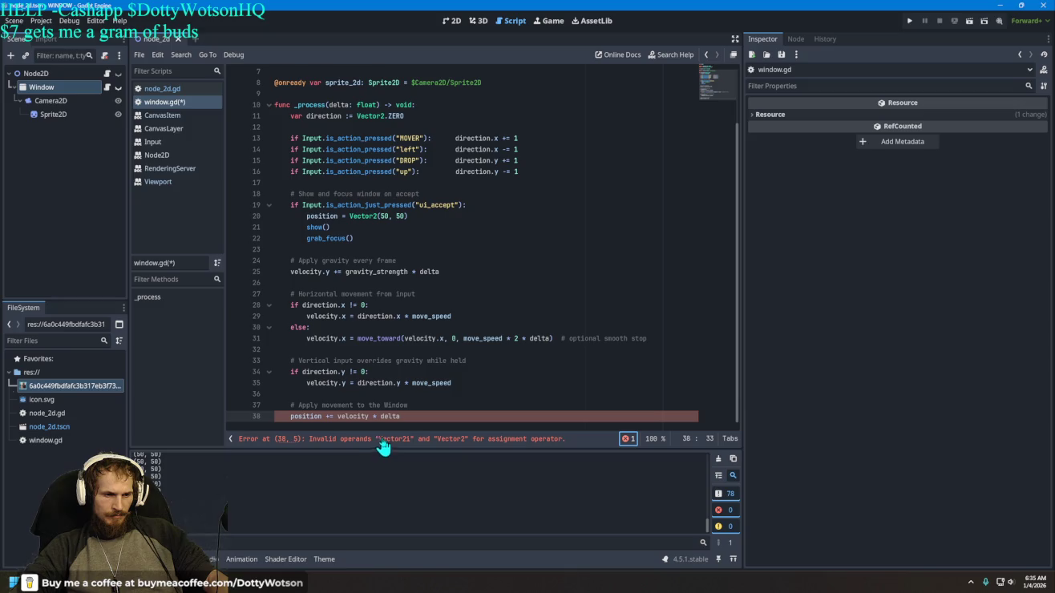
{"action": "key", "text": "alt+Tab"}
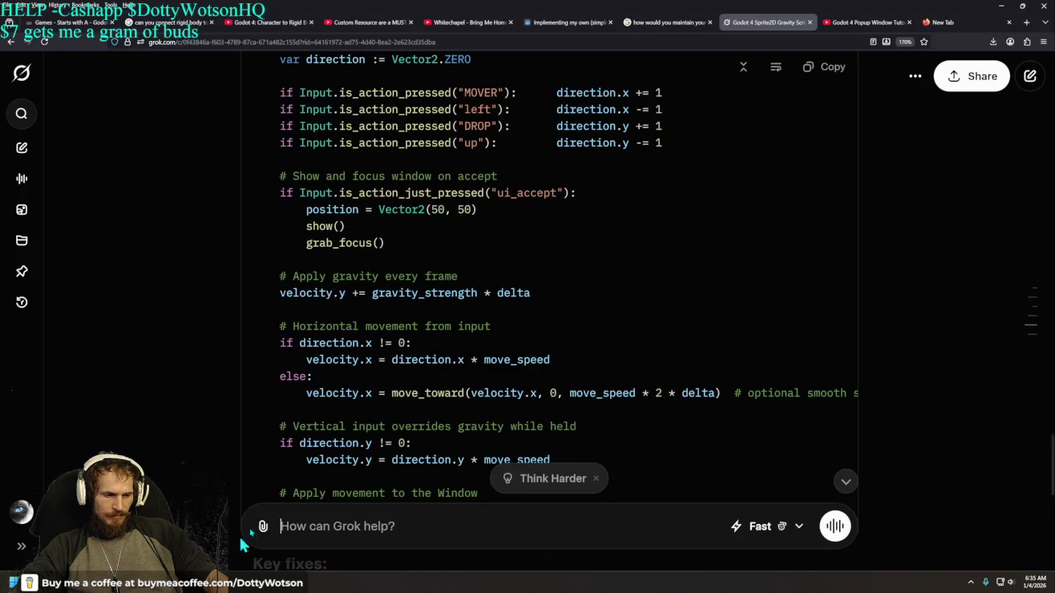
{"action": "right_click", "coordinate": [357, 519]}
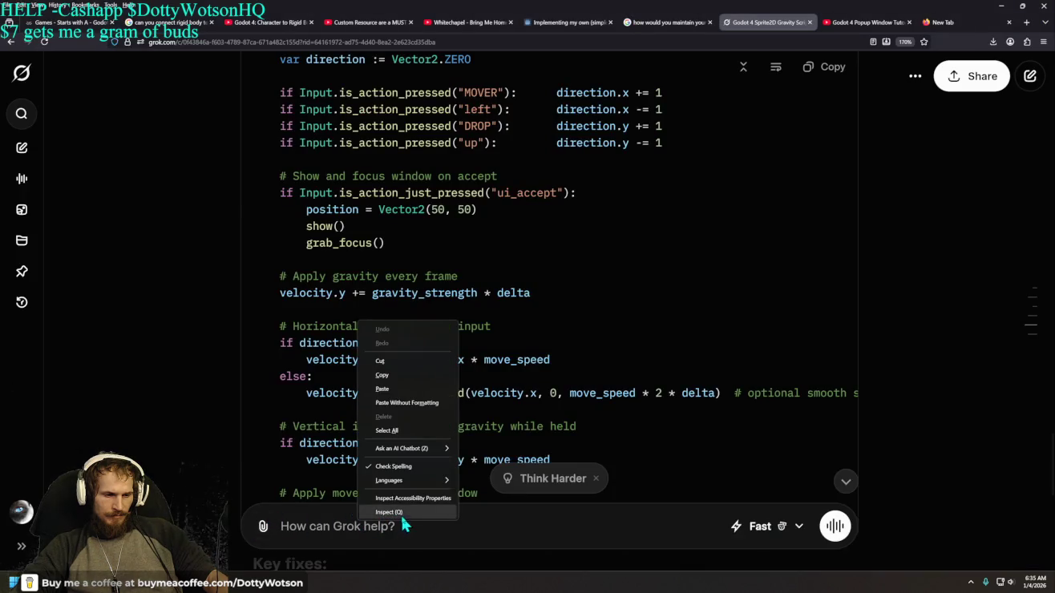
{"action": "left_click", "coordinate": [404, 402]}
{"action": "key", "text": "Return"}
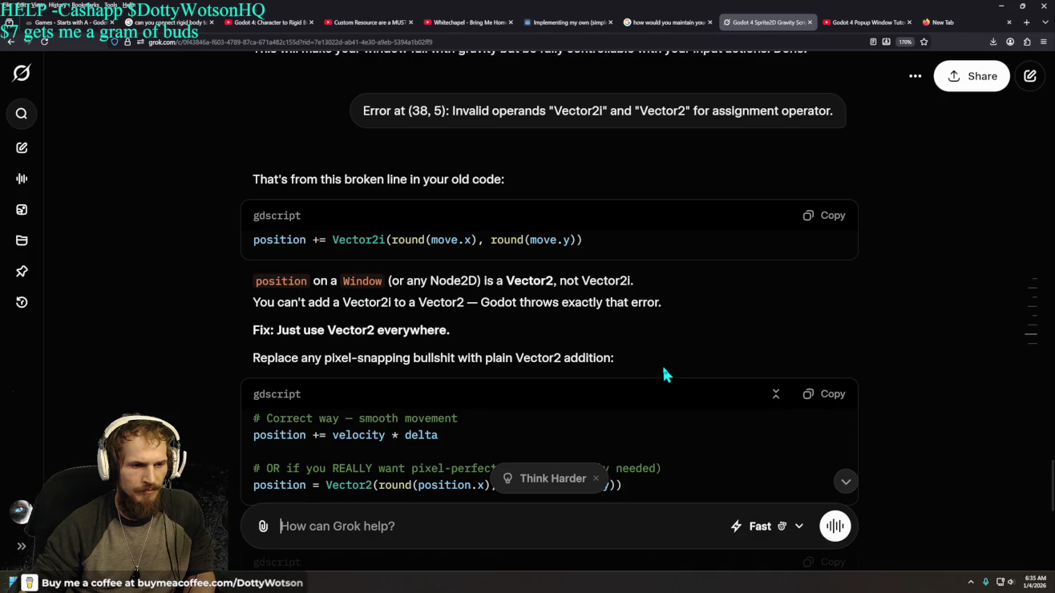
Step: Read Grok's fix and select the position += velocity * delta code on line 38
{"action": "scroll", "coordinate": [662, 371], "scroll_direction": "down", "scroll_amount": 4}
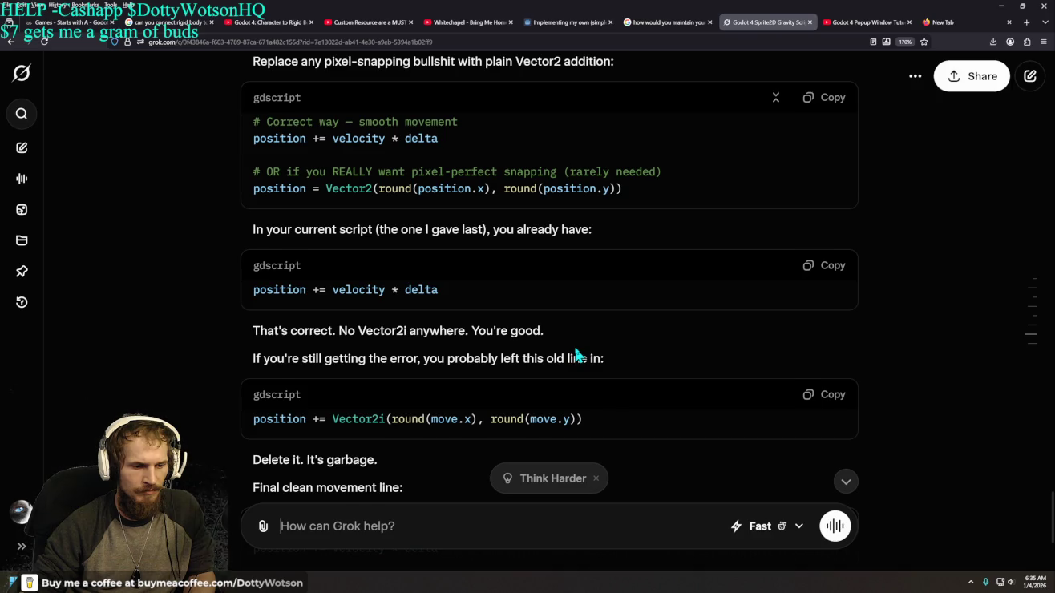
{"action": "scroll", "coordinate": [576, 356], "scroll_direction": "down", "scroll_amount": 3}
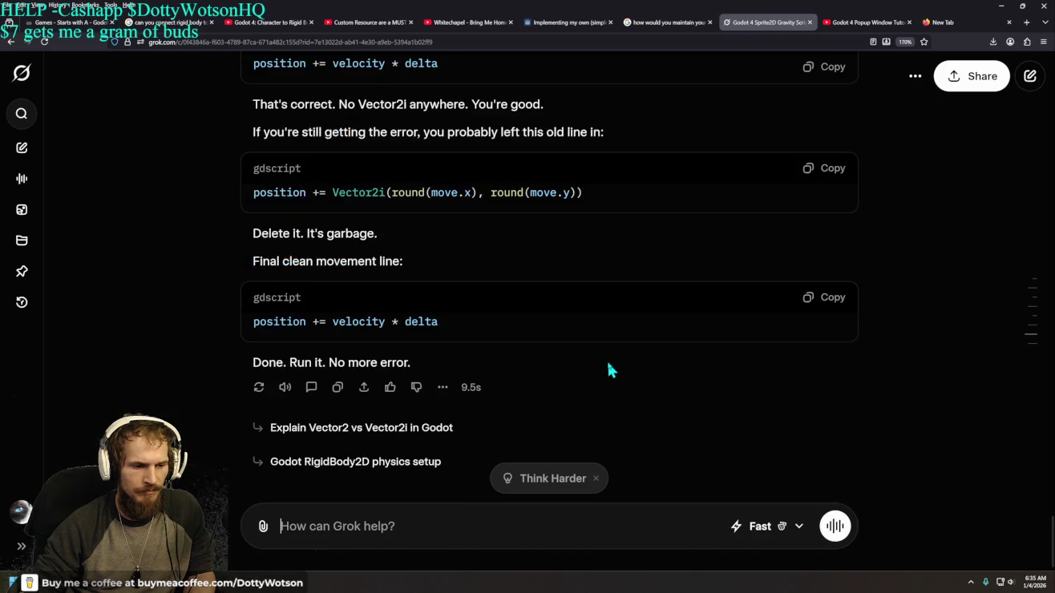
{"action": "scroll", "coordinate": [611, 363], "scroll_direction": "up", "scroll_amount": 2}
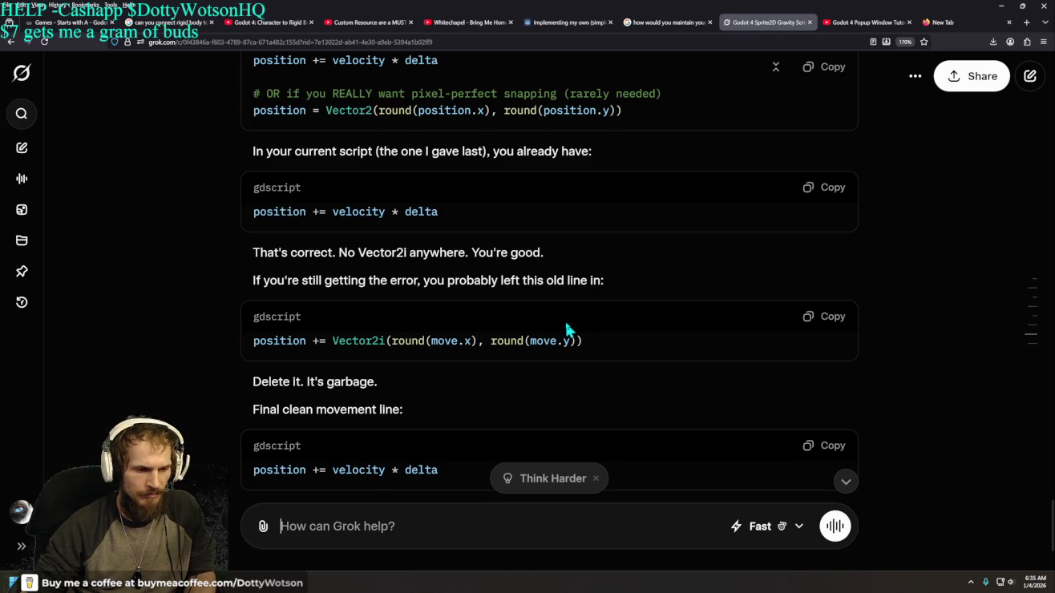
{"action": "left_click", "coordinate": [363, 581]}
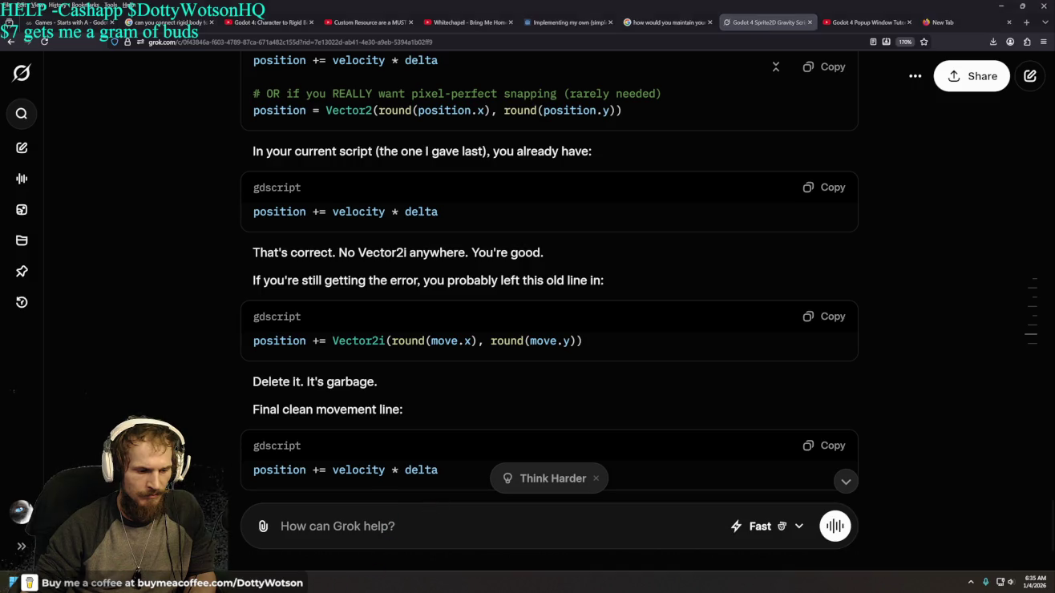
{"action": "left_click_drag", "start_coordinate": [411, 419], "coordinate": [288, 418]}
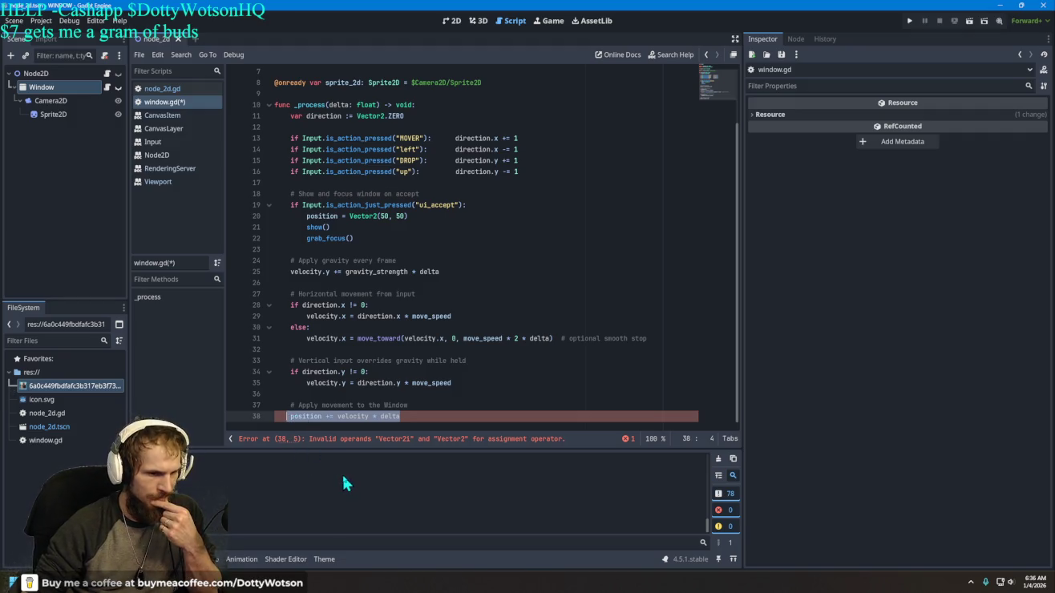
Step: Compare window.gd's line 38 against the movement code in Grok's answer
{"action": "key", "text": "alt+Tab"}
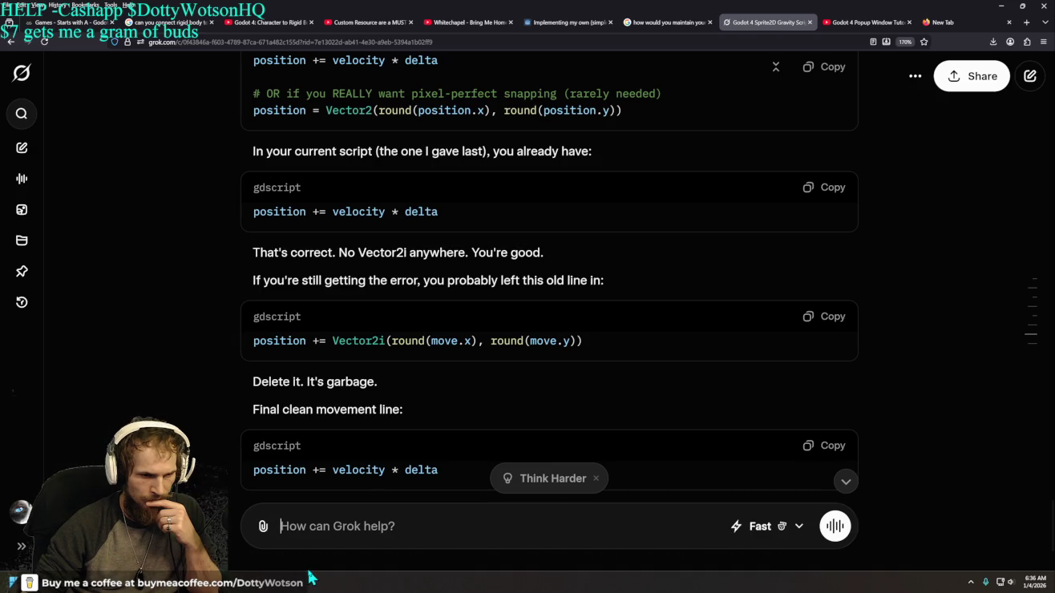
{"action": "key", "text": "alt+Tab"}
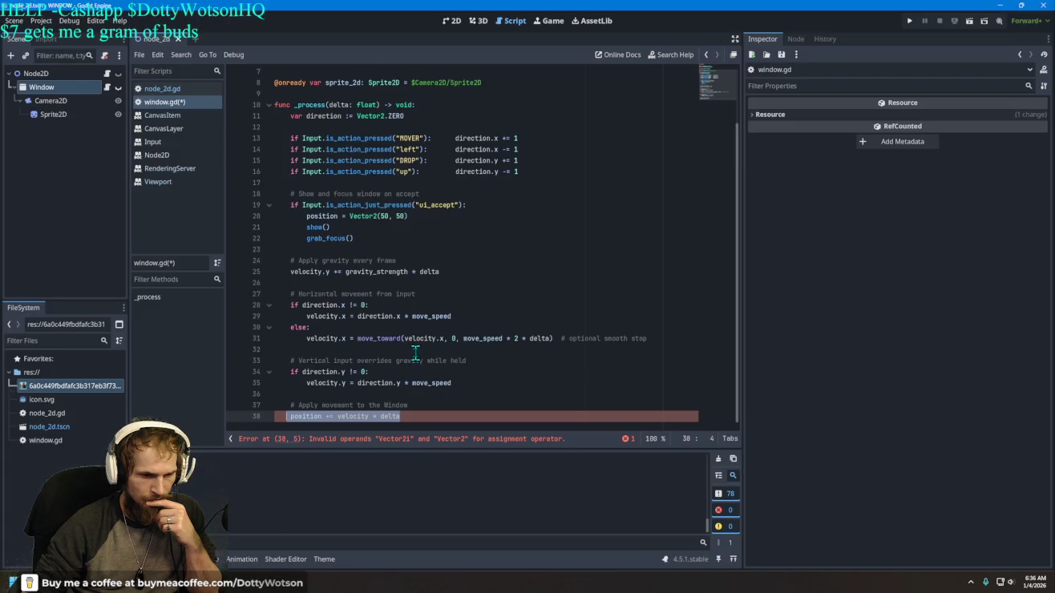
{"action": "scroll", "coordinate": [416, 353], "scroll_direction": "up", "scroll_amount": 2}
{"action": "scroll", "coordinate": [416, 354], "scroll_direction": "down", "scroll_amount": 2}
{"action": "key", "text": "alt+Tab"}
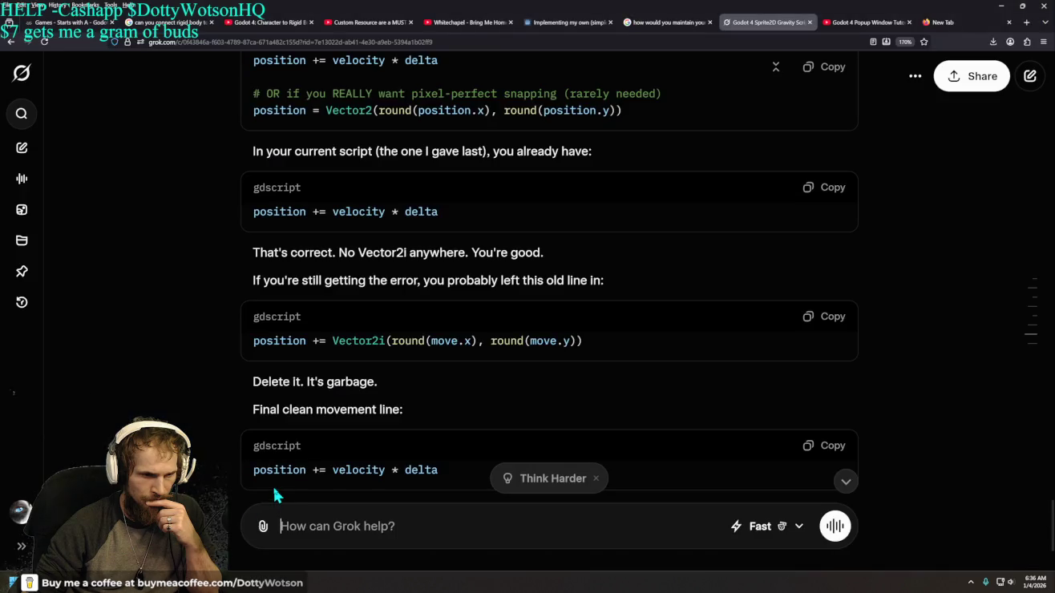
{"action": "scroll", "coordinate": [276, 491], "scroll_direction": "up", "scroll_amount": 3}
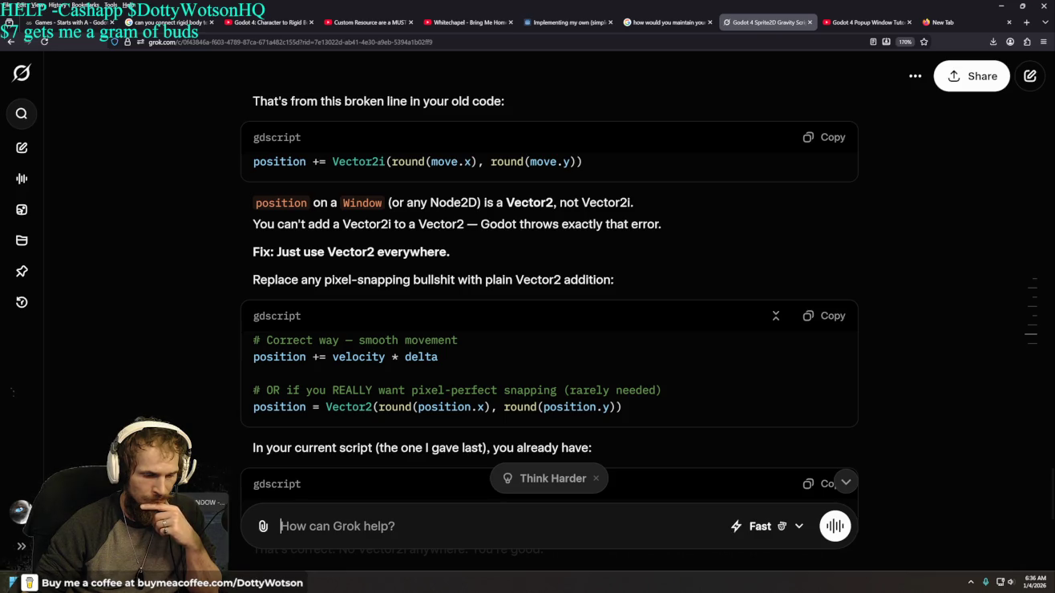
{"action": "key", "text": "alt+Tab"}
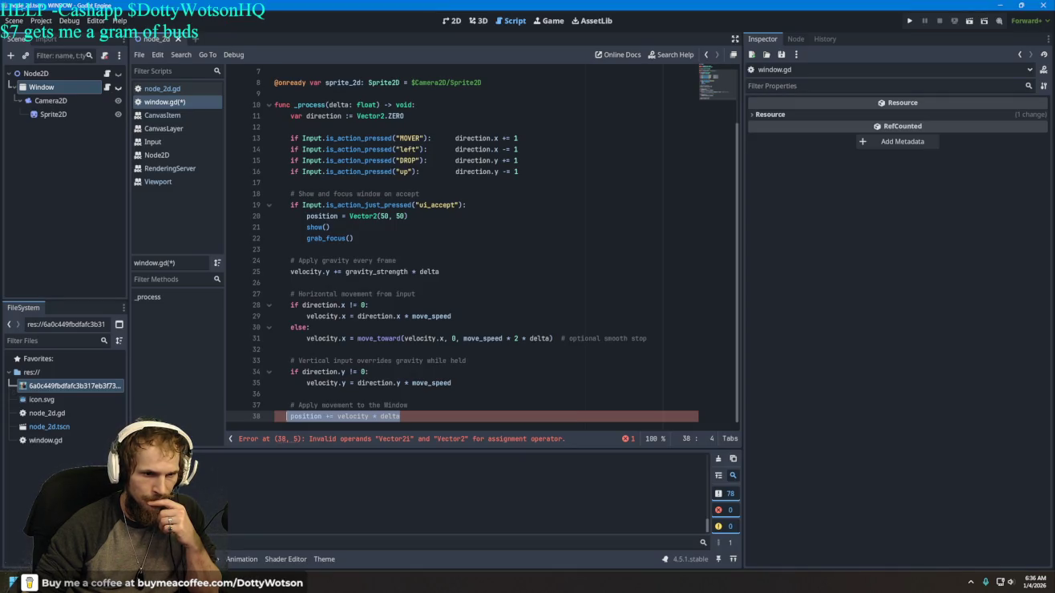
{"action": "scroll", "coordinate": [391, 415], "scroll_direction": "up", "scroll_amount": 2}
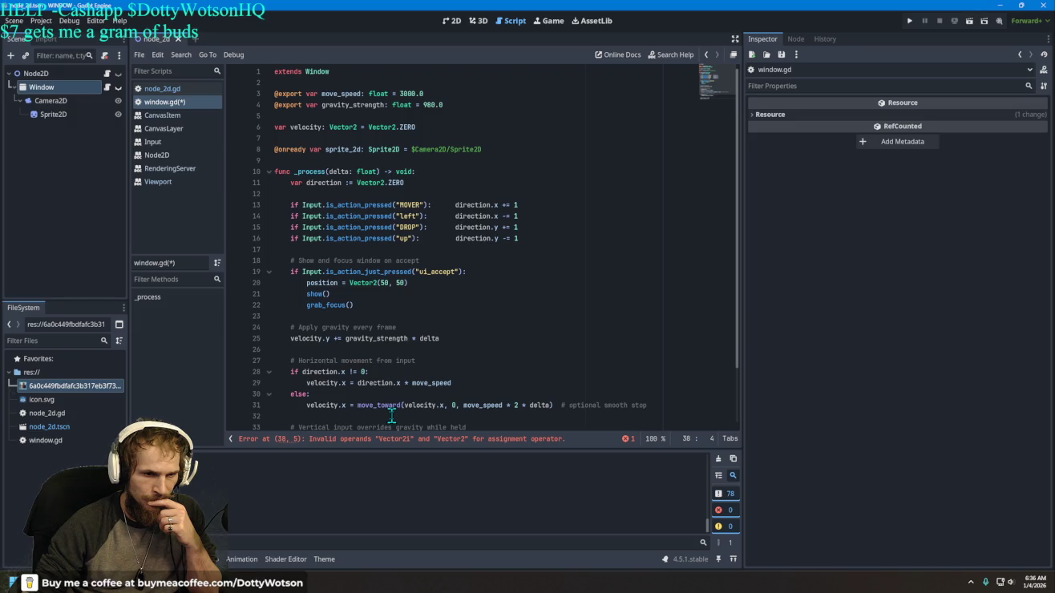
{"action": "scroll", "coordinate": [391, 416], "scroll_direction": "down", "scroll_amount": 2}
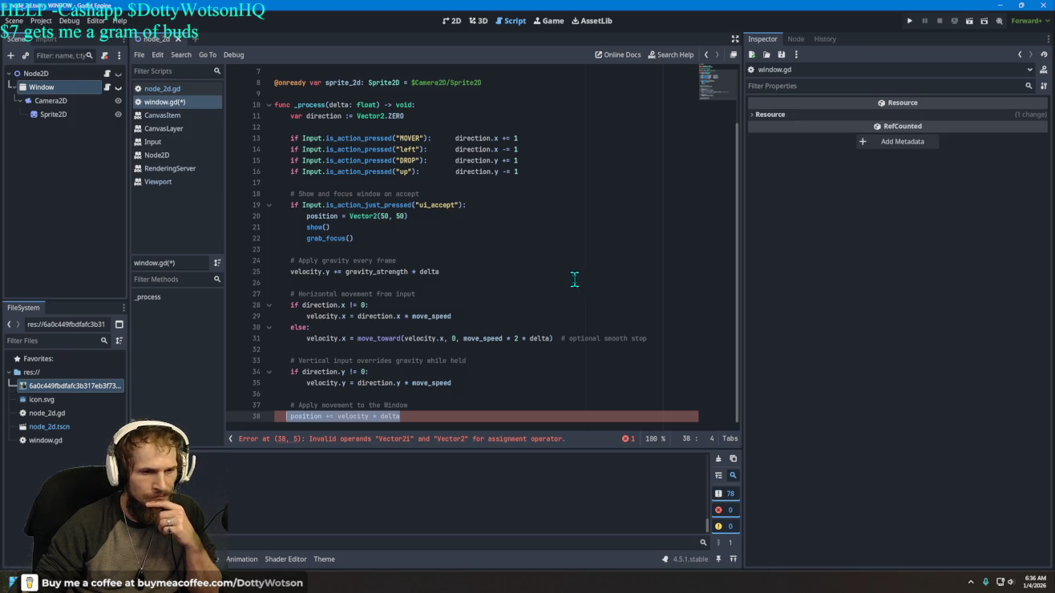
{"action": "scroll", "coordinate": [472, 264], "scroll_direction": "up", "scroll_amount": 2}
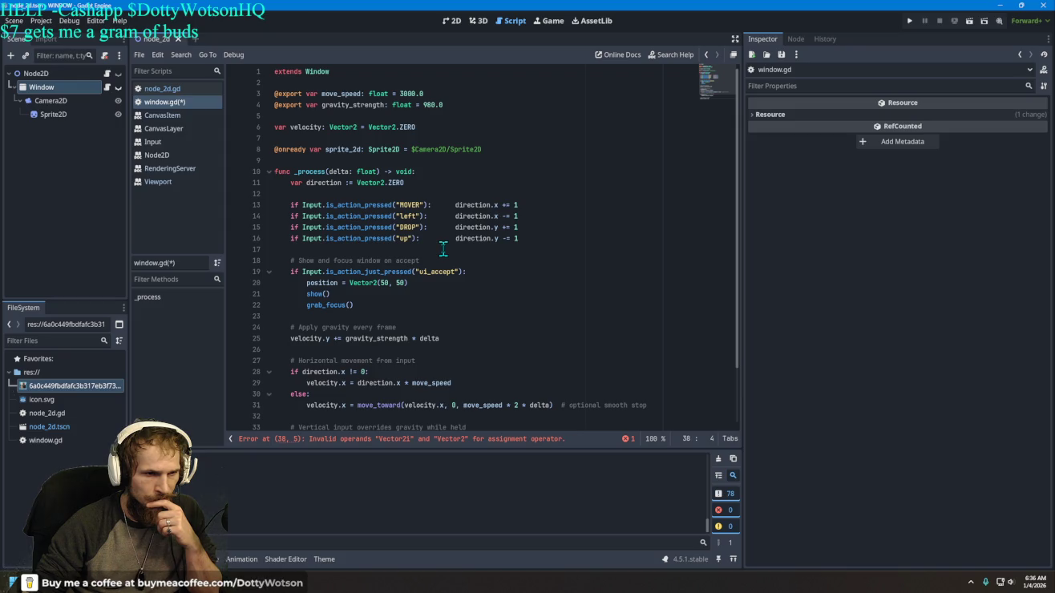
{"action": "scroll", "coordinate": [443, 250], "scroll_direction": "down", "scroll_amount": 2}
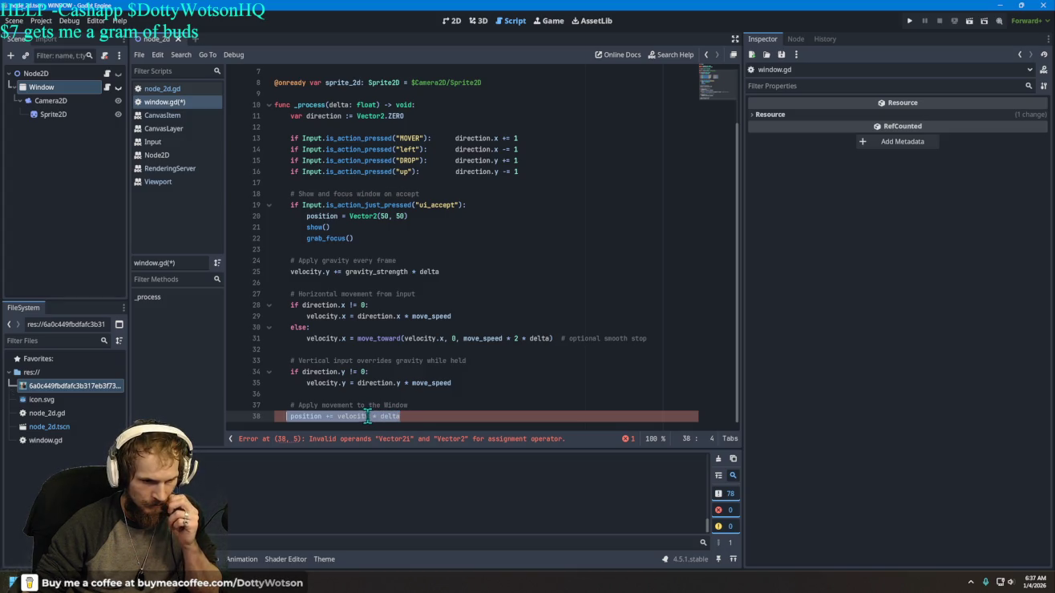
Step: Place the cursor in line 38 and bring the Grok conversation back up
{"action": "left_click", "coordinate": [366, 416]}
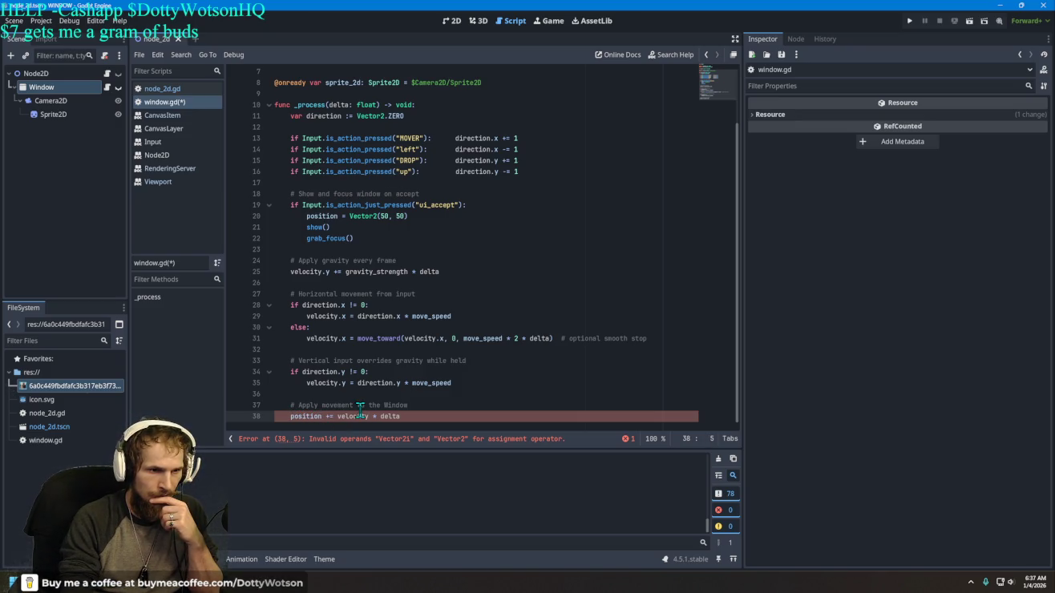
{"action": "scroll", "coordinate": [373, 360], "scroll_direction": "up", "scroll_amount": 2}
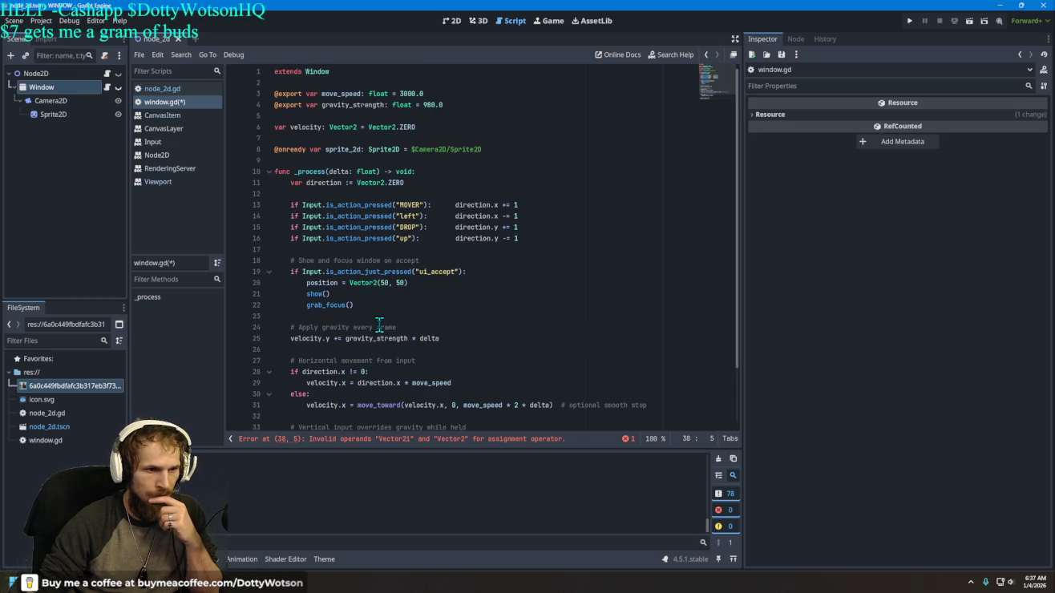
{"action": "scroll", "coordinate": [380, 324], "scroll_direction": "down", "scroll_amount": 2}
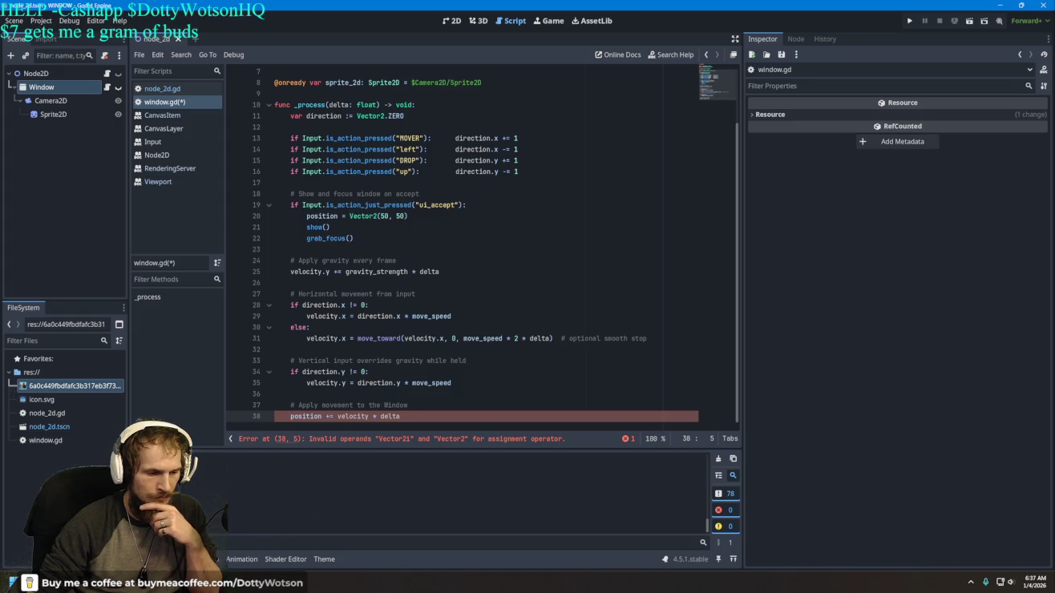
{"action": "left_click", "coordinate": [280, 583]}
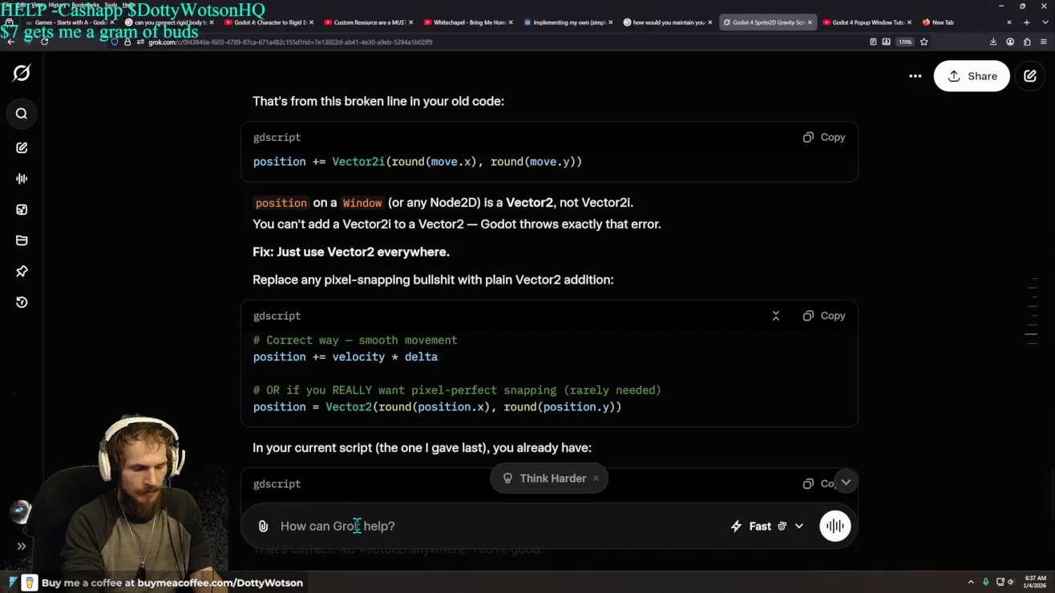
Step: Ask Grok to 'stop using spaces for tabs' and copy its rewritten window.gd script
{"action": "type", "text": "stop using spaces for tab"}
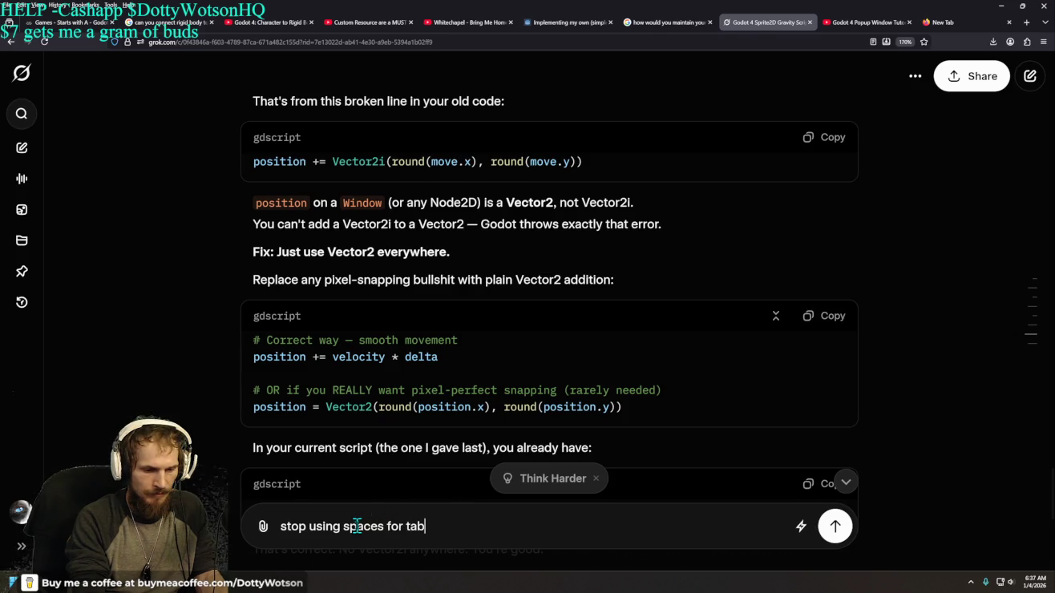
{"action": "type", "text": "s"}
{"action": "key", "text": "Return"}
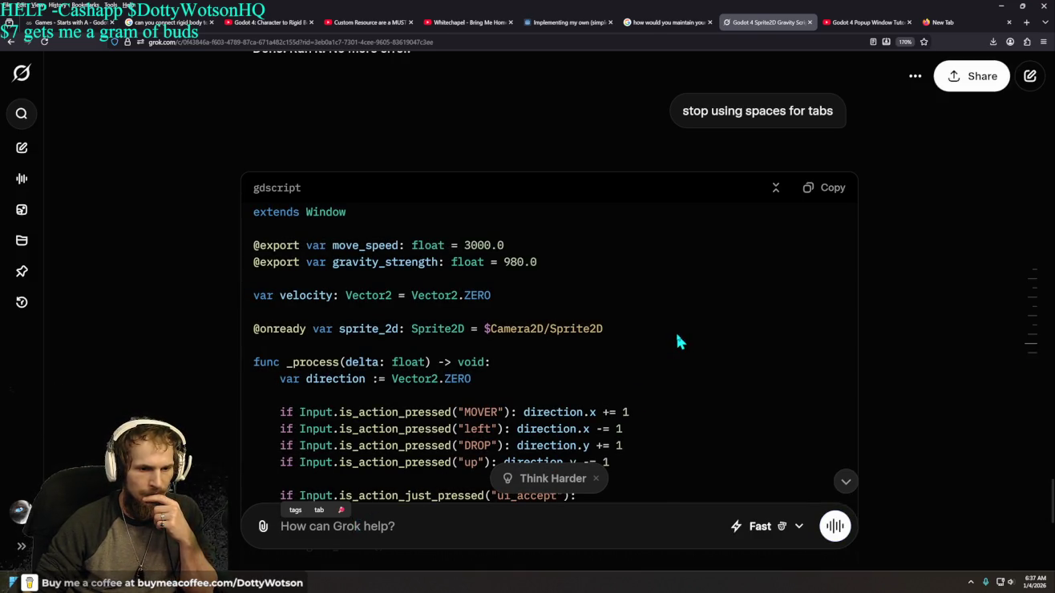
{"action": "left_click", "coordinate": [837, 194]}
{"action": "key", "text": "alt+Tab"}
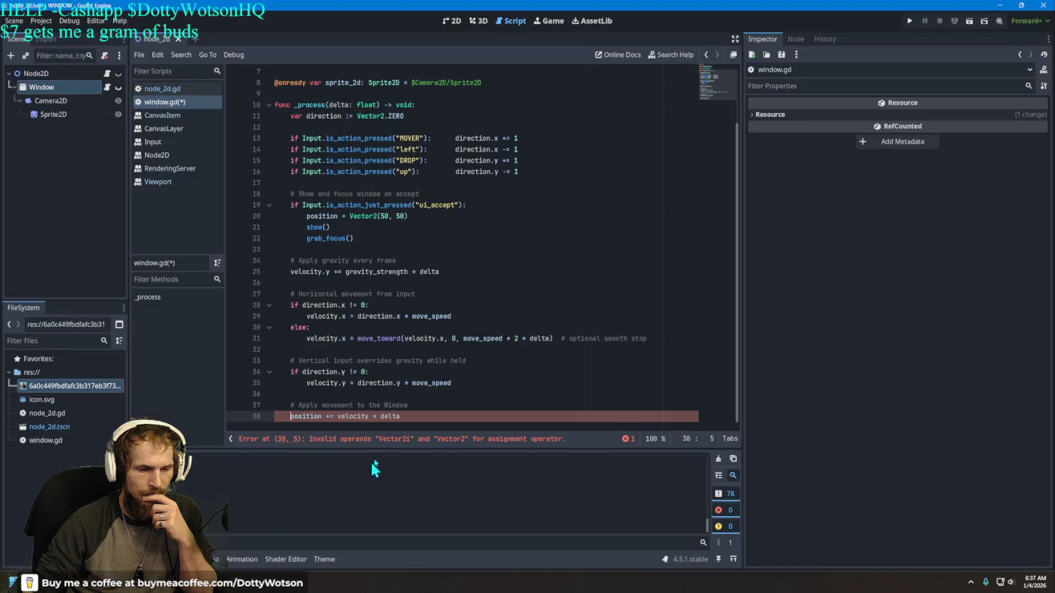
Step: Replace all of window.gd with Grok's script and inspect the remaining line 33 error
{"action": "key", "text": "ctrl+a"}
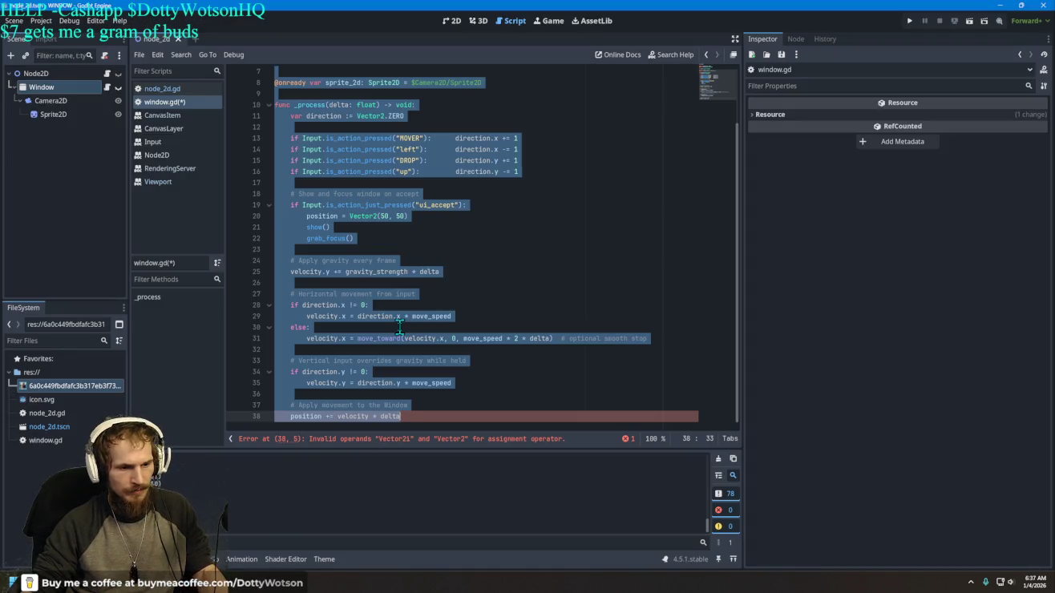
{"action": "key", "text": "ctrl+v"}
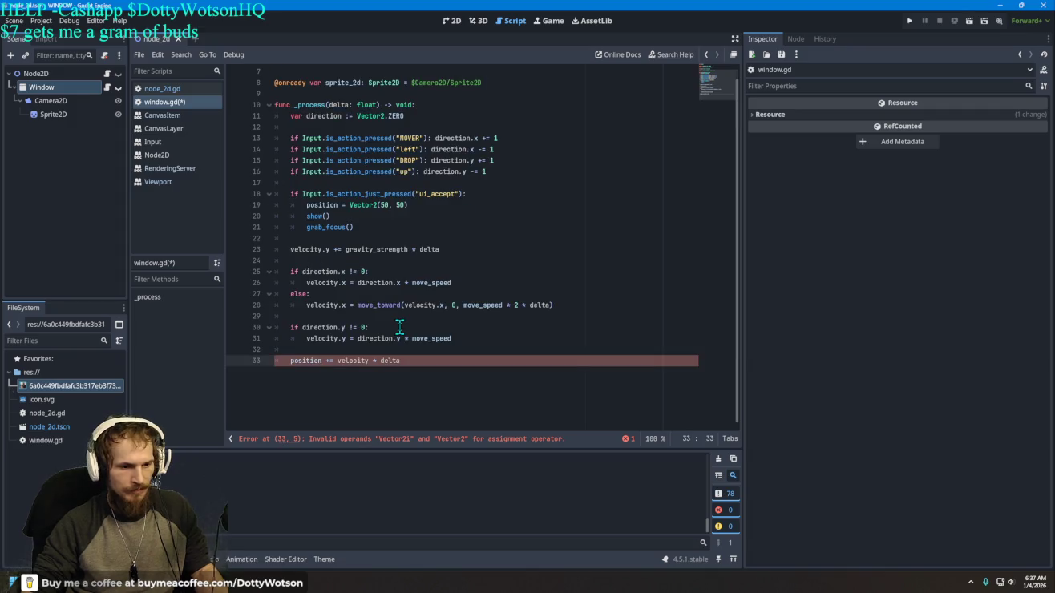
{"action": "scroll", "coordinate": [411, 336], "scroll_direction": "up", "scroll_amount": 3}
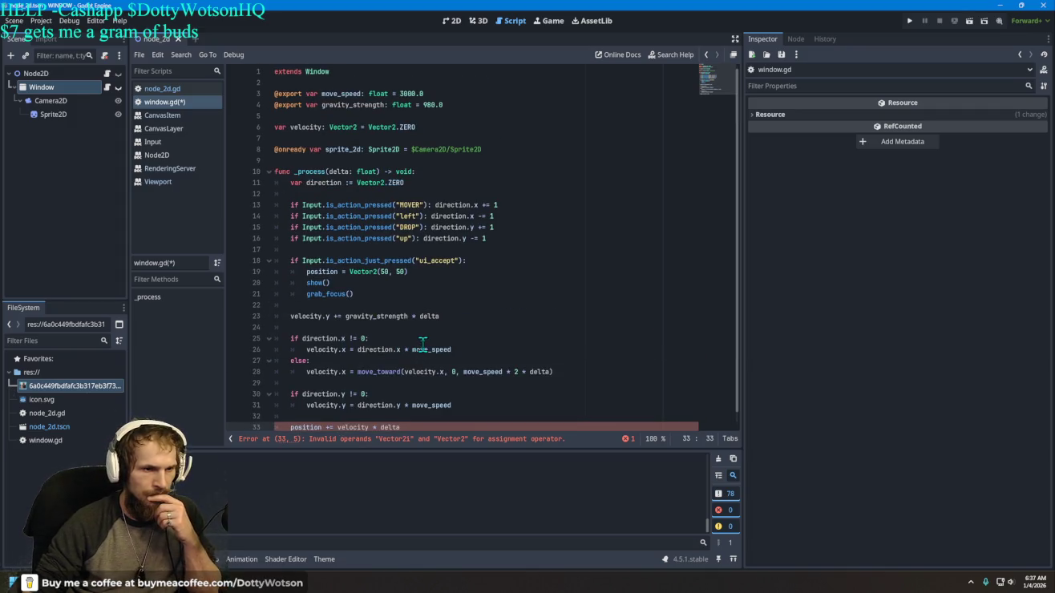
{"action": "left_click", "coordinate": [292, 416], "text": "shift"}
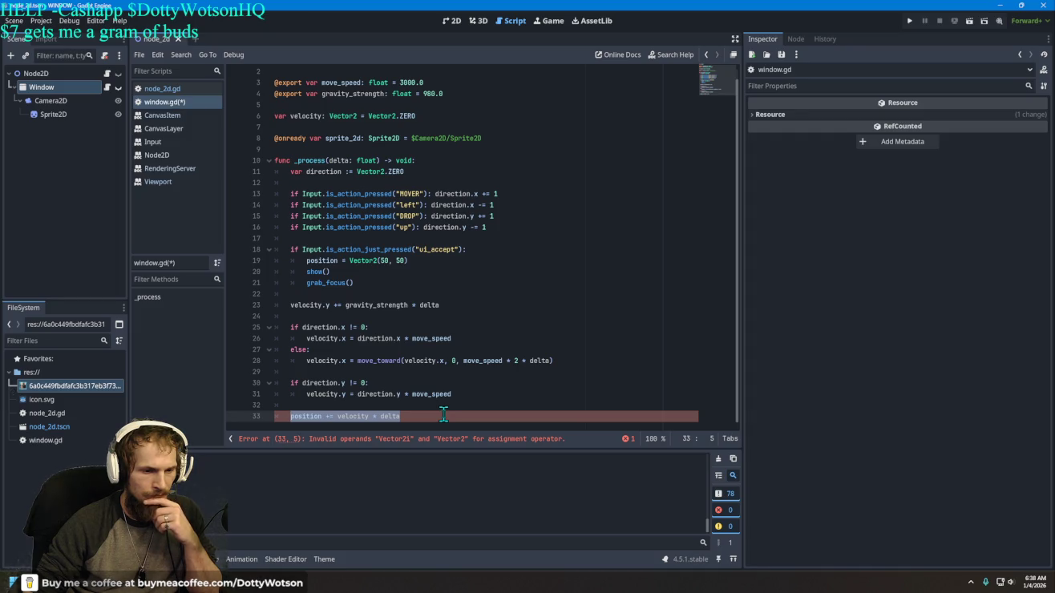
{"action": "left_click", "coordinate": [503, 394]}
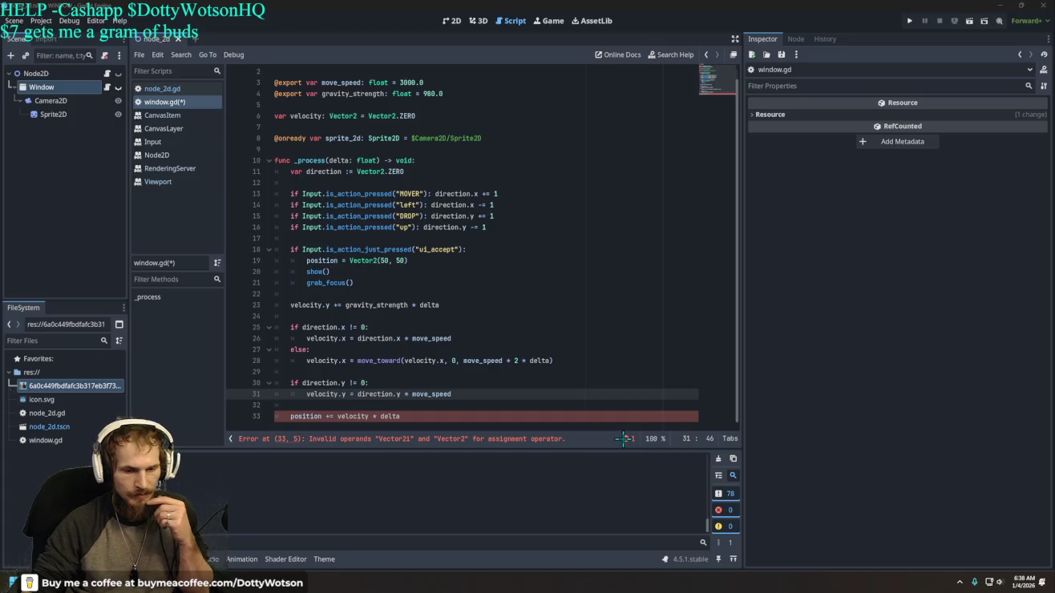
{"action": "key", "text": "super+shift+s"}
Step: Send Grok a snip of the script error and copy the corrected full script it returns
{"action": "left_click_drag", "start_coordinate": [644, 450], "coordinate": [250, 148]}
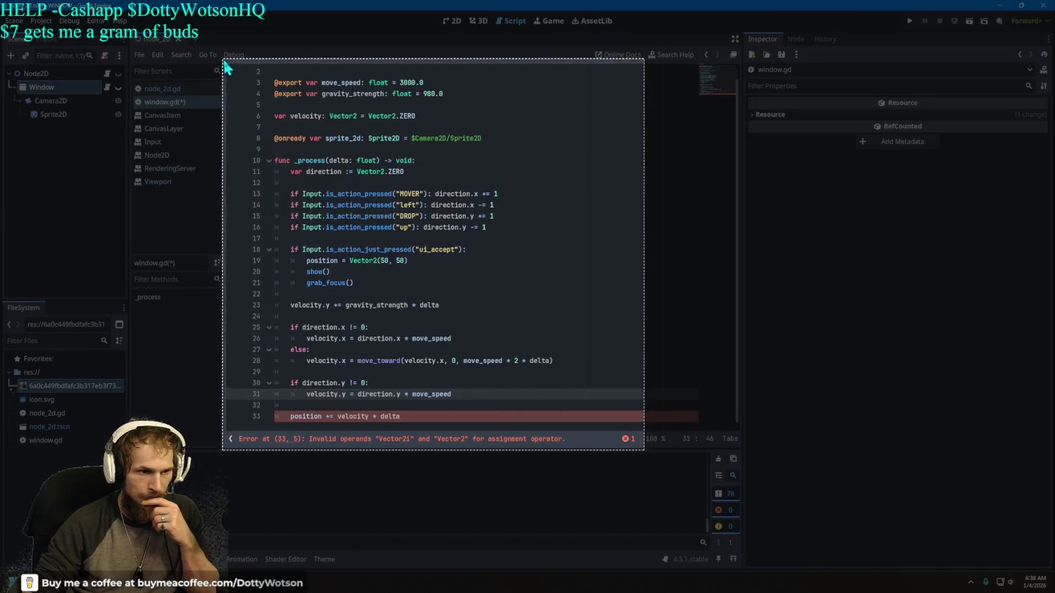
{"action": "key", "text": "alt+Tab"}
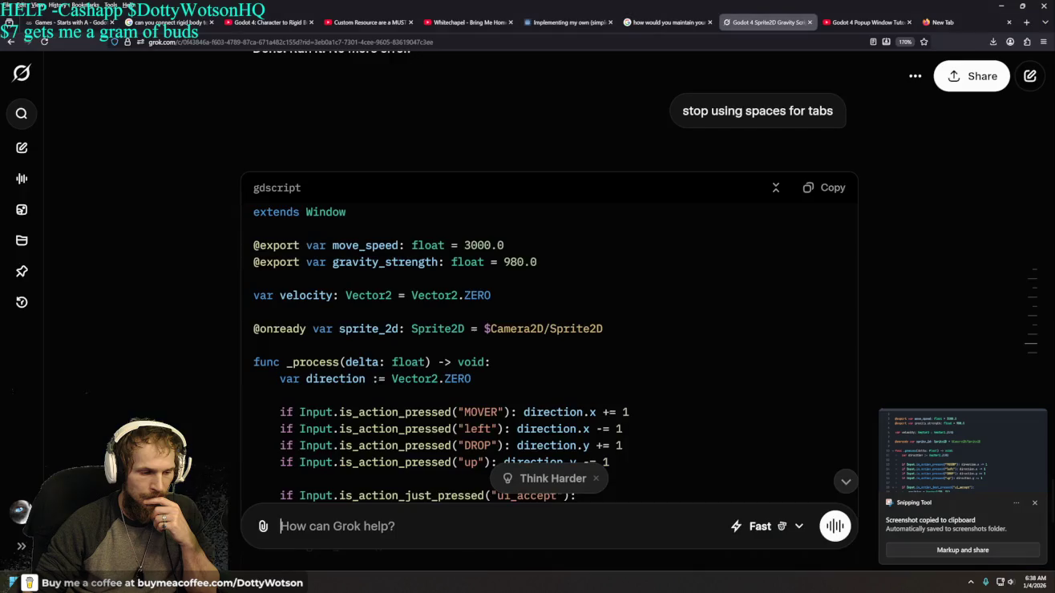
{"action": "right_click", "coordinate": [314, 522]}
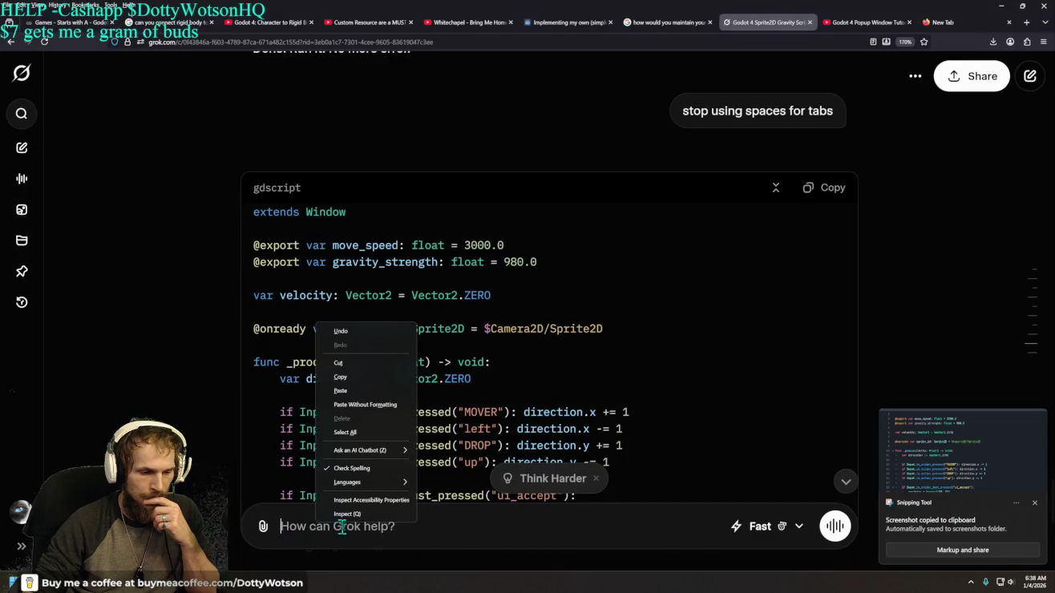
{"action": "left_click", "coordinate": [353, 390]}
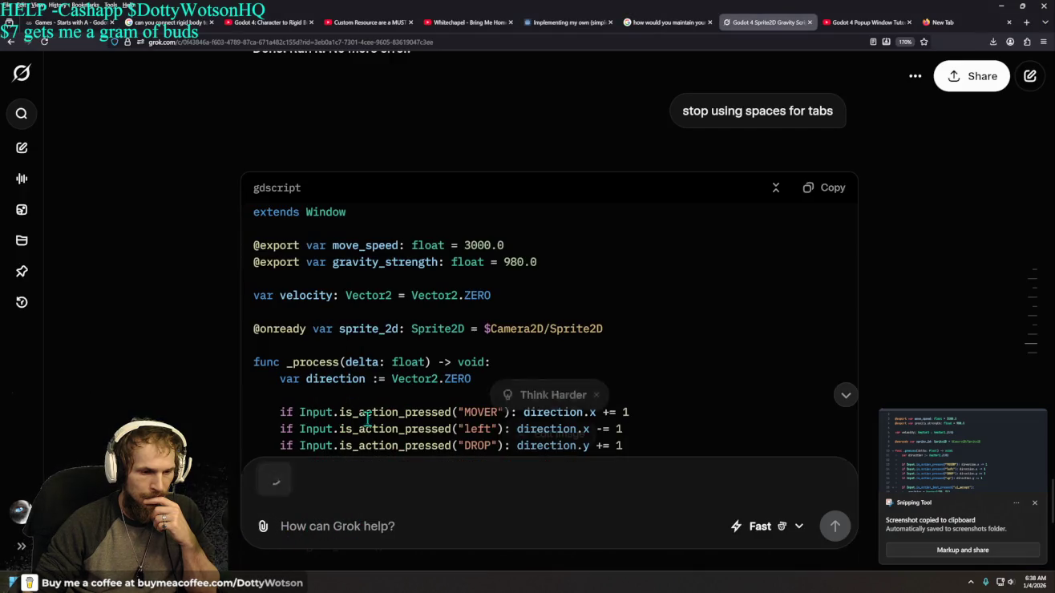
{"action": "left_click", "coordinate": [834, 527]}
{"action": "left_click", "coordinate": [845, 484]}
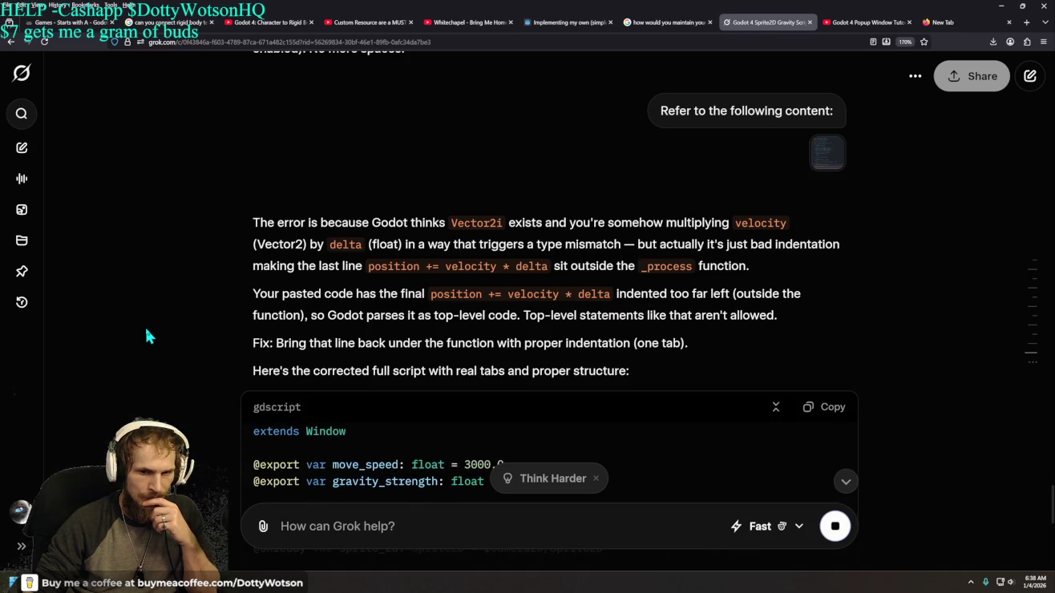
{"action": "scroll", "coordinate": [150, 334], "scroll_direction": "down", "scroll_amount": 8}
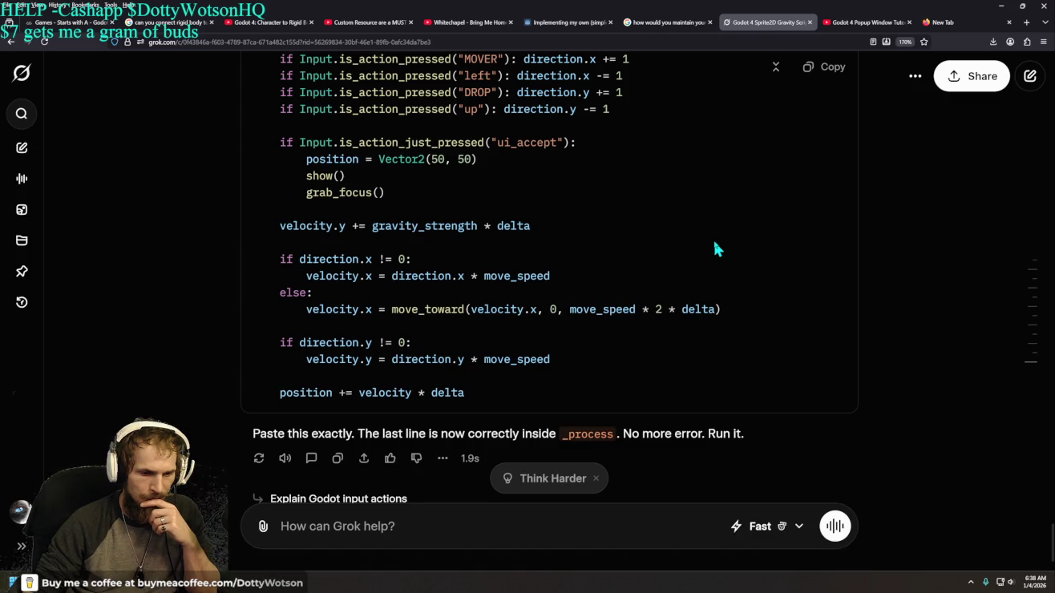
{"action": "left_click", "coordinate": [844, 71]}
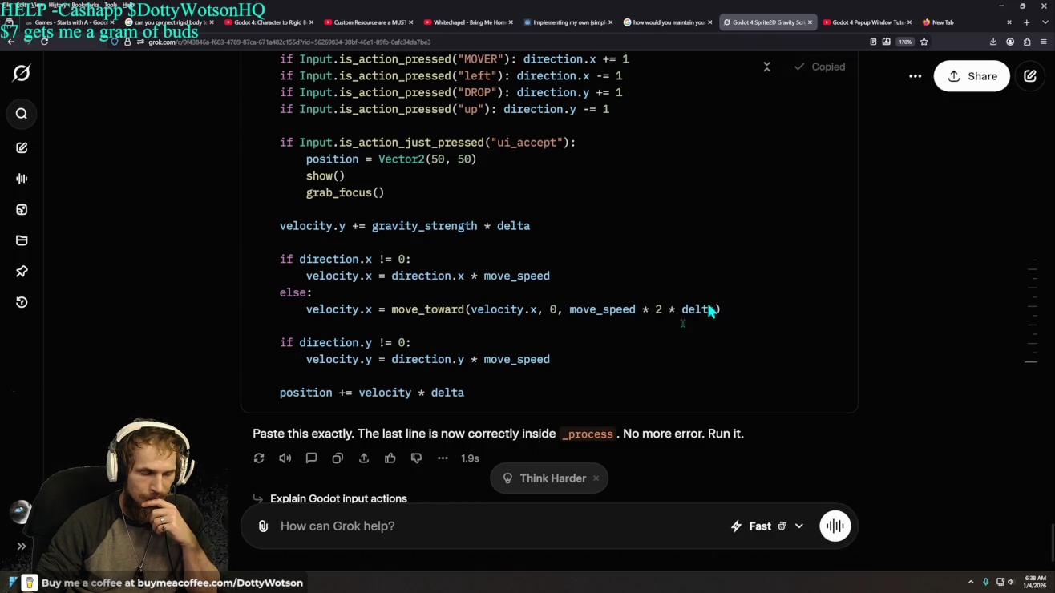
Step: Replace window.gd's code with Grok's corrected script, then return to the chat
{"action": "key", "text": "alt+Tab"}
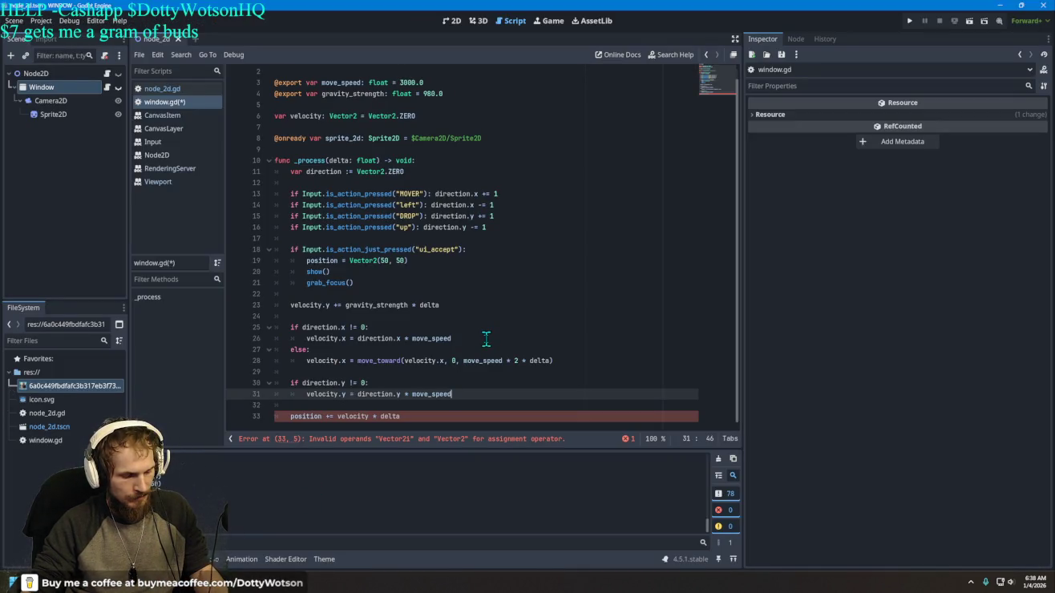
{"action": "key", "text": "ctrl+a"}
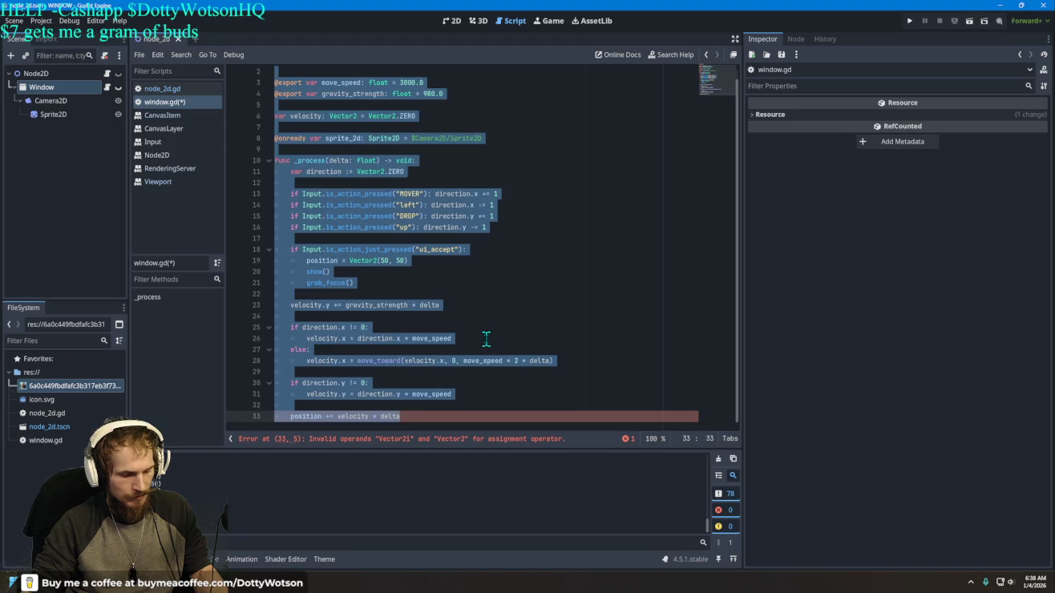
{"action": "key", "text": "Escape"}
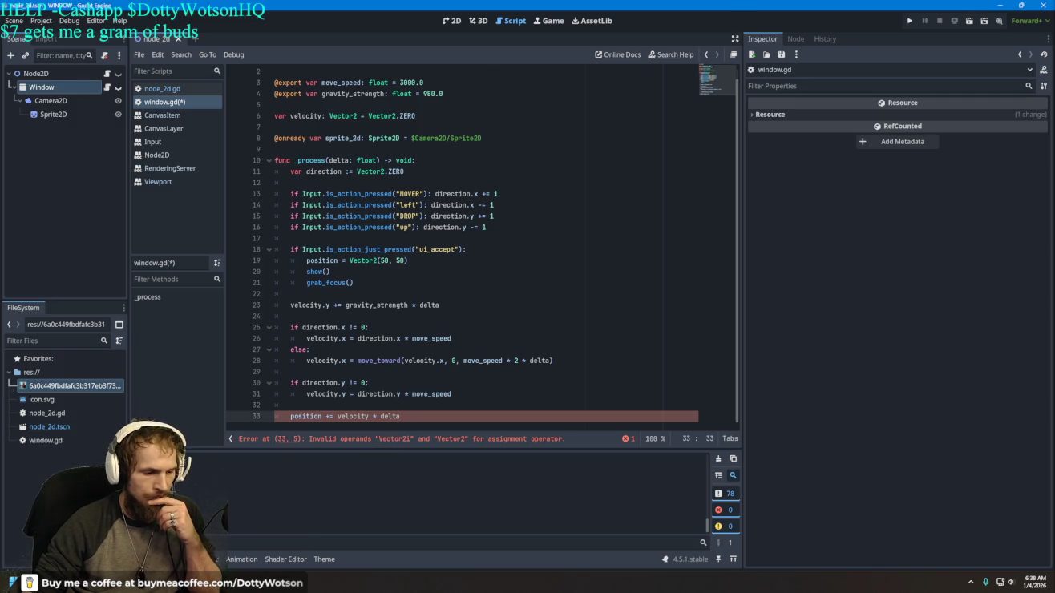
{"action": "key", "text": "alt+Tab"}
Step: Tell Grok 'same error' and read its reply blaming the last line's indentation
{"action": "type", "text": "sa"}
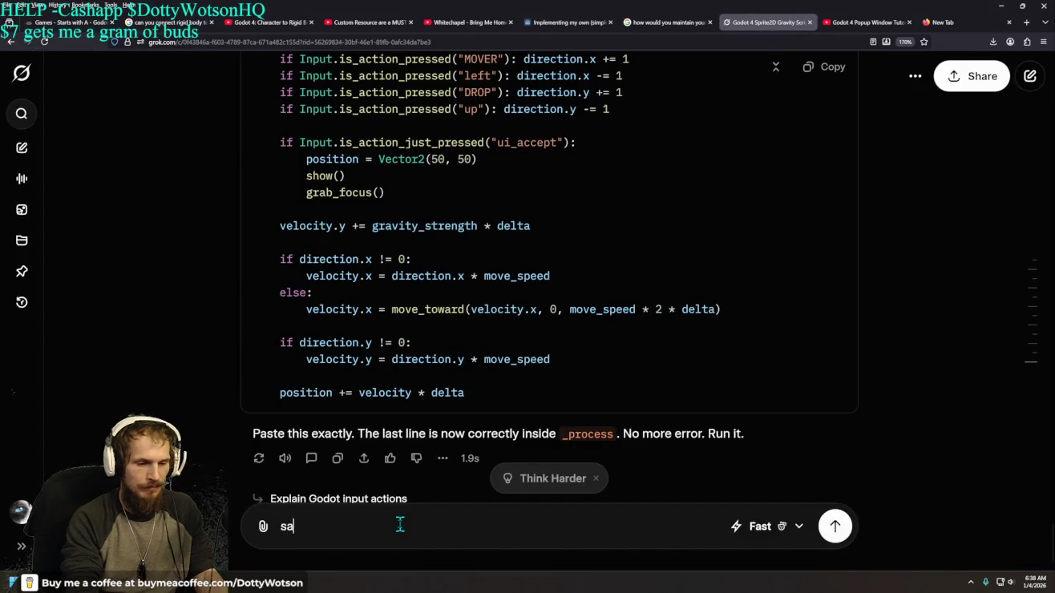
{"action": "type", "text": "me error"}
{"action": "key", "text": "Return"}
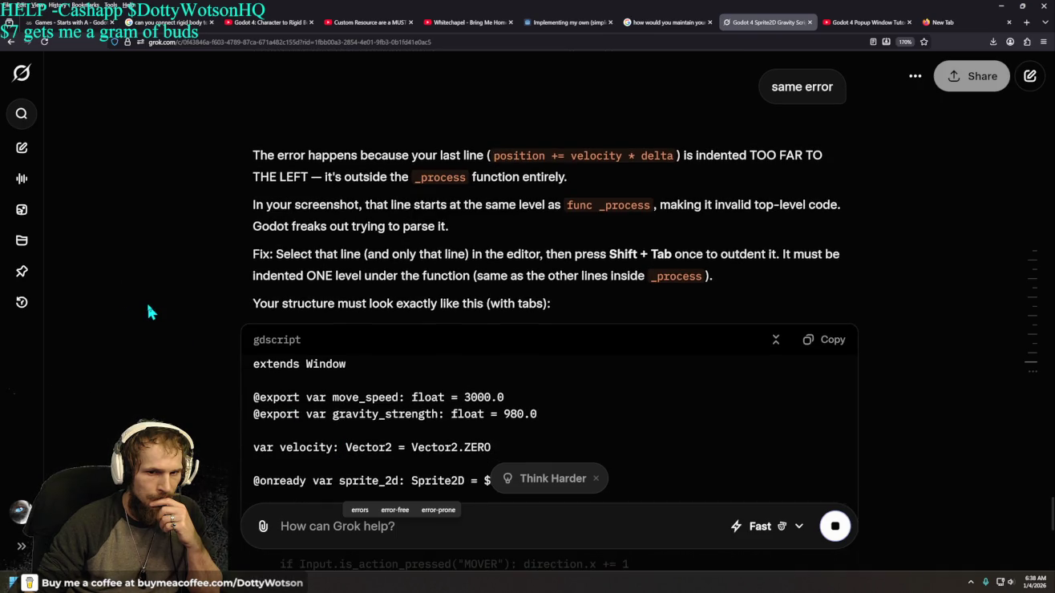
{"action": "scroll", "coordinate": [150, 312], "scroll_direction": "up", "scroll_amount": 2}
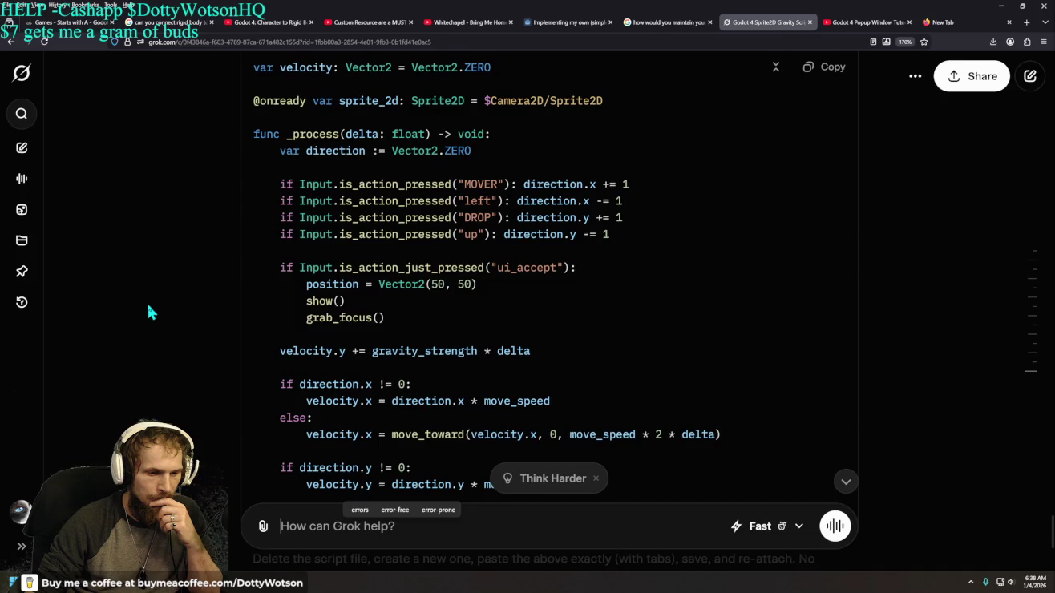
{"action": "scroll", "coordinate": [148, 307], "scroll_direction": "down", "scroll_amount": 2}
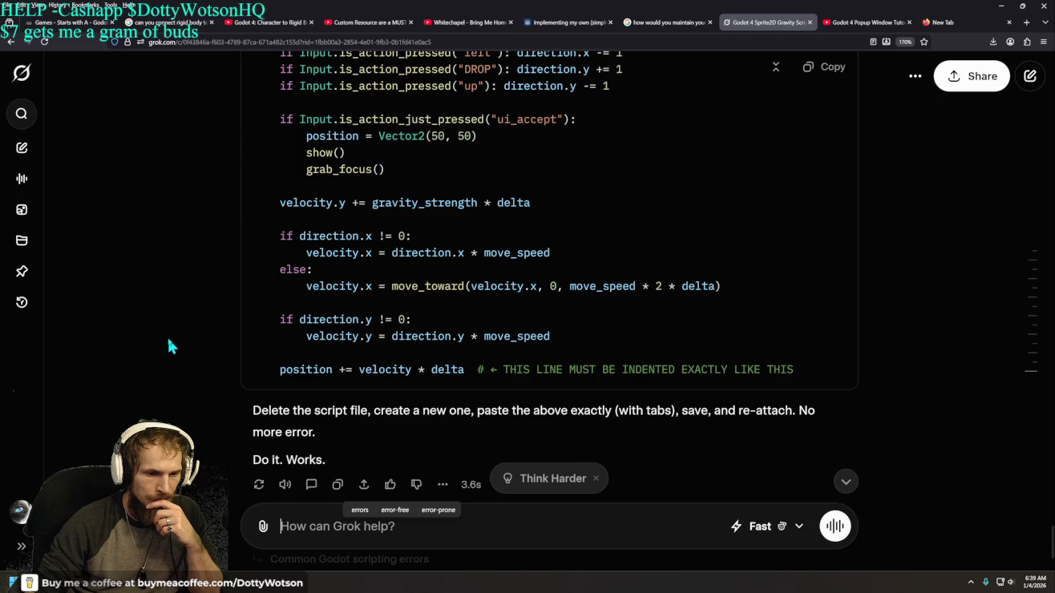
{"action": "key", "text": "alt+Tab"}
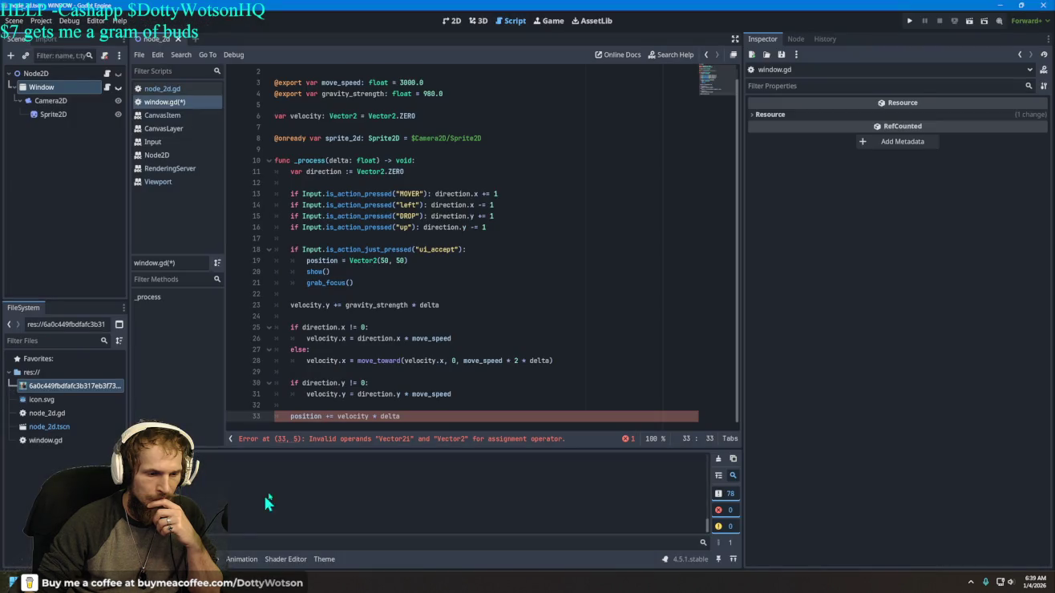
Step: Delete the blank line 32 and adjust the indentation of the position line
{"action": "key", "text": "Tab"}
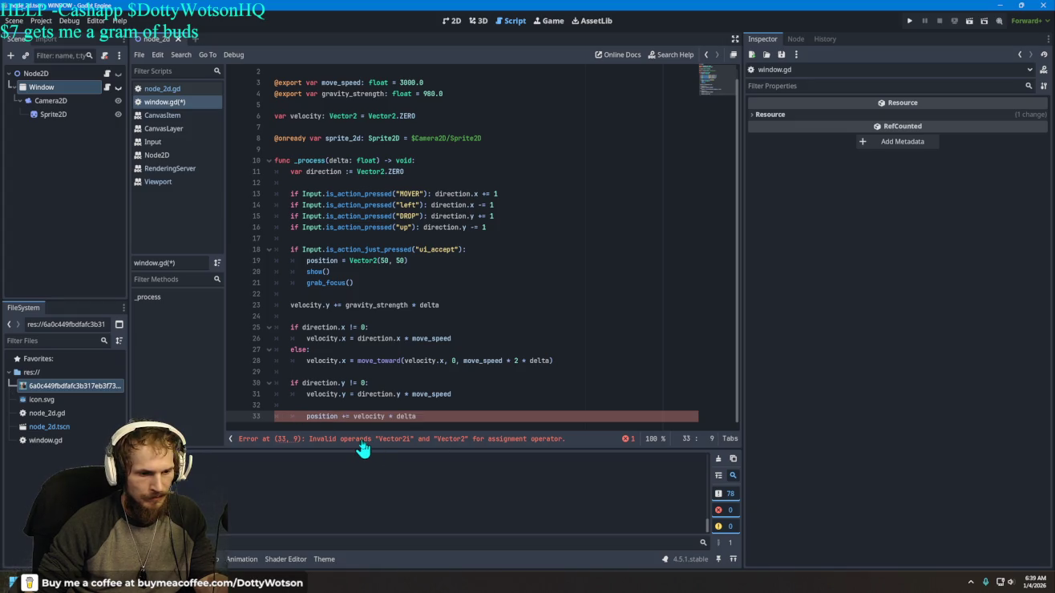
{"action": "left_click", "coordinate": [309, 408]}
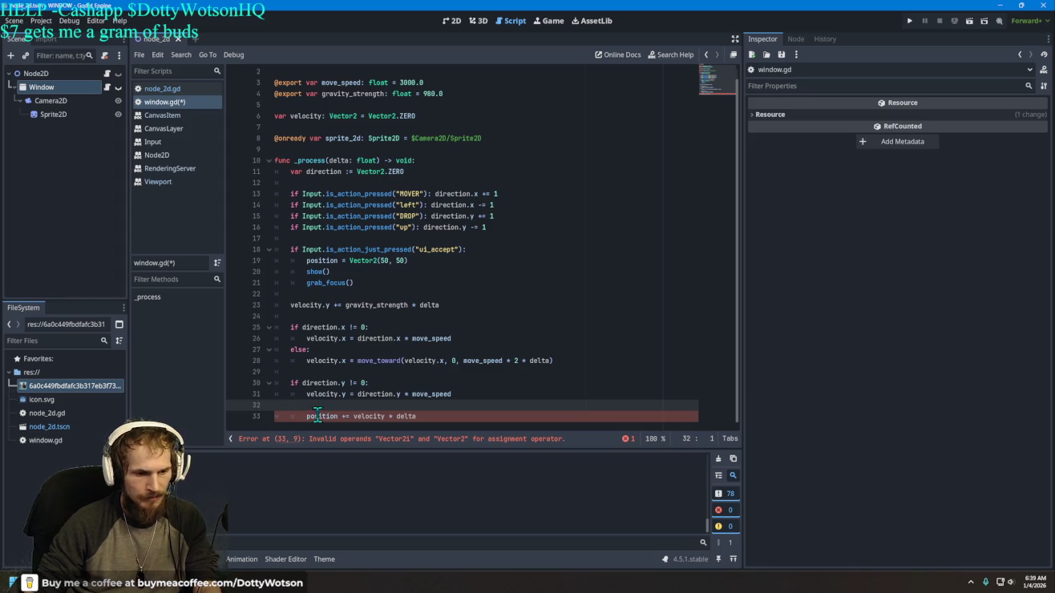
{"action": "key", "text": "BackSpace"}
{"action": "key", "text": "BackSpace"}
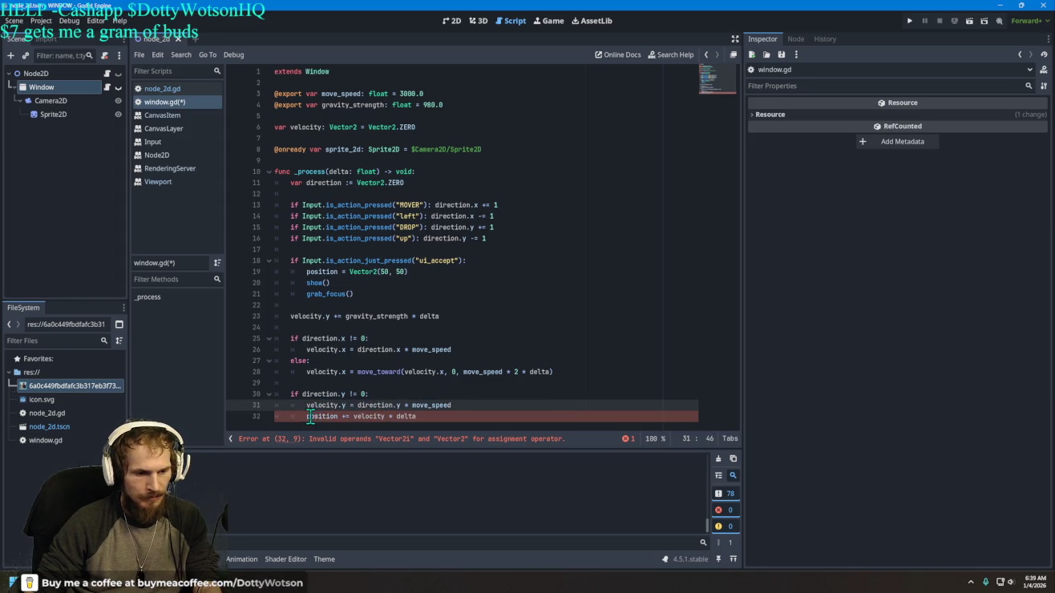
{"action": "left_click", "coordinate": [307, 416]}
{"action": "key", "text": "Tab"}
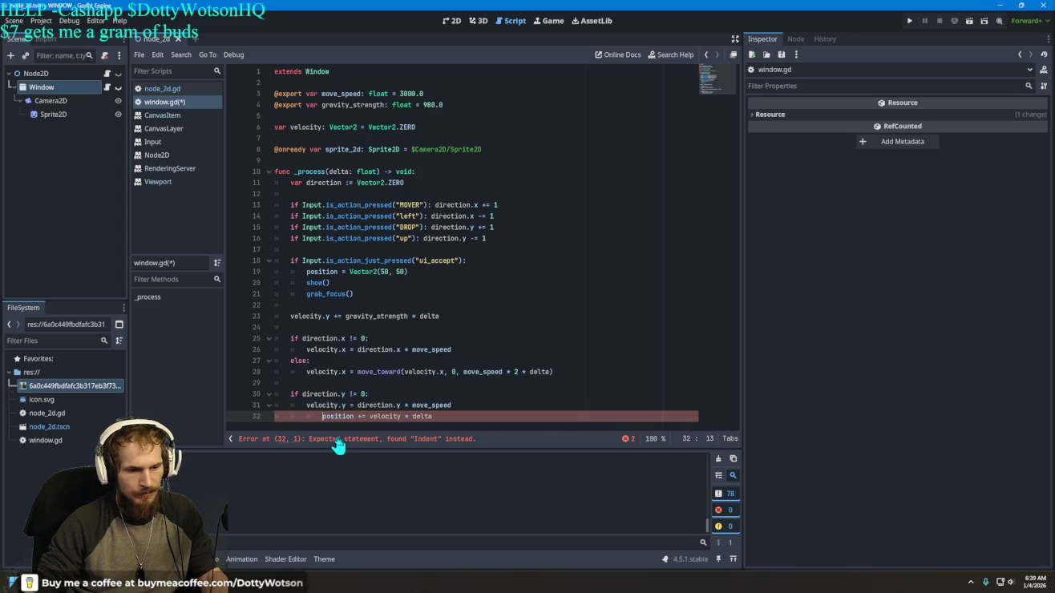
{"action": "key", "text": "BackSpace"}
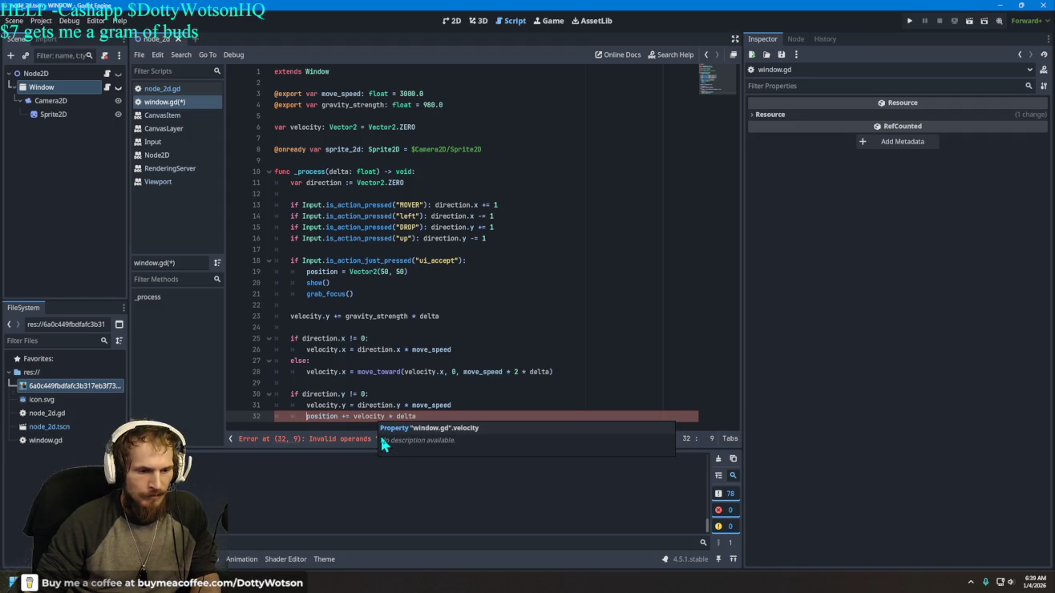
Step: After rechecking Grok's code, reset the position line to a single indent level
{"action": "key", "text": "alt+Tab"}
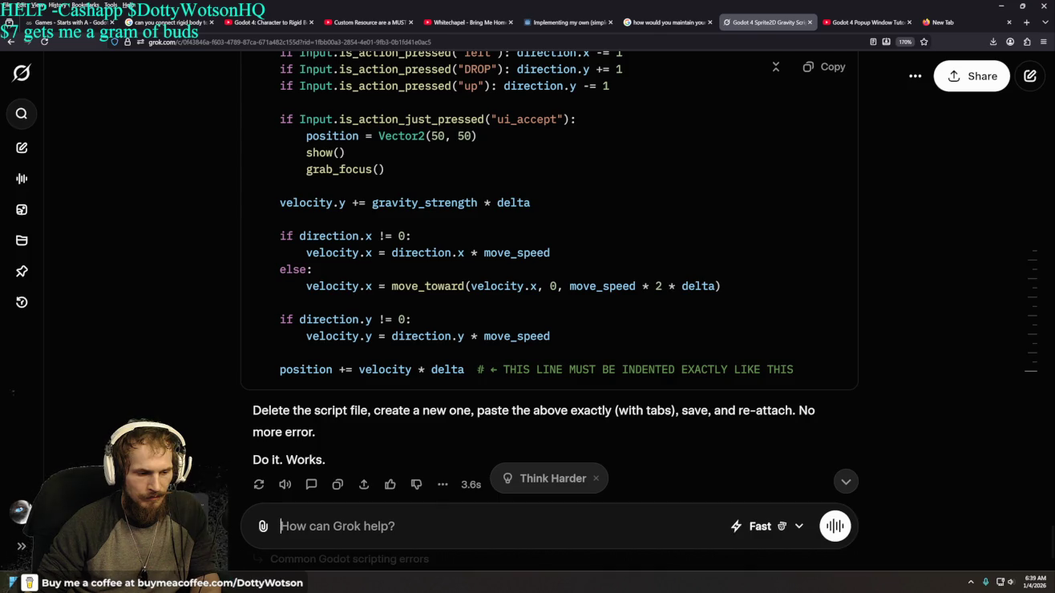
{"action": "key", "text": "alt+Tab"}
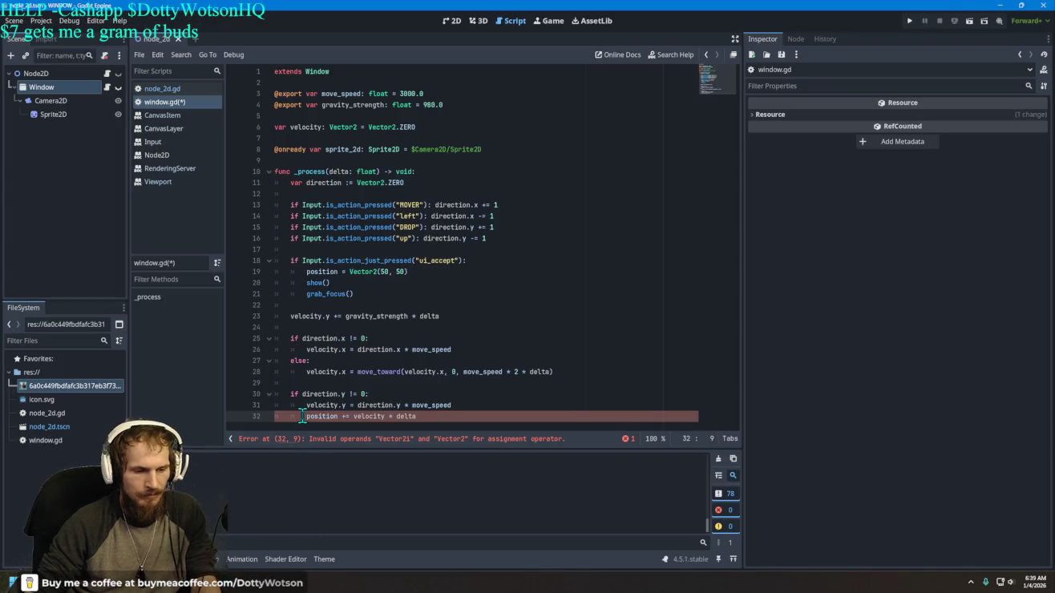
{"action": "key", "text": "BackSpace"}
{"action": "key", "text": "BackSpace"}
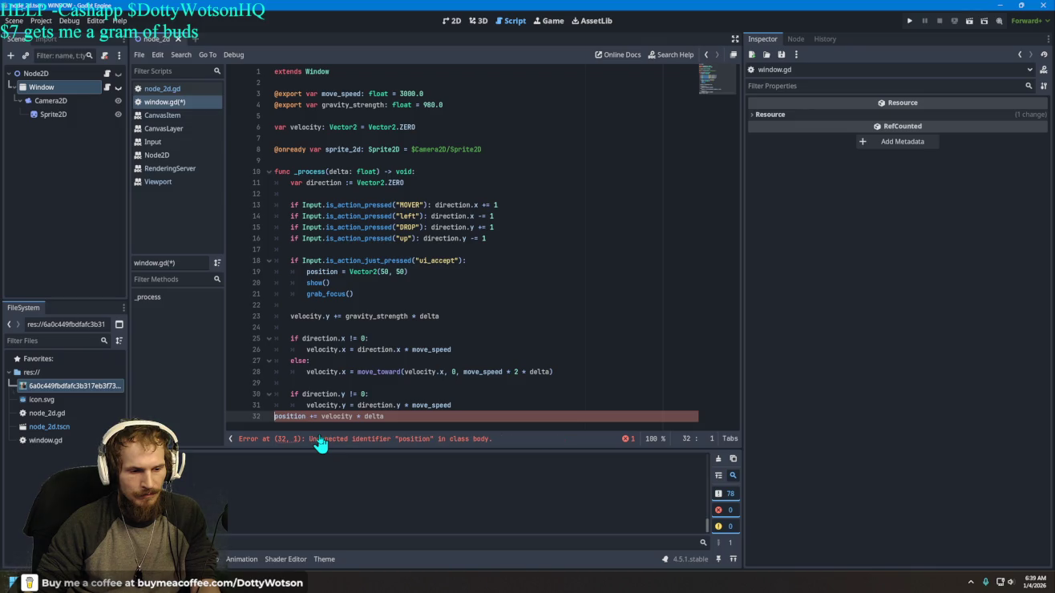
{"action": "key", "text": "Tab"}
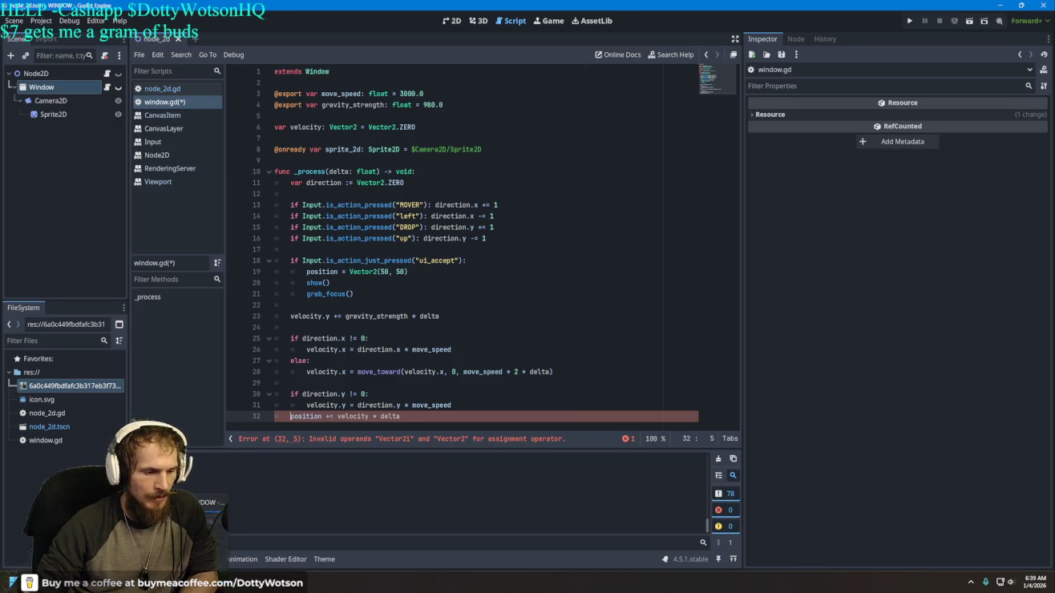
{"action": "key", "text": "alt+Tab"}
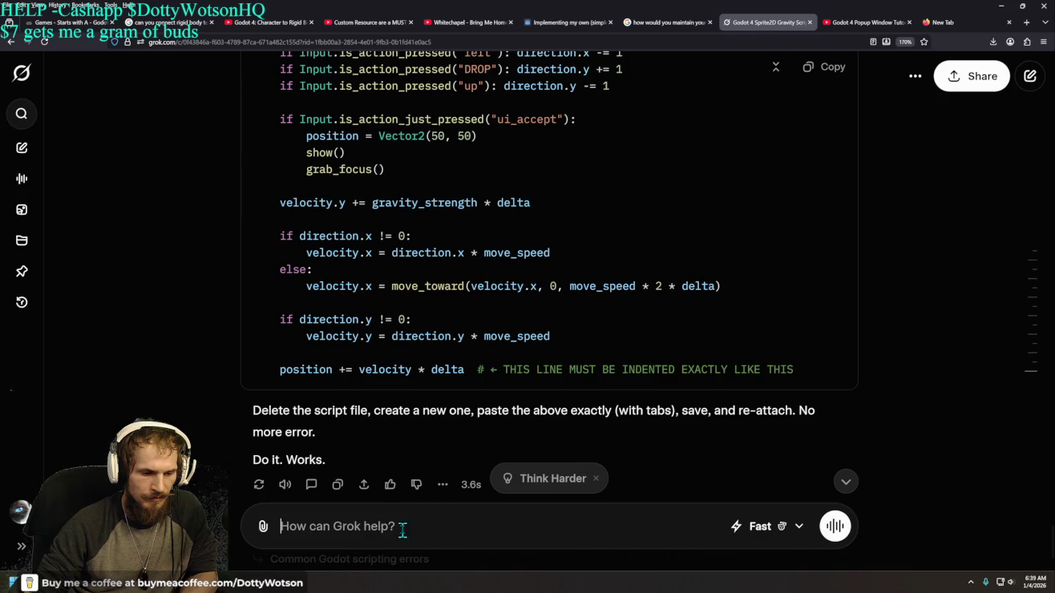
Step: Reply to Grok that the same error persists and read its recreate-the-script advice
{"action": "type", "text": "did "}
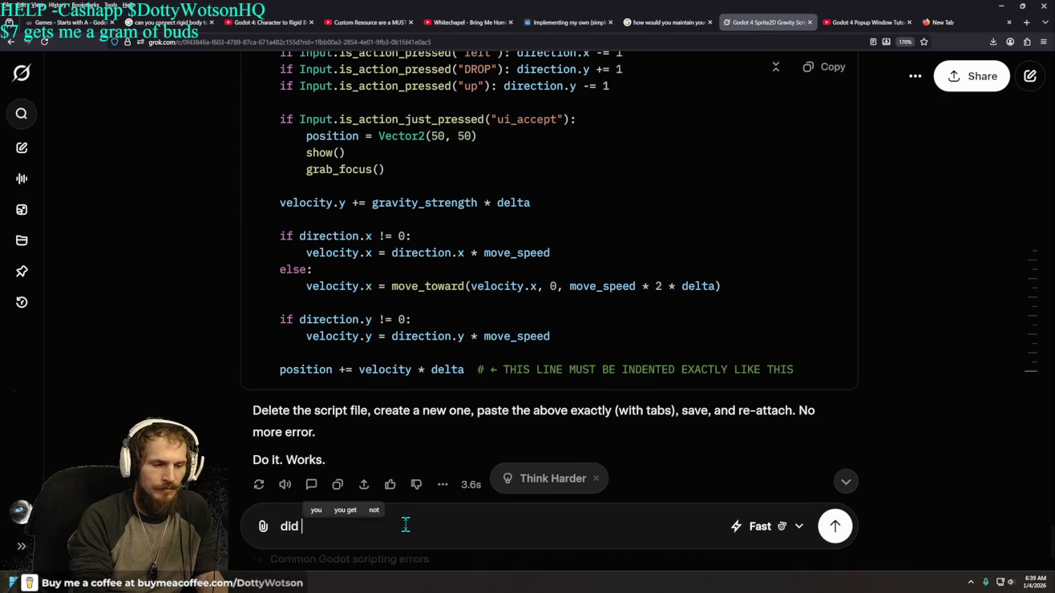
{"action": "type", "text": ".. same shit"}
{"action": "key", "text": "Return"}
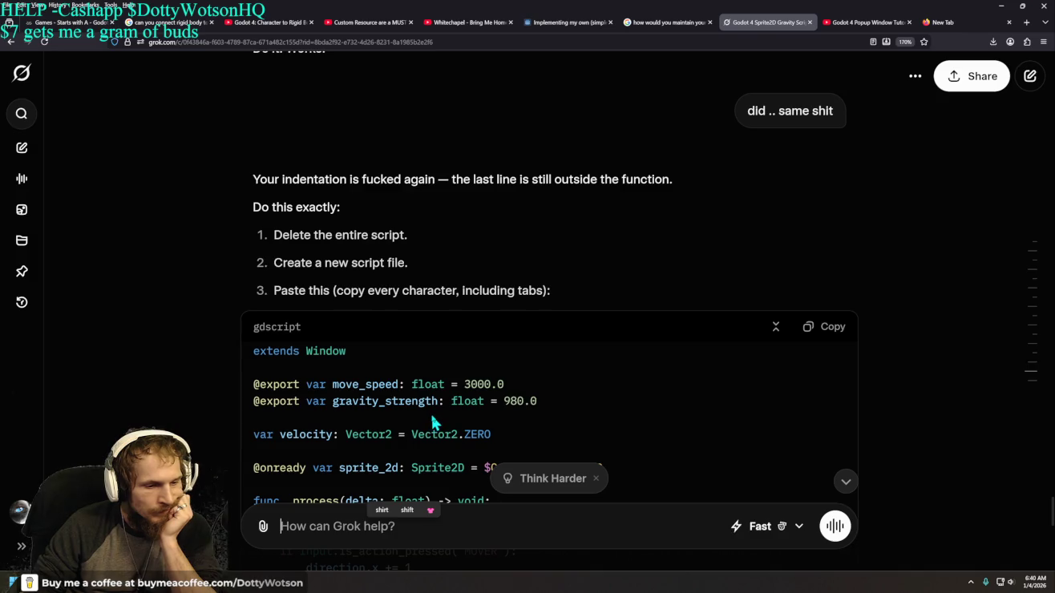
{"action": "key", "text": "alt+Tab"}
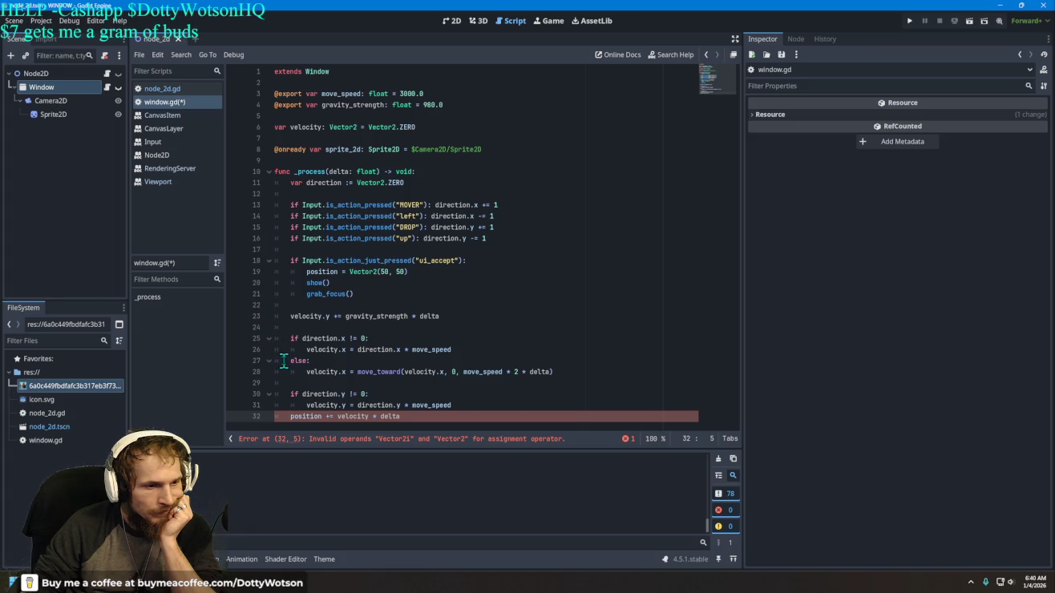
Step: Re-indent line 15 of window.gd into the _process function
{"action": "left_click", "coordinate": [289, 227]}
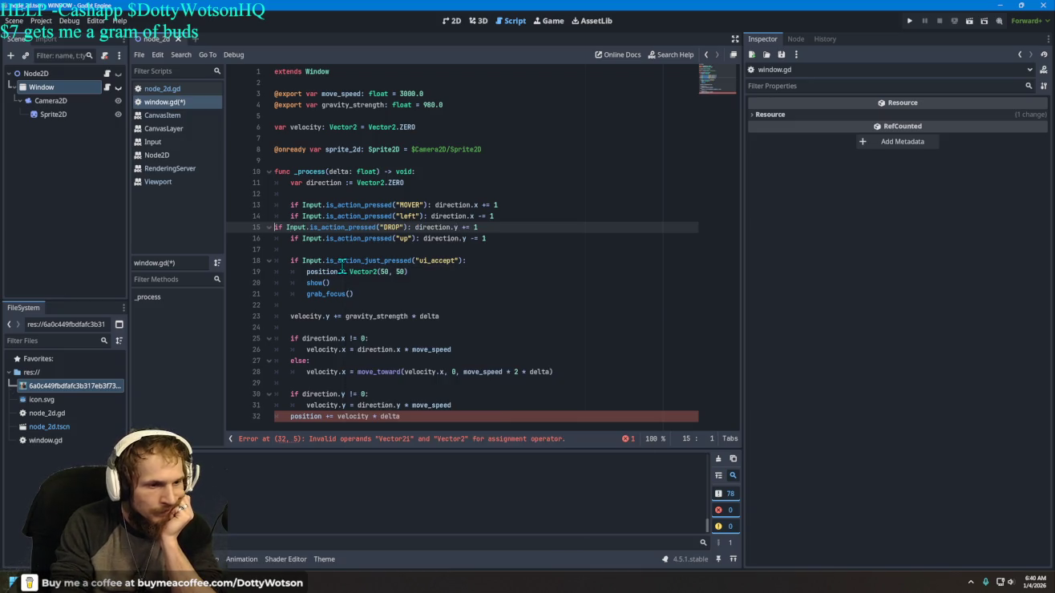
{"action": "key", "text": "BackSpace"}
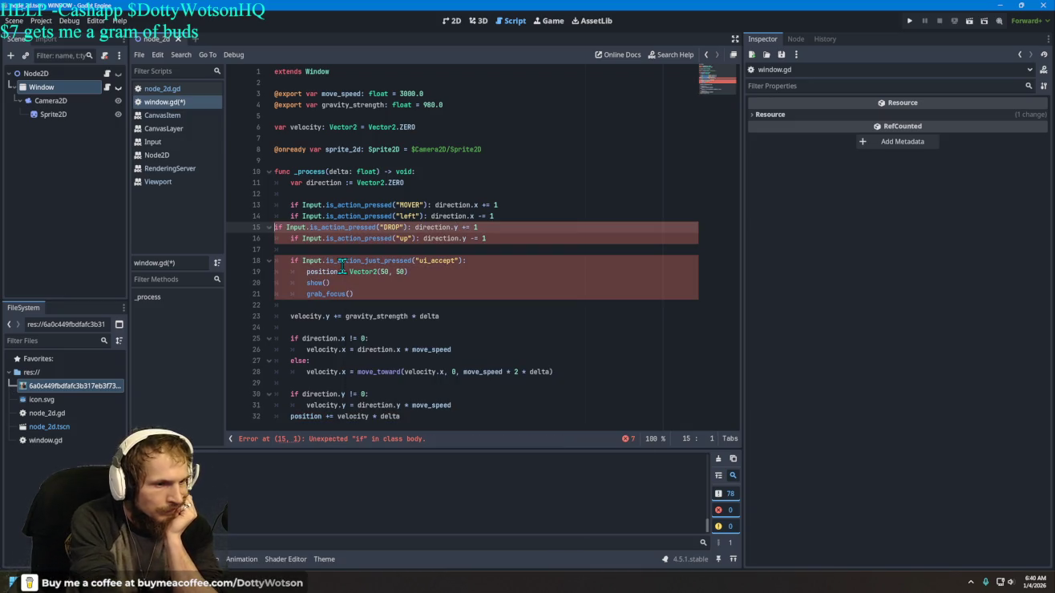
{"action": "key", "text": "Tab"}
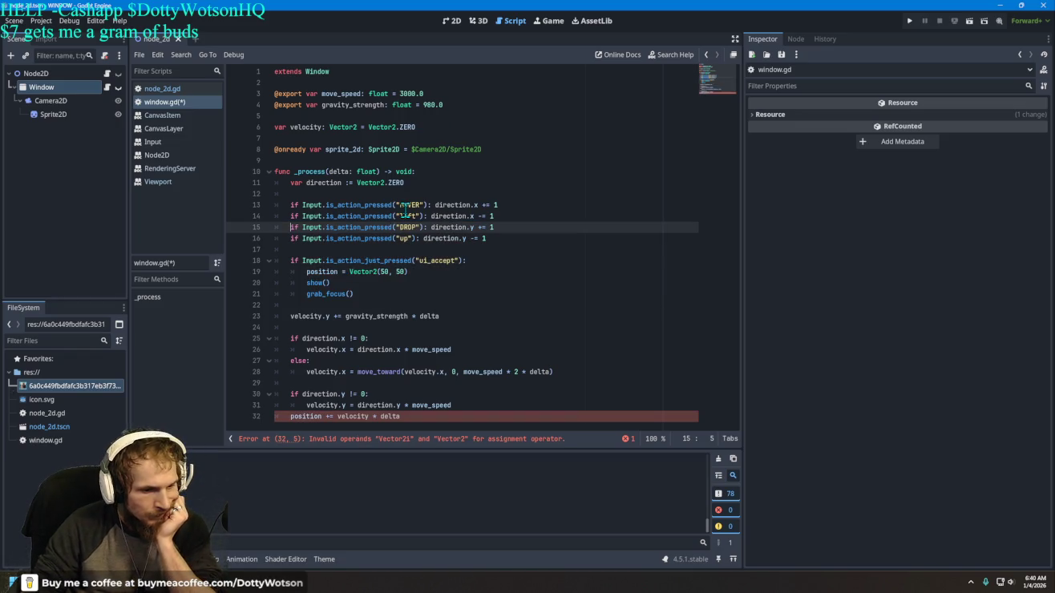
Step: Copy the full window script from Grok's delete-and-recreate reply
{"action": "mouse_move", "coordinate": [420, 373]}
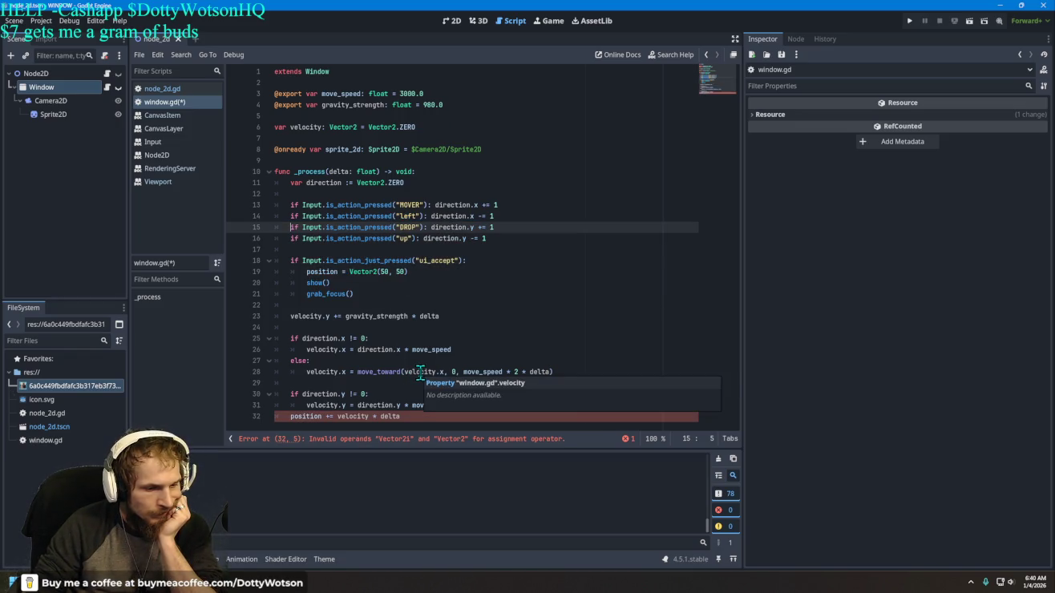
{"action": "key", "text": "alt+Tab"}
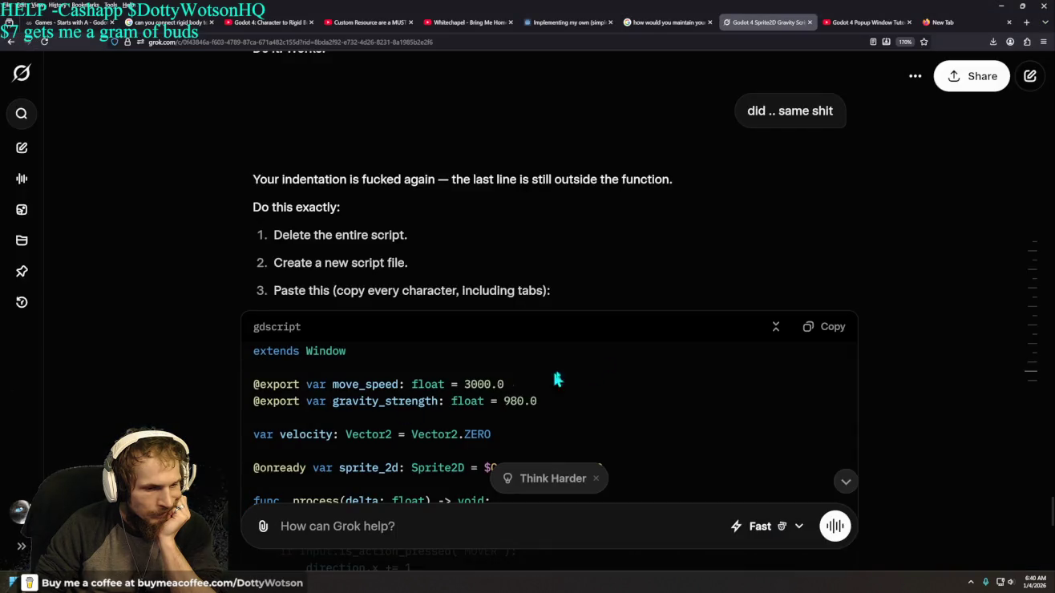
{"action": "left_click", "coordinate": [833, 332]}
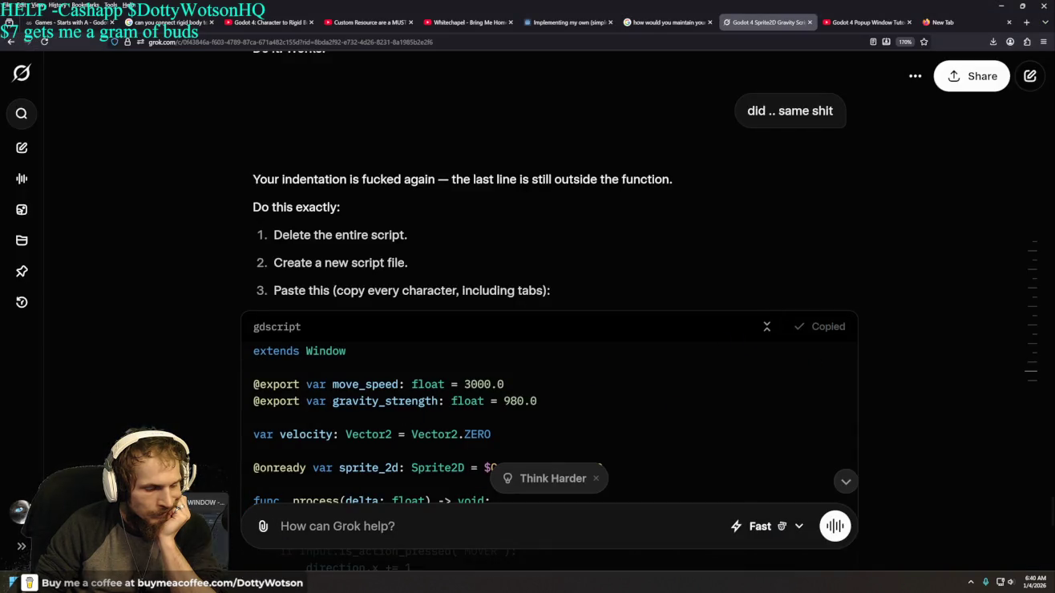
Step: Return to Godot and open the Node2D node's script, node_2d.gd
{"action": "key", "text": "alt+Tab"}
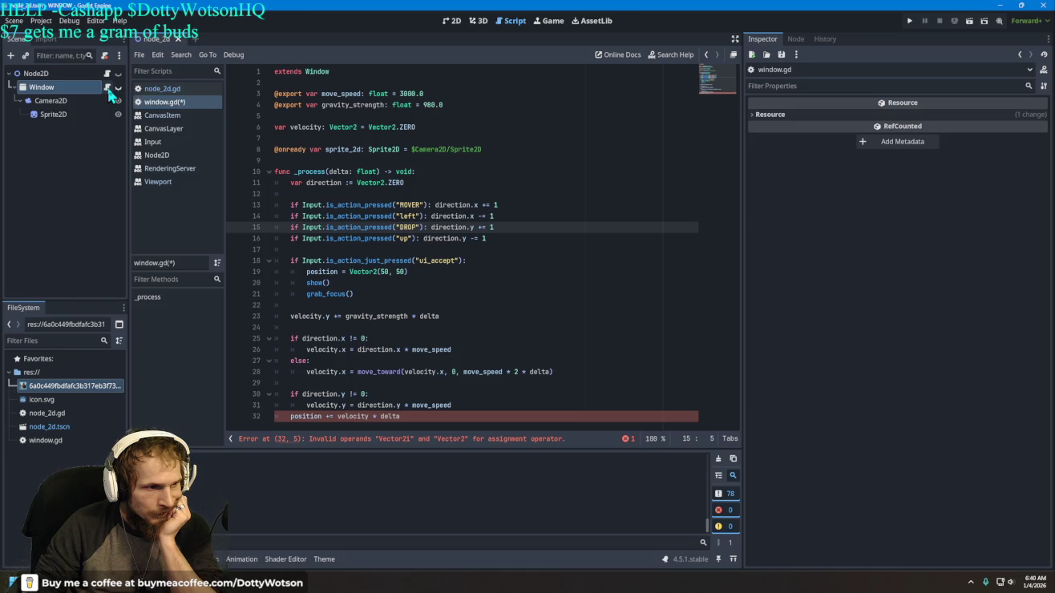
{"action": "left_click", "coordinate": [107, 74]}
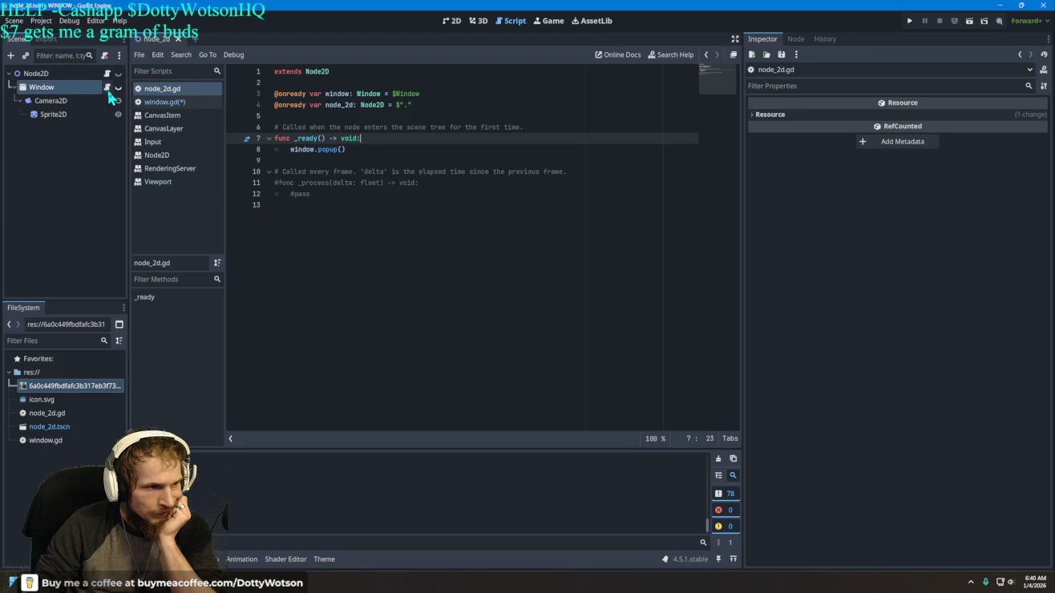
Step: Detach window.gd from the Window node and reattach it
{"action": "left_click", "coordinate": [107, 88]}
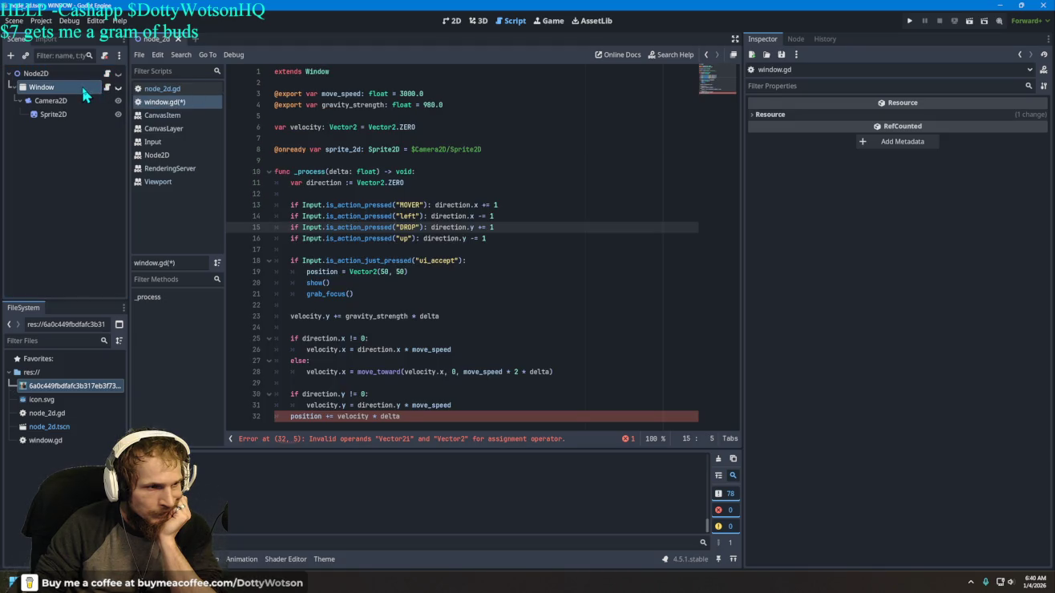
{"action": "right_click", "coordinate": [82, 93]}
{"action": "left_click", "coordinate": [117, 224]}
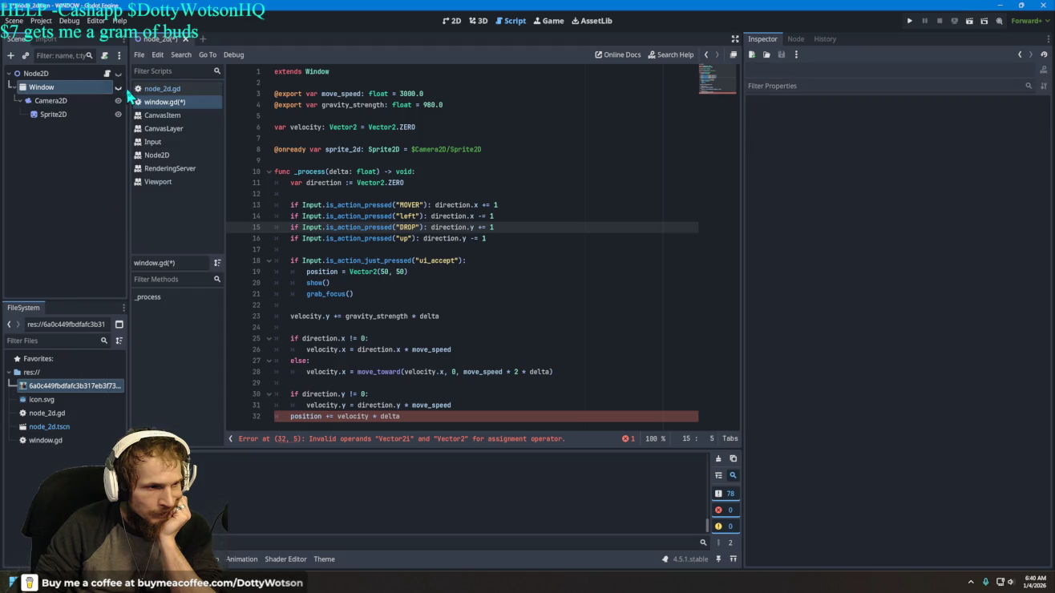
{"action": "left_click", "coordinate": [105, 54]}
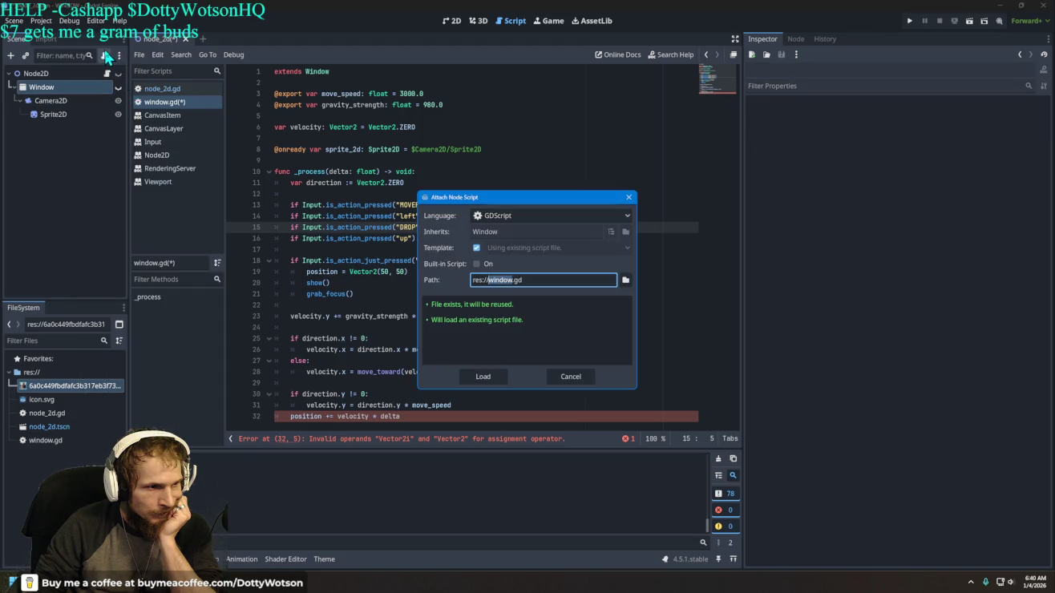
{"action": "left_click", "coordinate": [499, 375]}
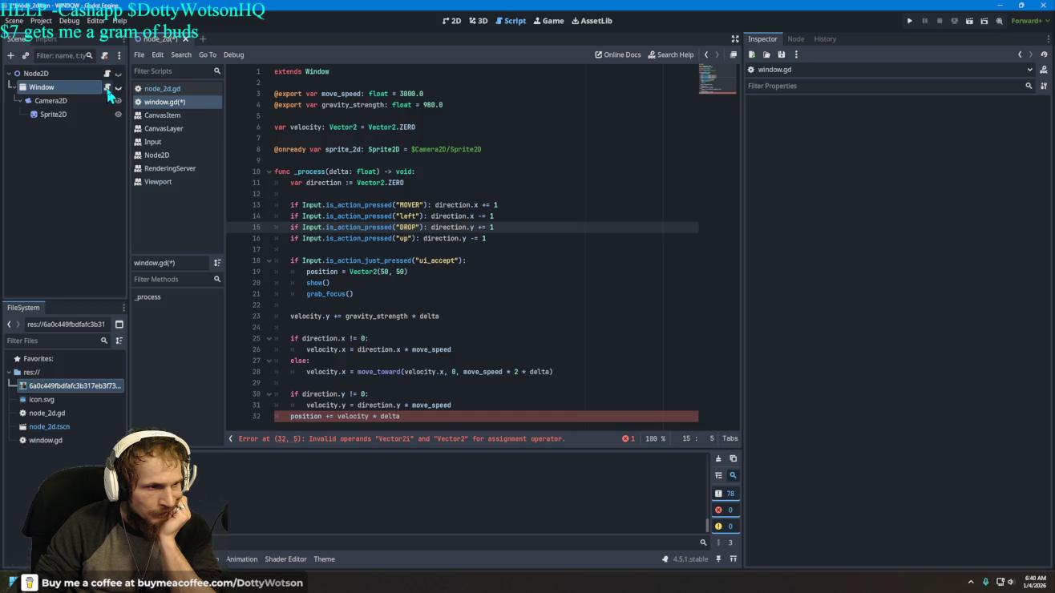
Step: Detach the script again, attach a new window2.gd, and select all its template text
{"action": "right_click", "coordinate": [79, 85]}
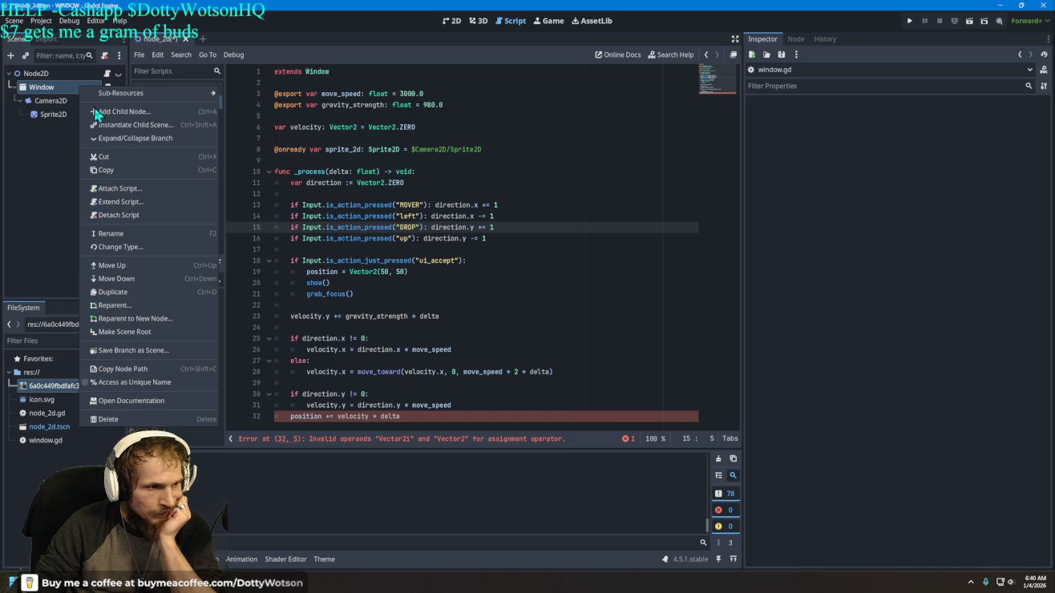
{"action": "left_click", "coordinate": [129, 215]}
{"action": "left_click", "coordinate": [158, 119]}
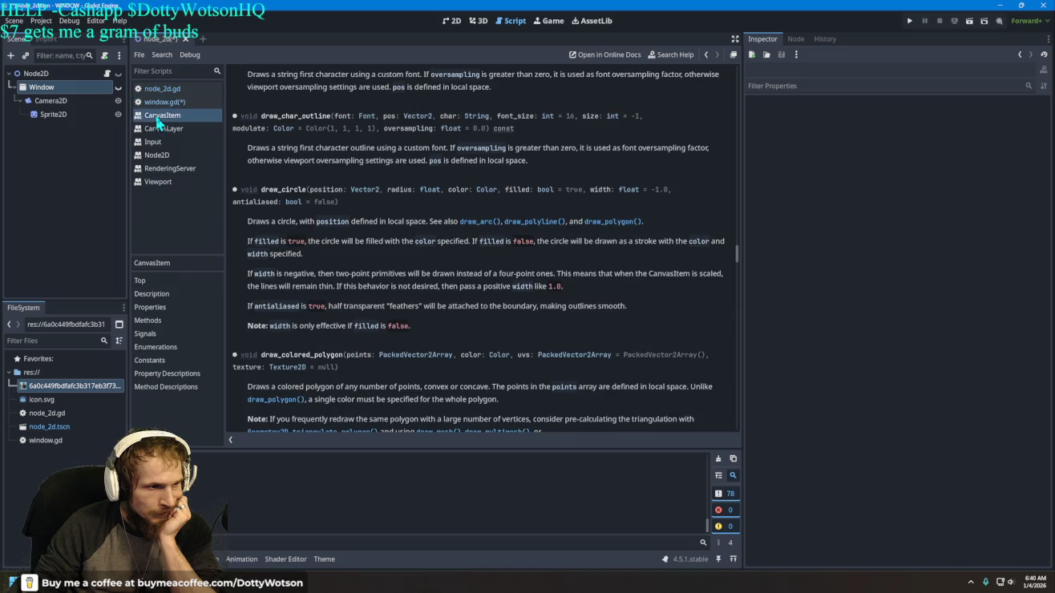
{"action": "right_click", "coordinate": [89, 86]}
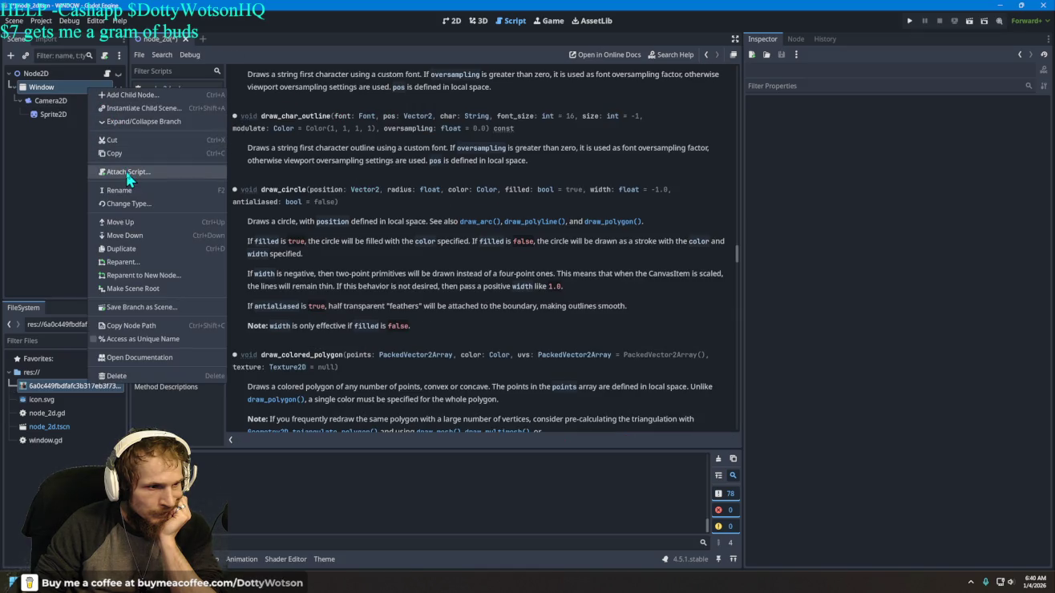
{"action": "left_click", "coordinate": [126, 171]}
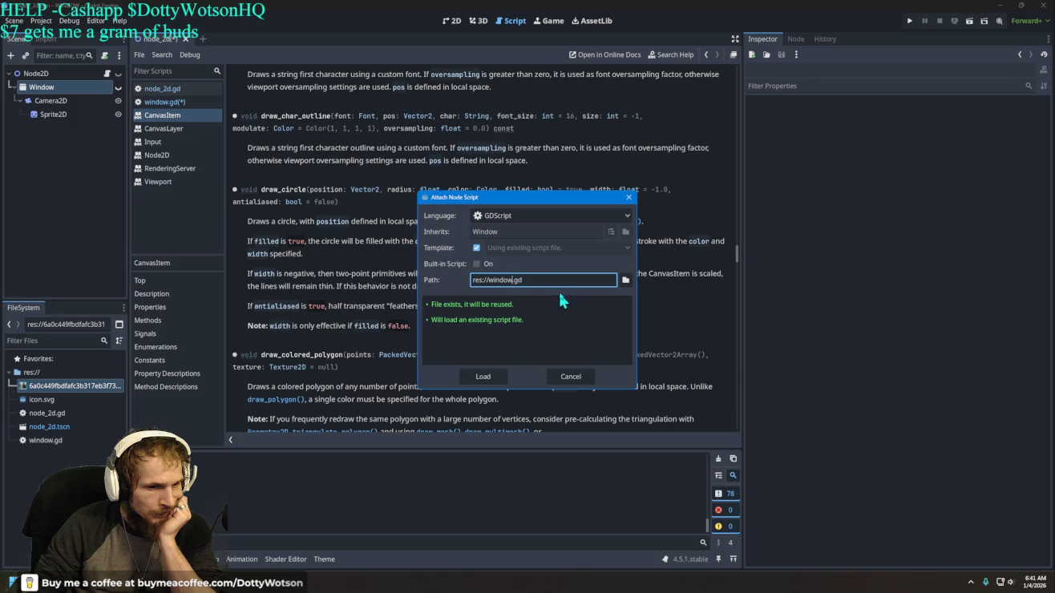
{"action": "type", "text": "2"}
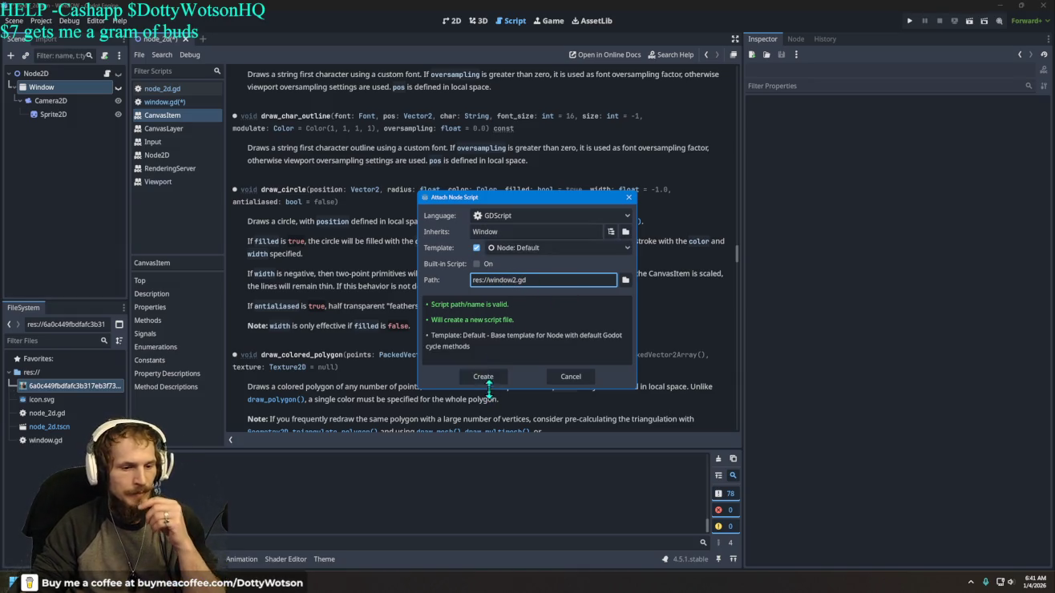
{"action": "key", "text": "Return"}
{"action": "key", "text": "ctrl+a"}
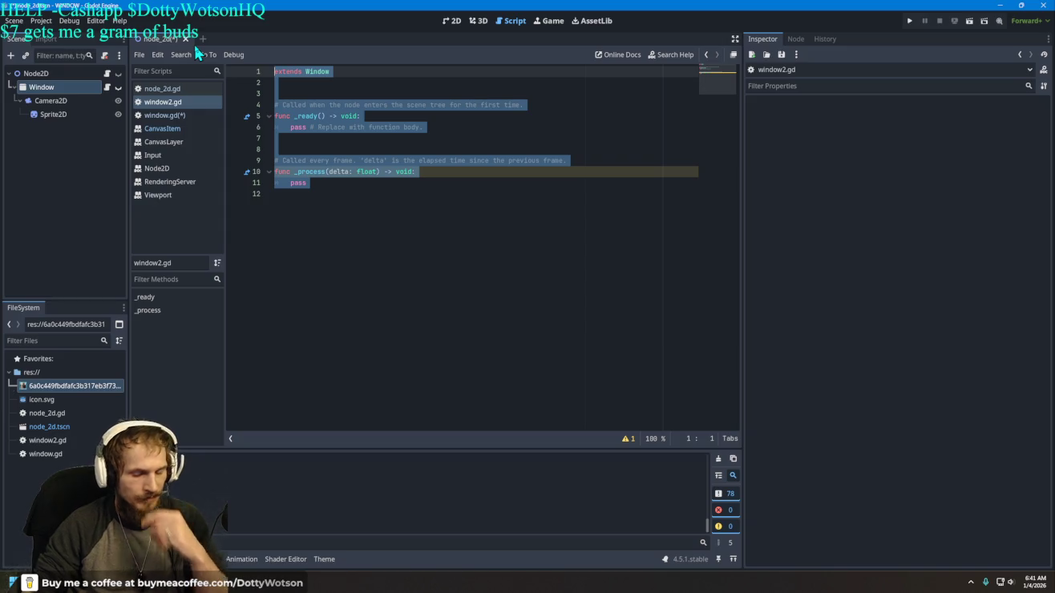
Step: Paste the movement script into window2.gd, then inspect window.gd's line 32 error details
{"action": "key", "text": "ctrl+v"}
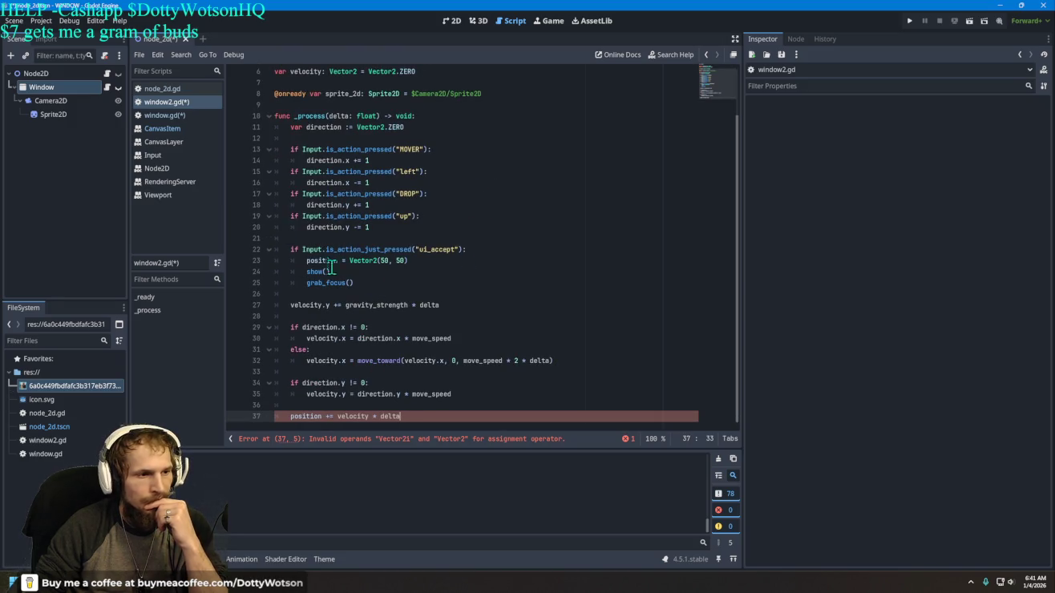
{"action": "left_click", "coordinate": [176, 117]}
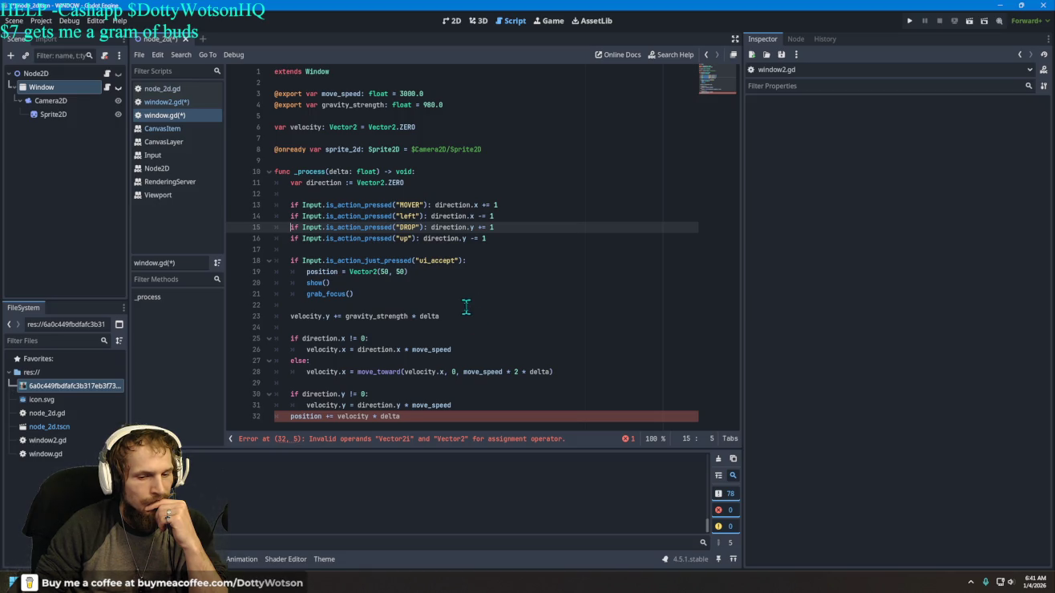
{"action": "left_click", "coordinate": [627, 438]}
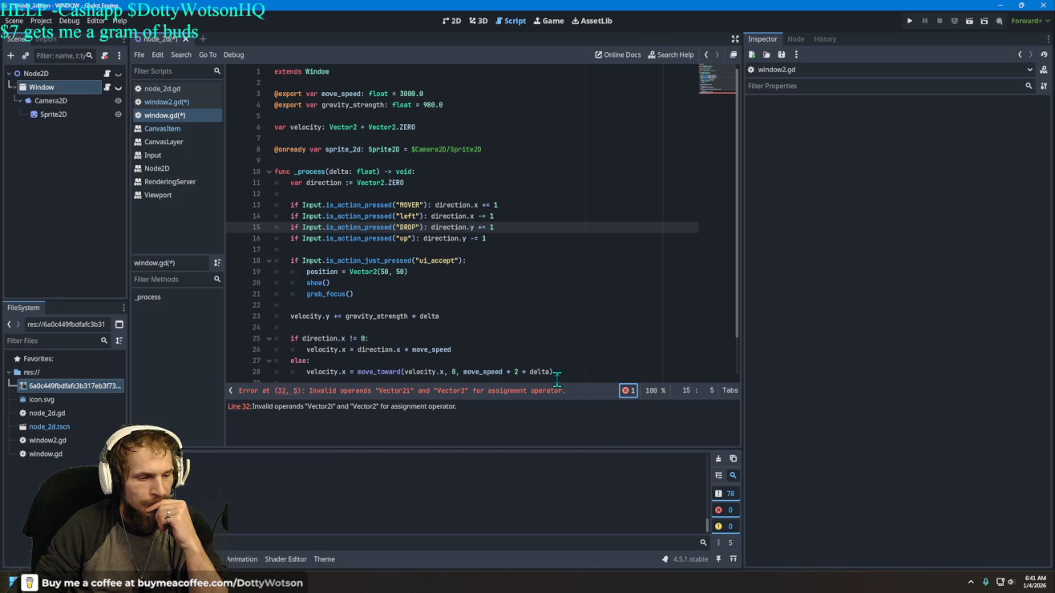
{"action": "scroll", "coordinate": [497, 281], "scroll_direction": "down", "scroll_amount": 2}
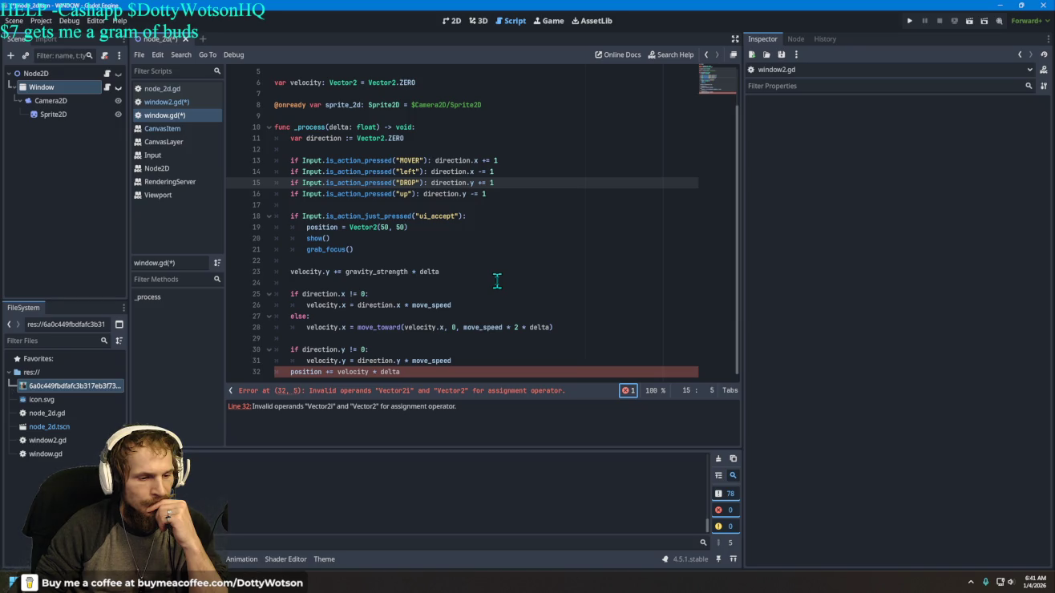
{"action": "scroll", "coordinate": [497, 280], "scroll_direction": "up", "scroll_amount": 2}
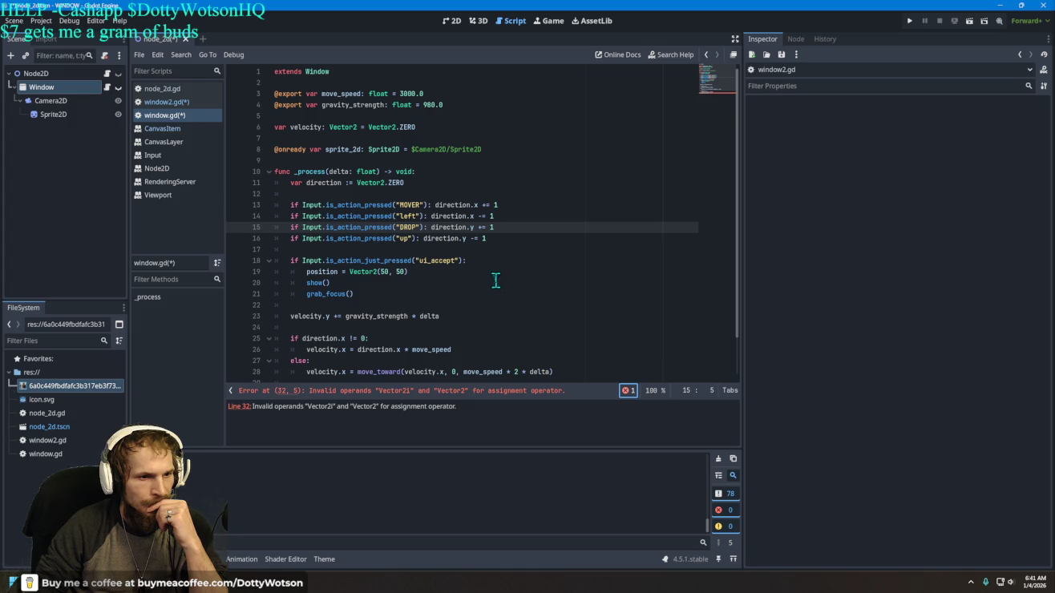
{"action": "left_click", "coordinate": [392, 129]}
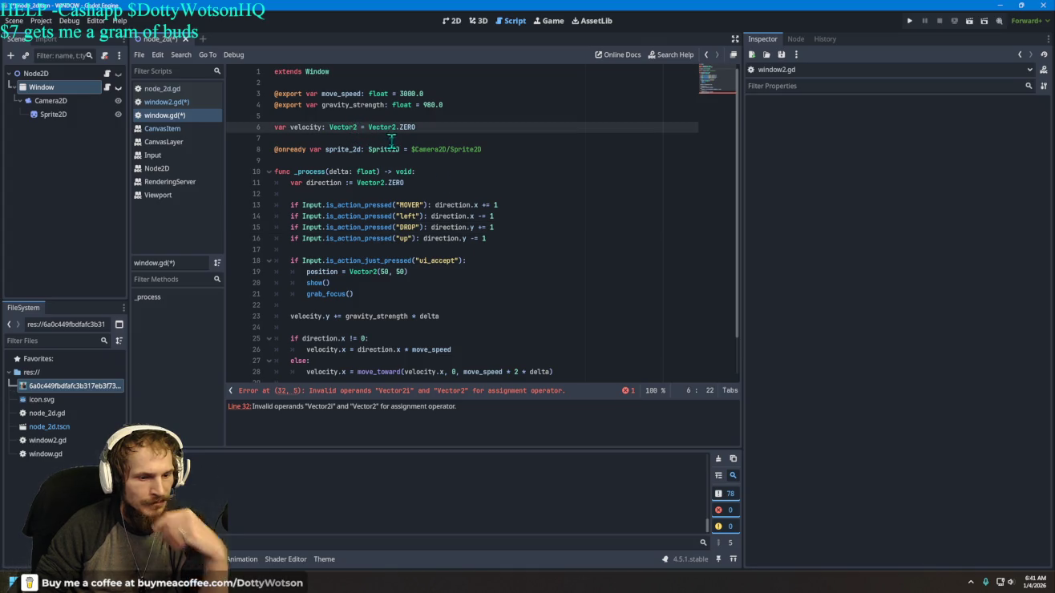
Step: Try Vector2i for the velocity on line 6, then revert it to Vector2.ZERO
{"action": "type", "text": "i"}
{"action": "key", "text": "BackSpace"}
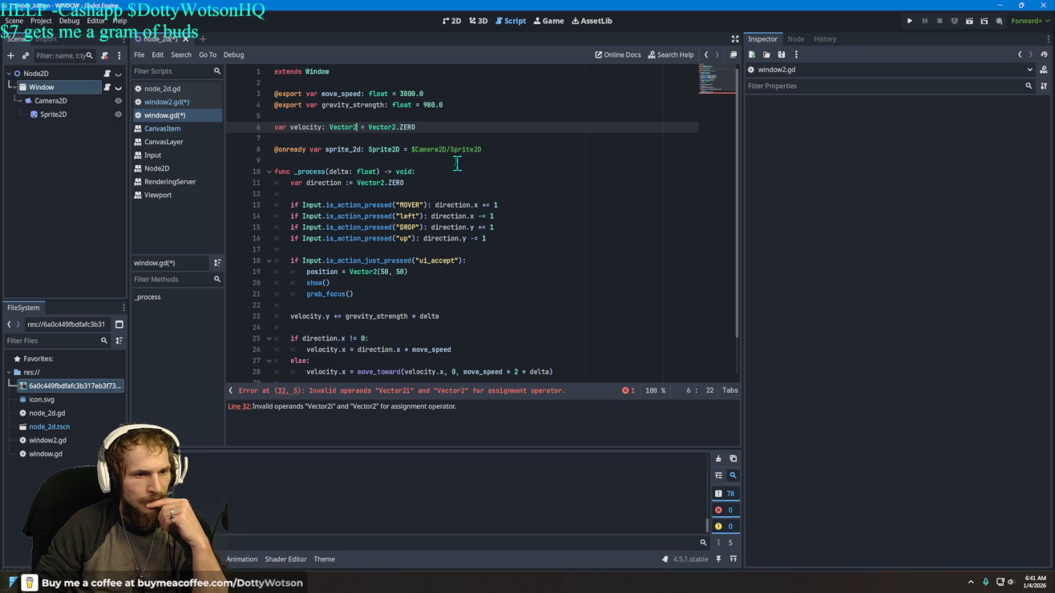
{"action": "left_click", "coordinate": [395, 128]}
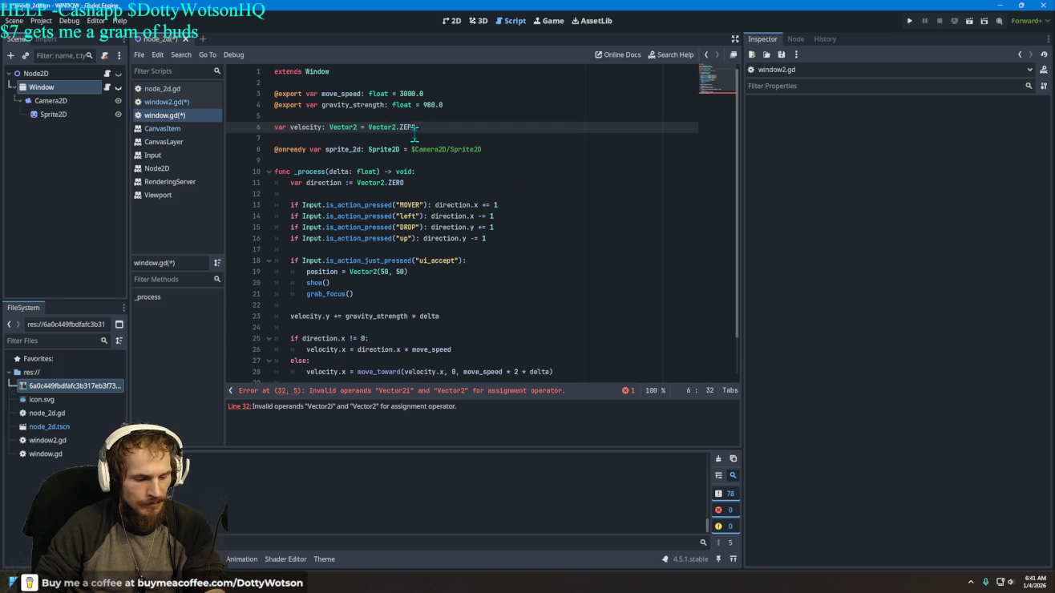
{"action": "type", "text": "i"}
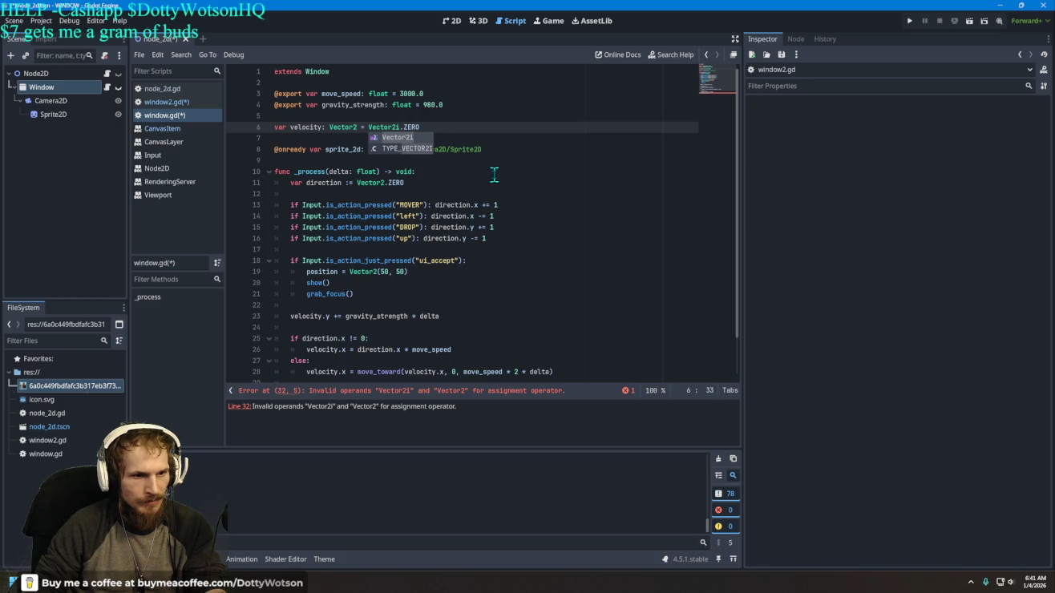
{"action": "left_click", "coordinate": [489, 172]}
{"action": "left_click", "coordinate": [491, 150]}
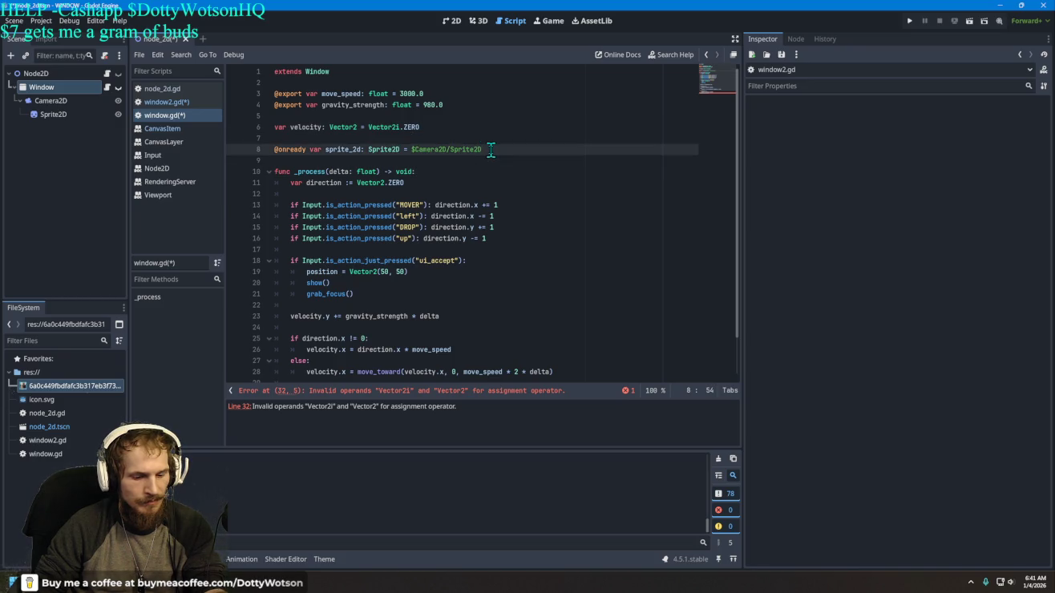
{"action": "left_click", "coordinate": [399, 127]}
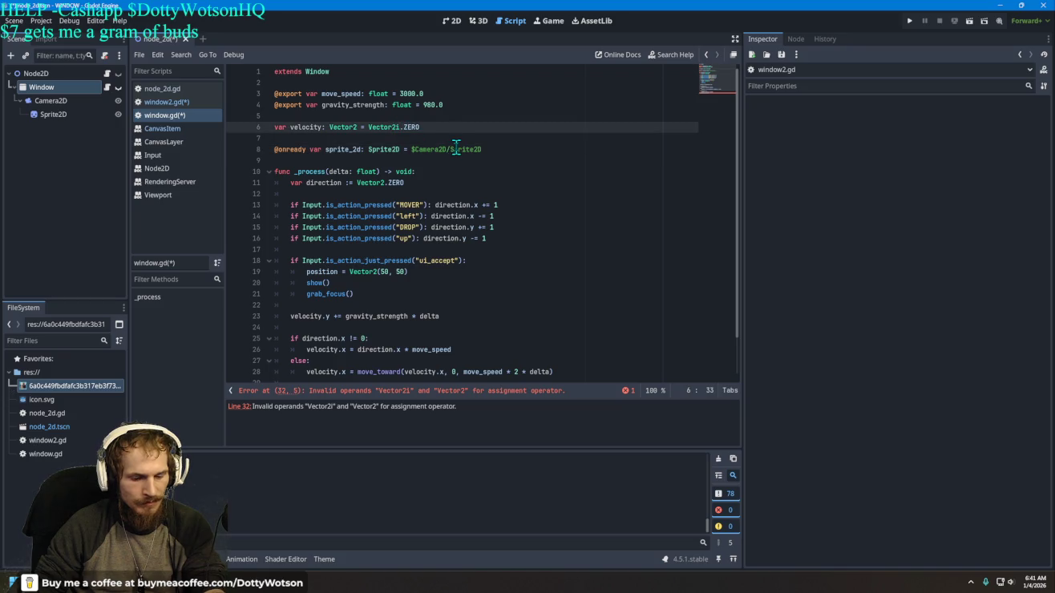
{"action": "key", "text": "BackSpace"}
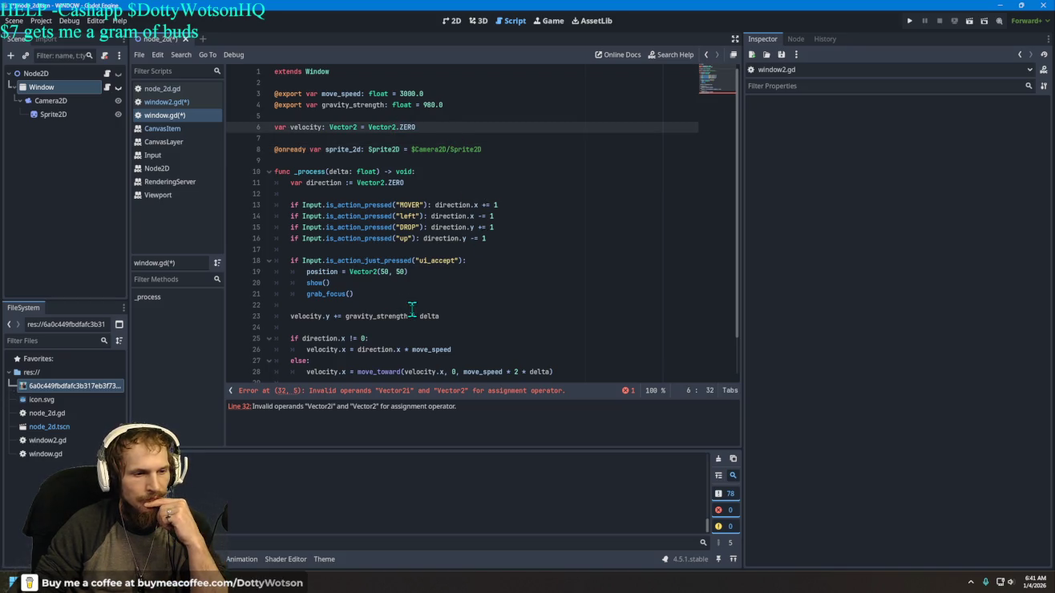
Step: Change line 19's reset position from Vector2i to Vector2(50, 50)
{"action": "scroll", "coordinate": [412, 309], "scroll_direction": "down", "scroll_amount": 2}
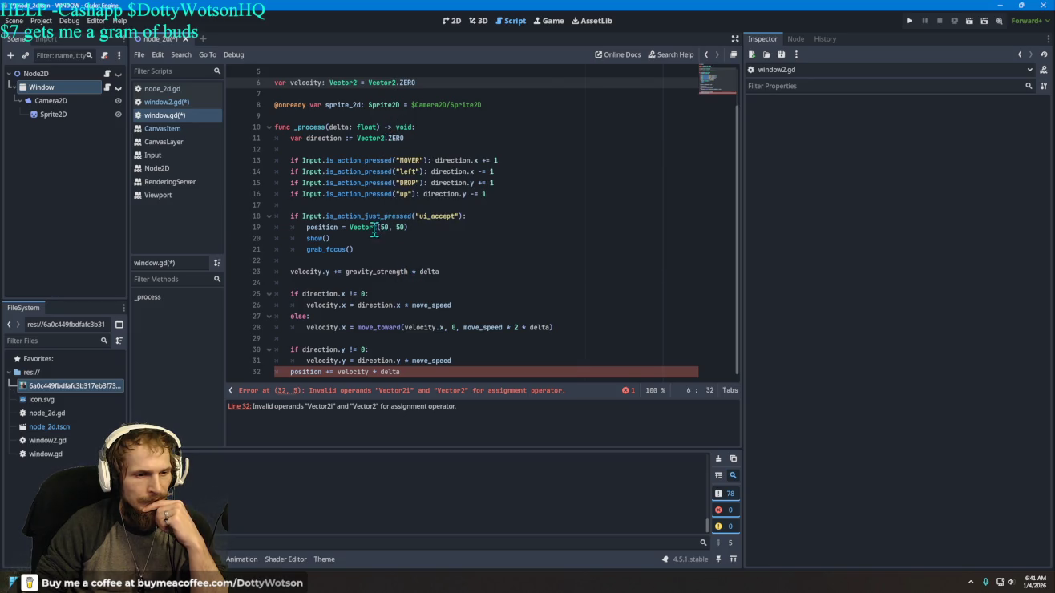
{"action": "left_click", "coordinate": [375, 229]}
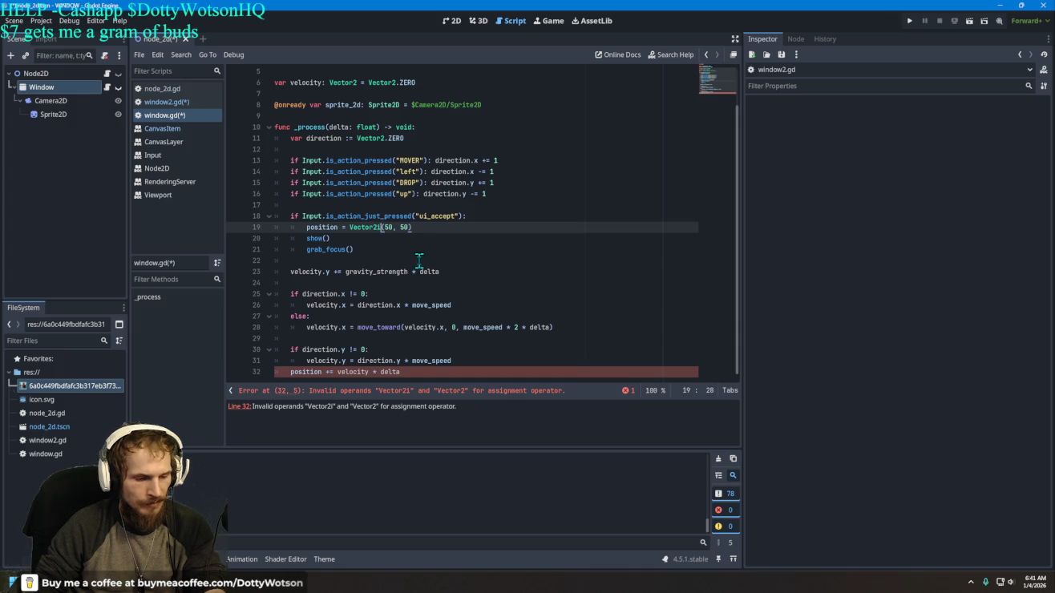
{"action": "type", "text": "i"}
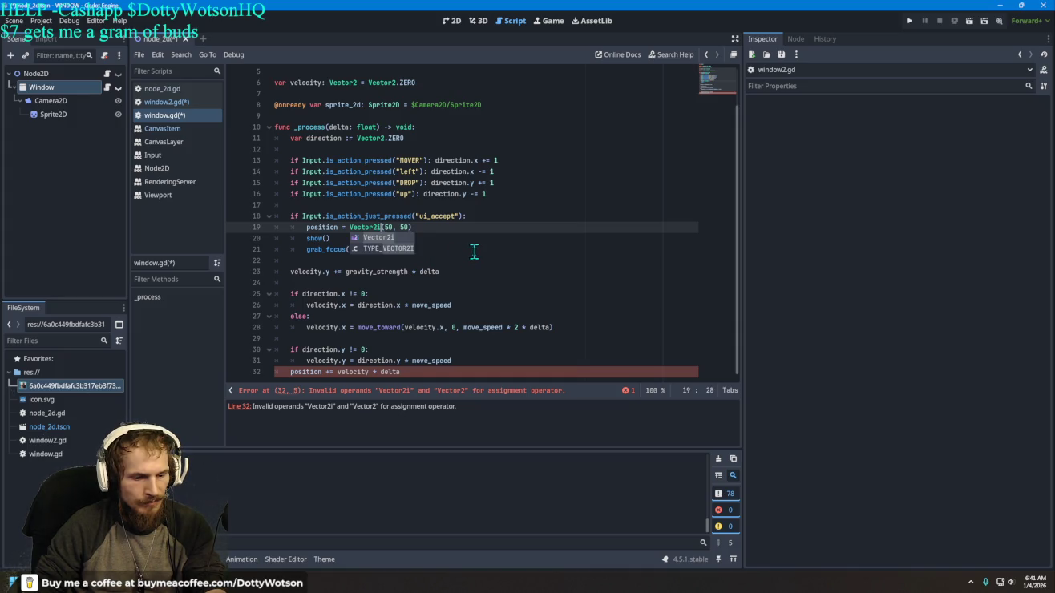
{"action": "key", "text": "BackSpace"}
{"action": "left_click", "coordinate": [533, 273]}
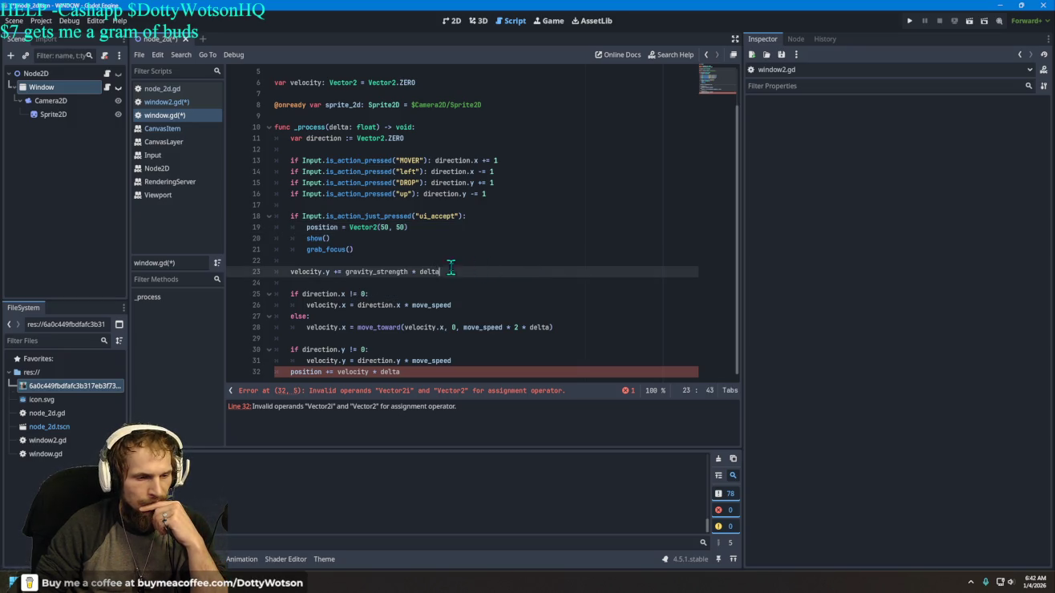
Step: Delete line 32's position update, then restore it with undo
{"action": "left_click", "coordinate": [405, 372]}
{"action": "key", "text": "ctrl+BackSpace"}
{"action": "key", "text": "ctrl+BackSpace"}
{"action": "key", "text": "ctrl+BackSpace"}
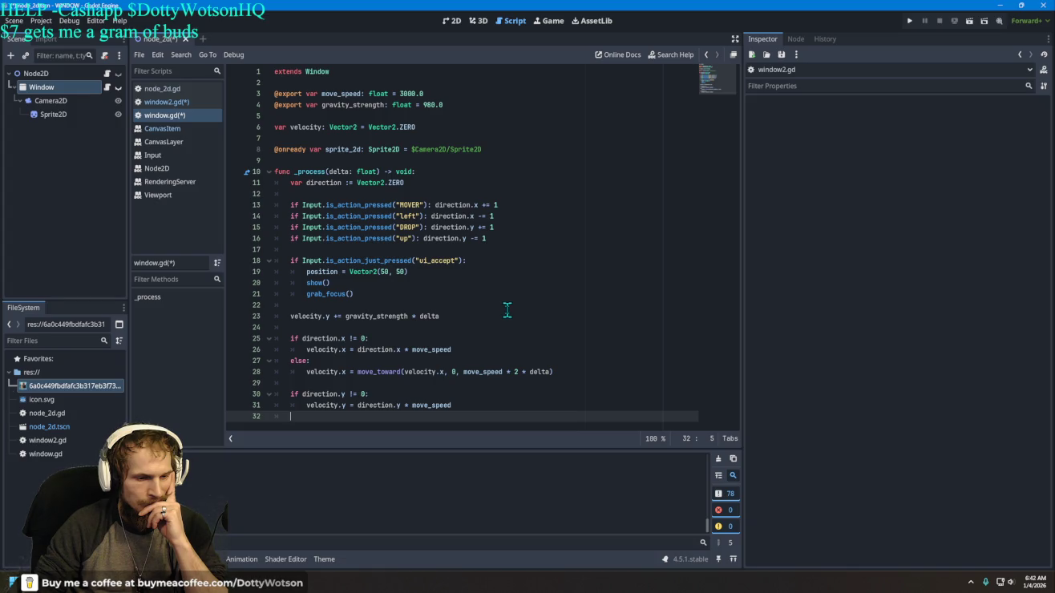
{"action": "key", "text": "ctrl+z"}
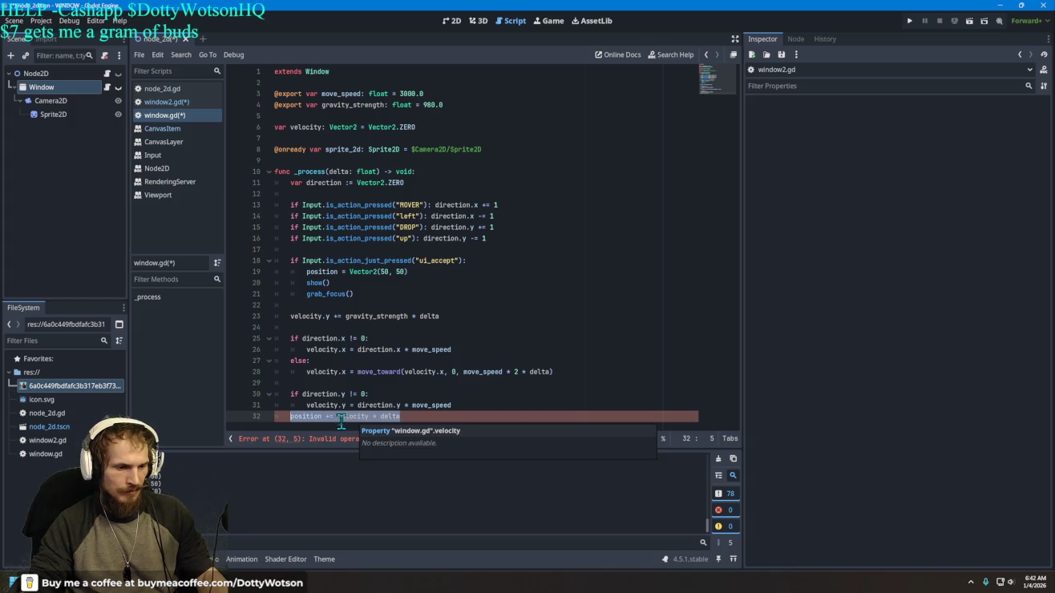
Step: Cut line 32 down to '+ velocity * delta' and begin retyping it as window.position=
{"action": "left_click", "coordinate": [398, 417]}
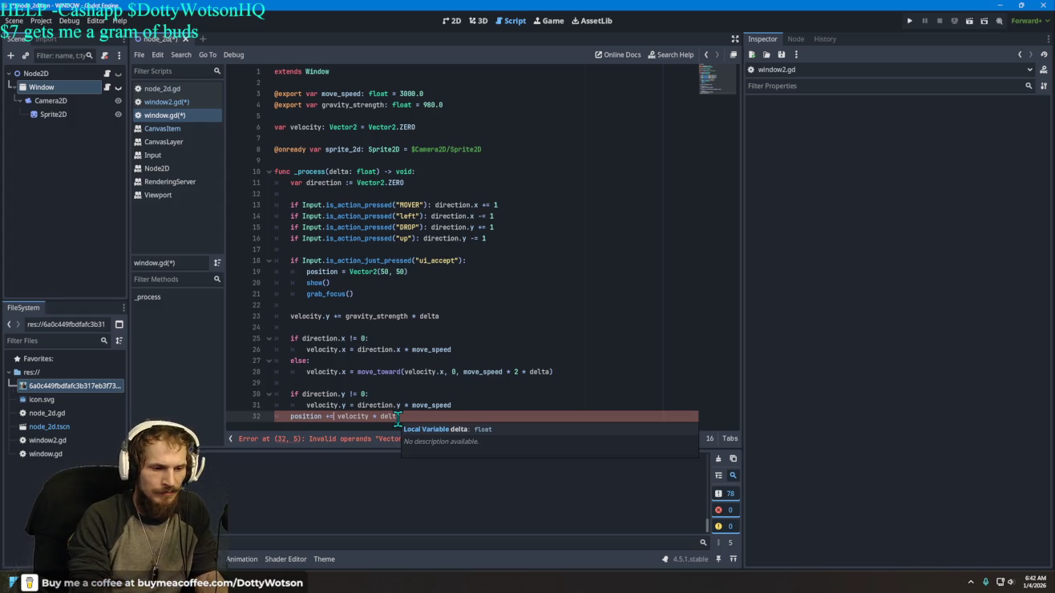
{"action": "key", "text": "BackSpace"}
{"action": "key", "text": "BackSpace"}
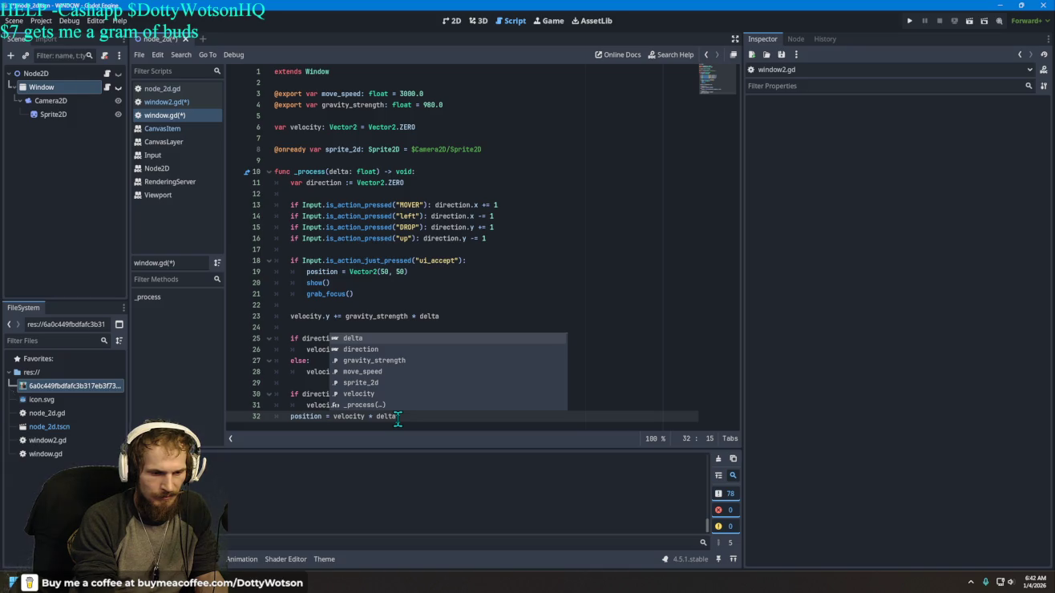
{"action": "type", "text": "+"}
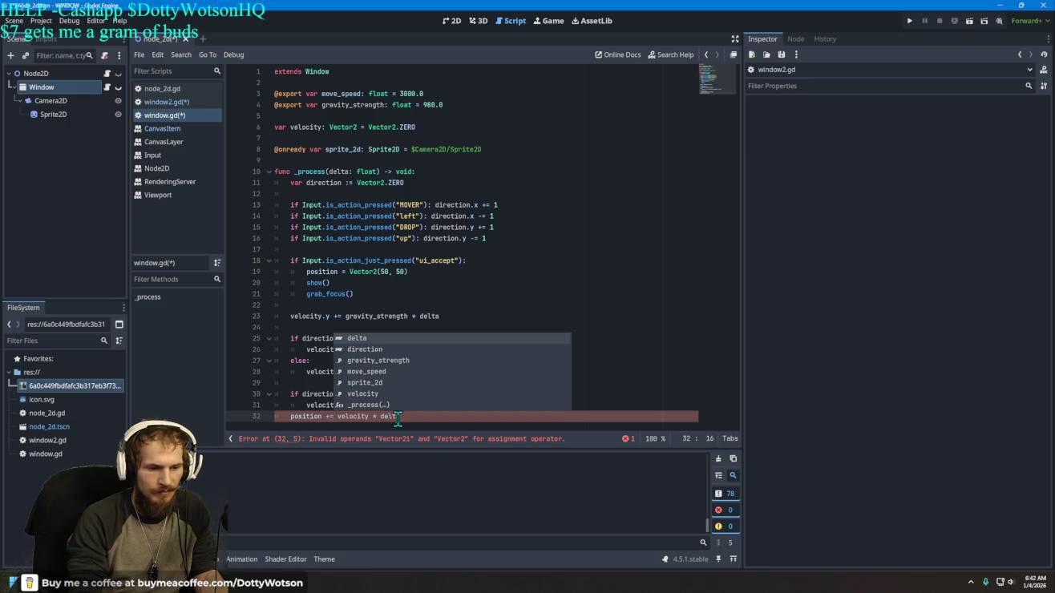
{"action": "key", "text": "BackSpace"}
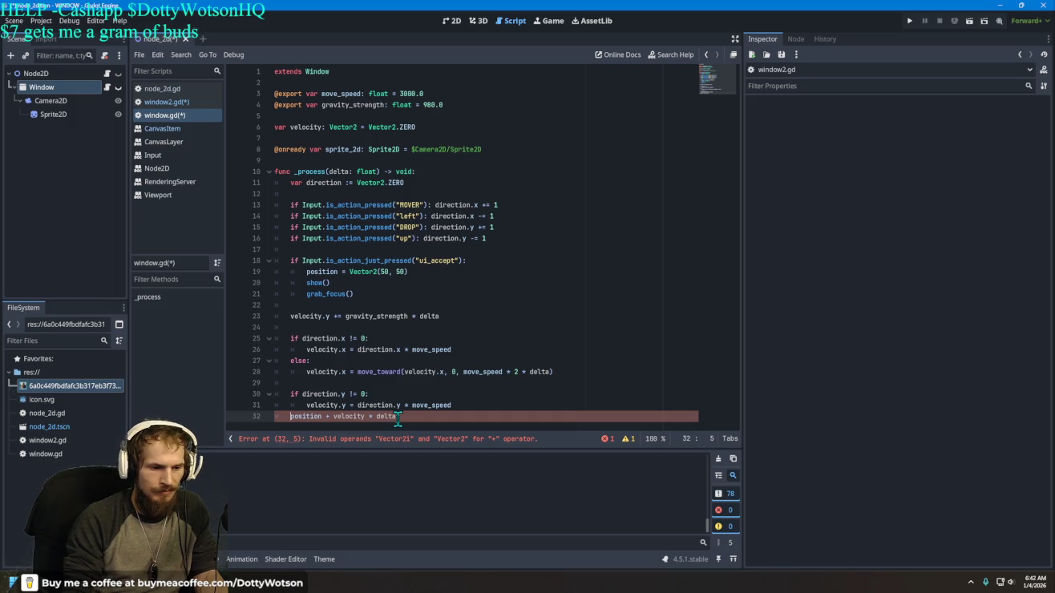
{"action": "type", "text": "position ="}
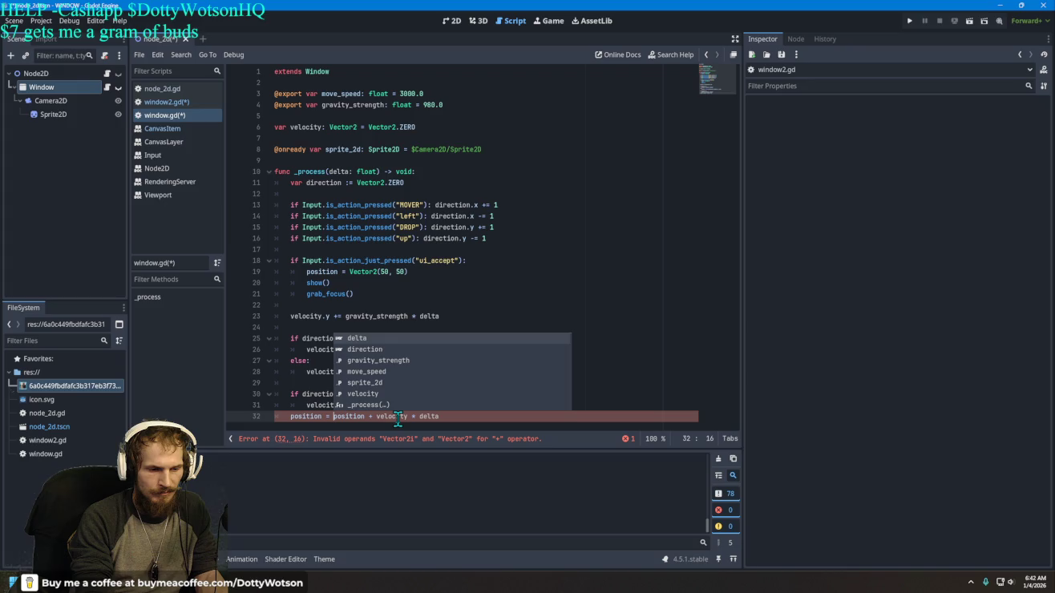
{"action": "key", "text": "BackSpace"}
{"action": "key", "text": "BackSpace"}
{"action": "key", "text": "BackSpace"}
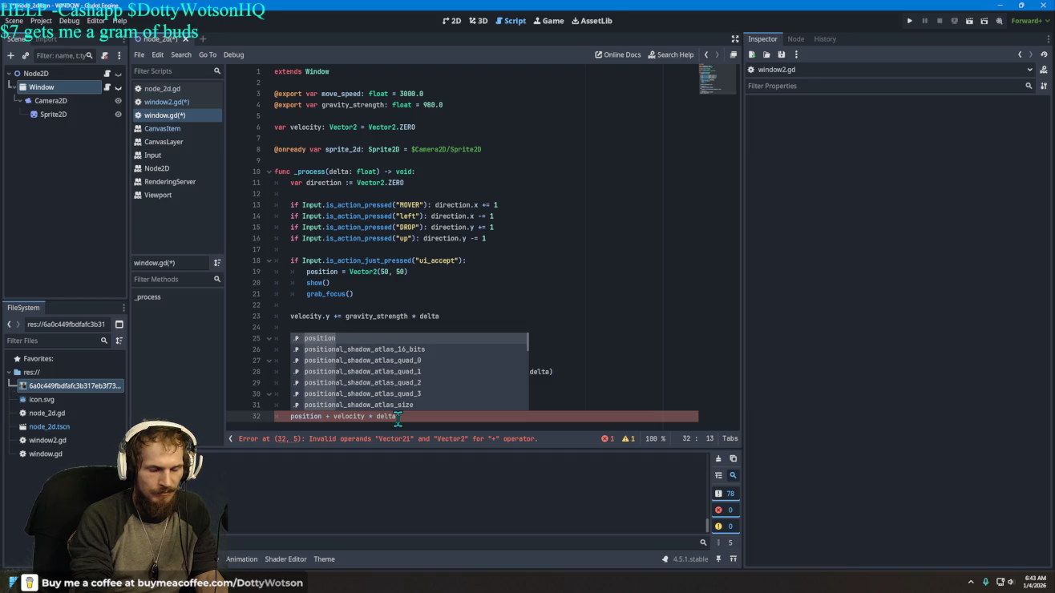
{"action": "key", "text": "BackSpace"}
{"action": "key", "text": "BackSpace"}
{"action": "key", "text": "BackSpace"}
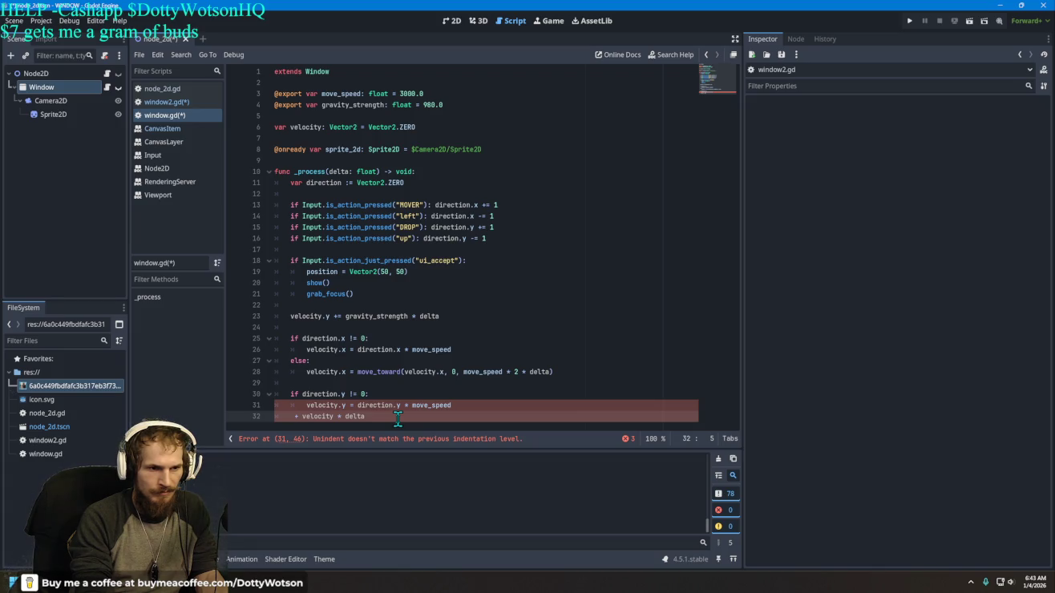
{"action": "type", "text": "window.pos"}
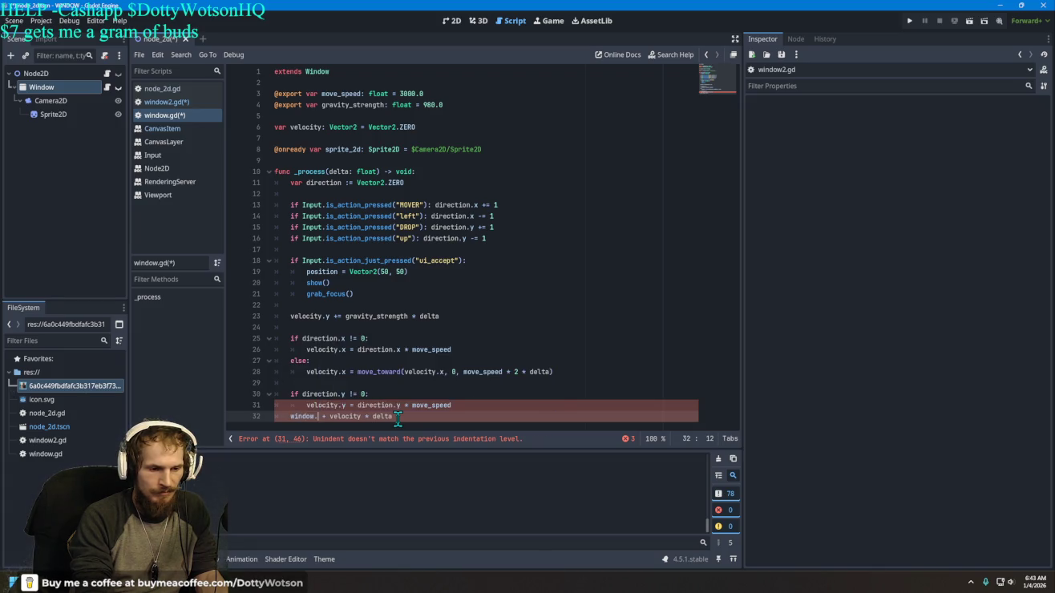
{"action": "type", "text": "ition"}
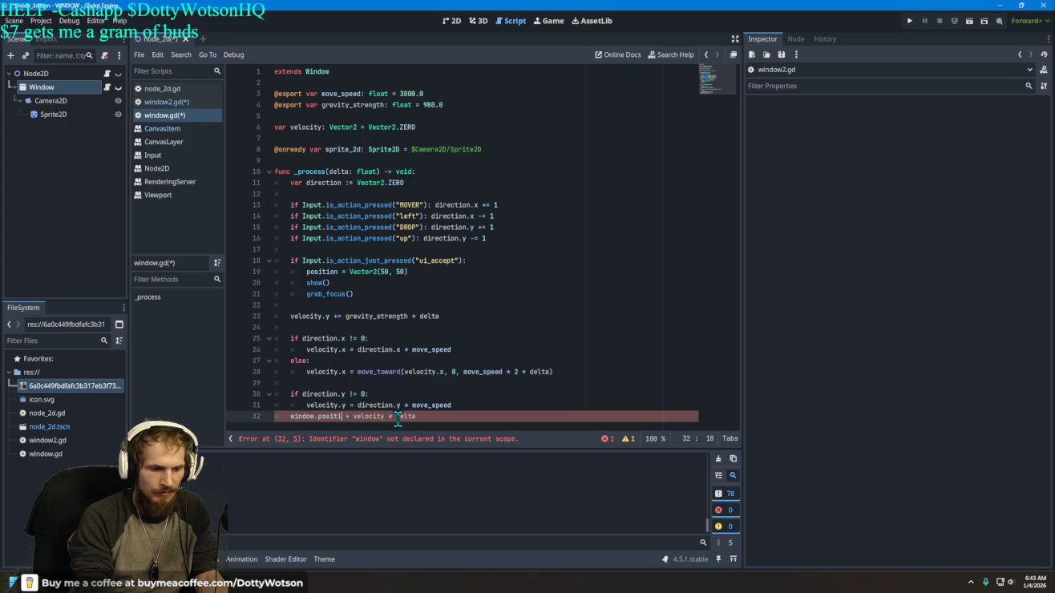
{"action": "type", "text": "="}
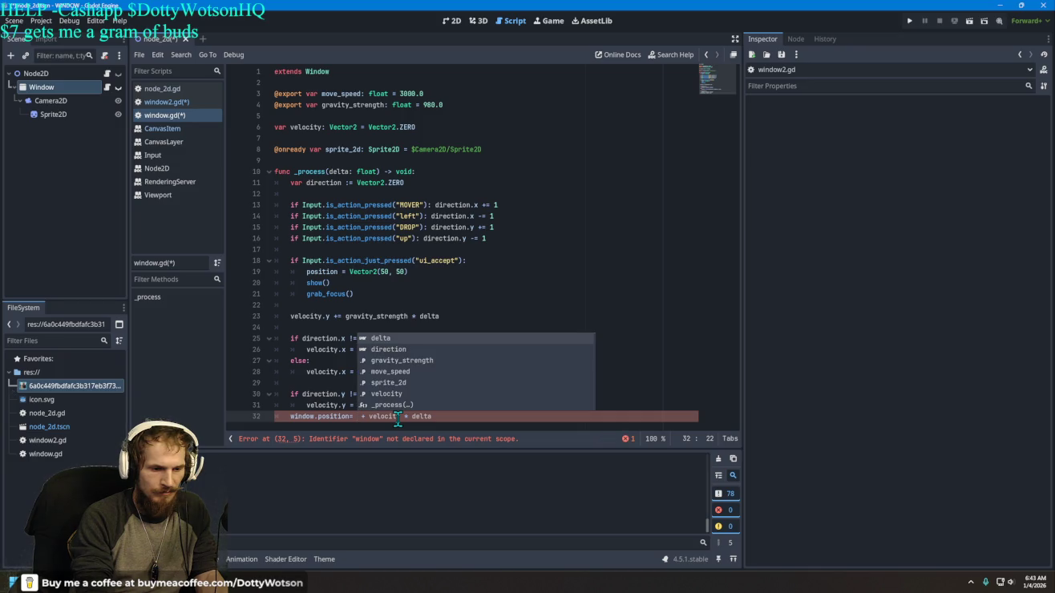
Step: Retype line 32's start as window.position() position += and trim the extra equals sign
{"action": "key", "text": "BackSpace"}
{"action": "key", "text": "BackSpace"}
{"action": "type", "text": "()"}
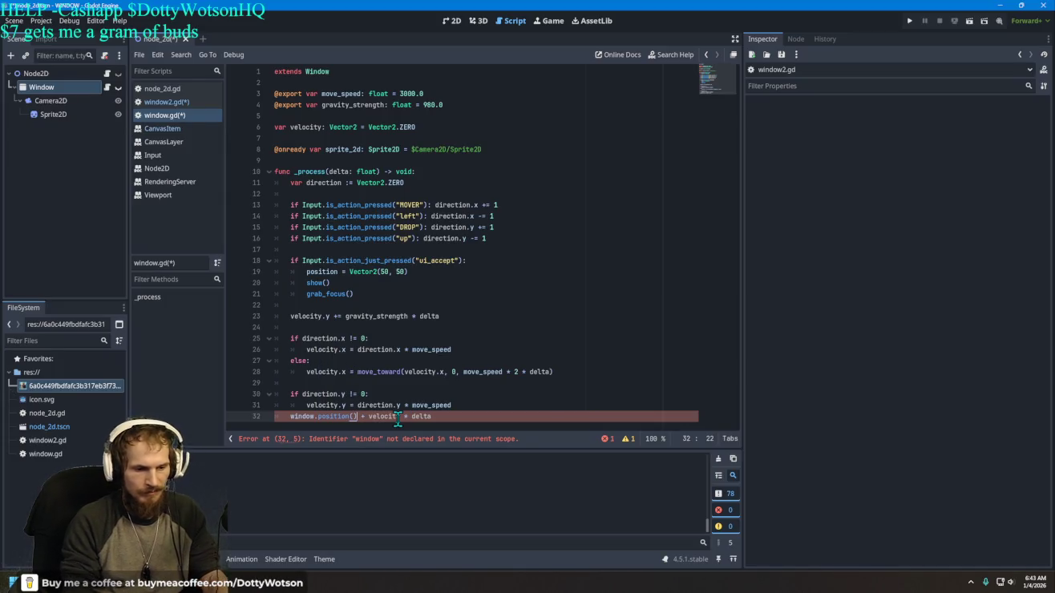
{"action": "type", "text": " = positio"}
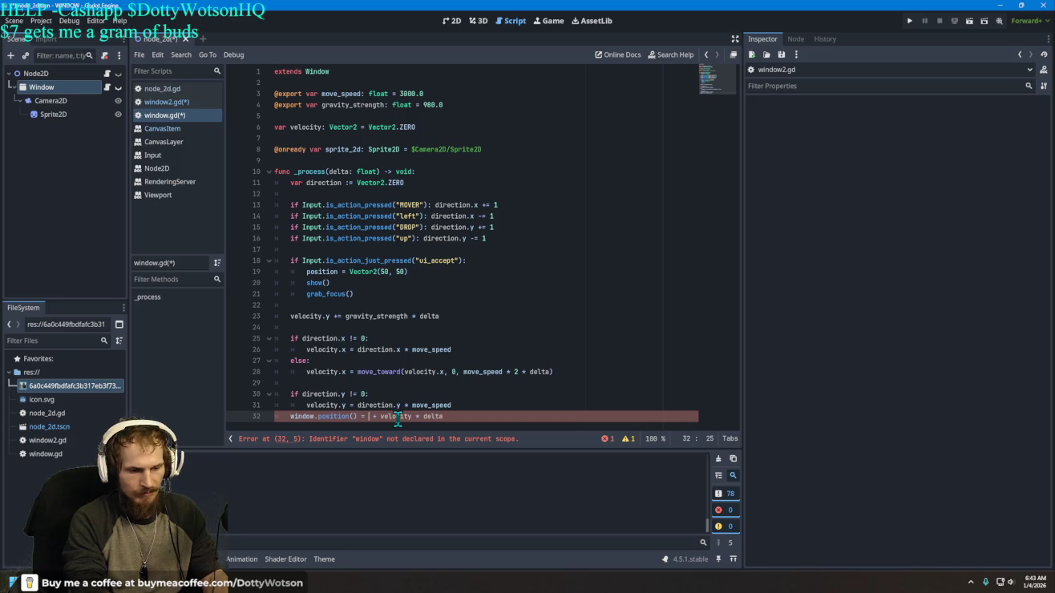
{"action": "type", "text": "n +"}
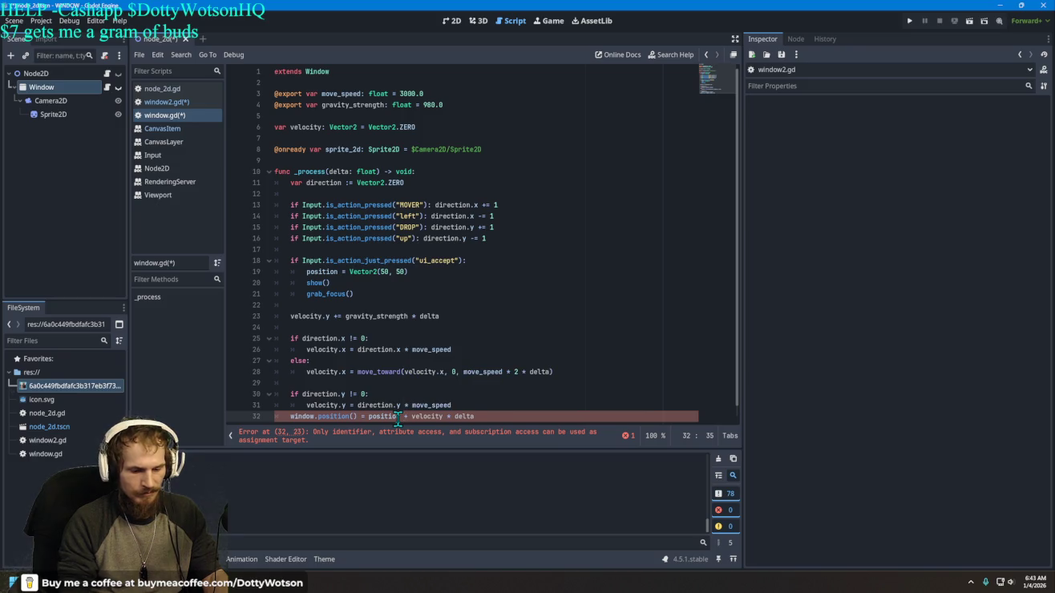
{"action": "type", "text": "="}
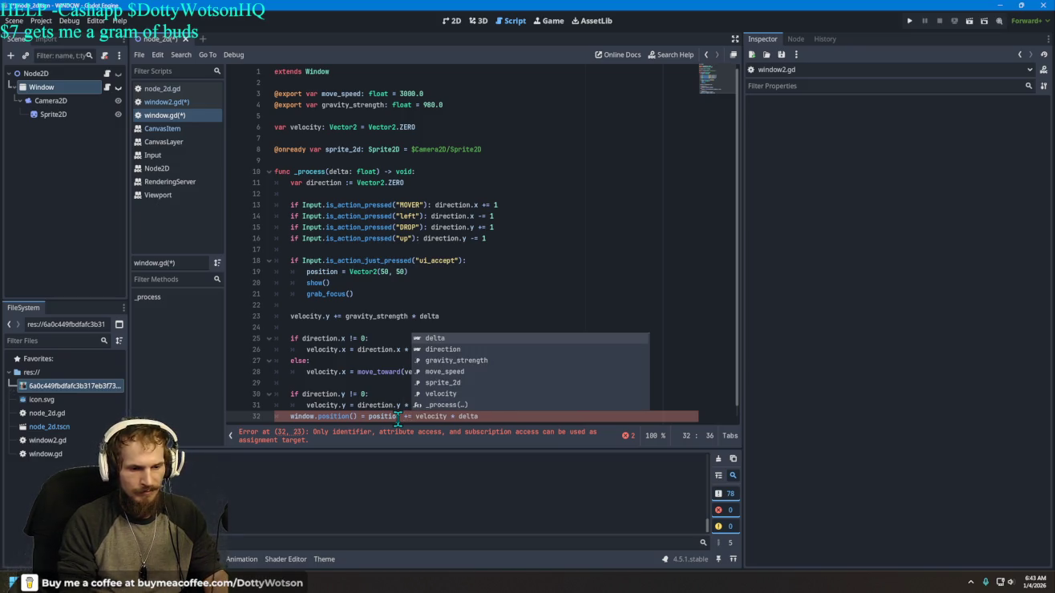
{"action": "key", "text": "Left"}
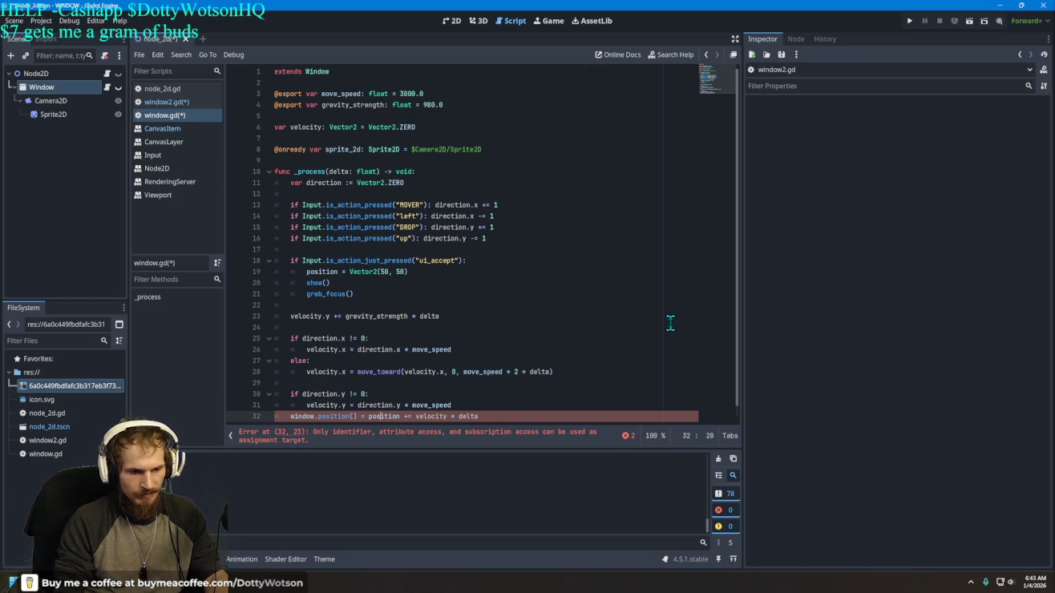
{"action": "key", "text": "BackSpace"}
{"action": "key", "text": "BackSpace"}
{"action": "key", "text": "BackSpace"}
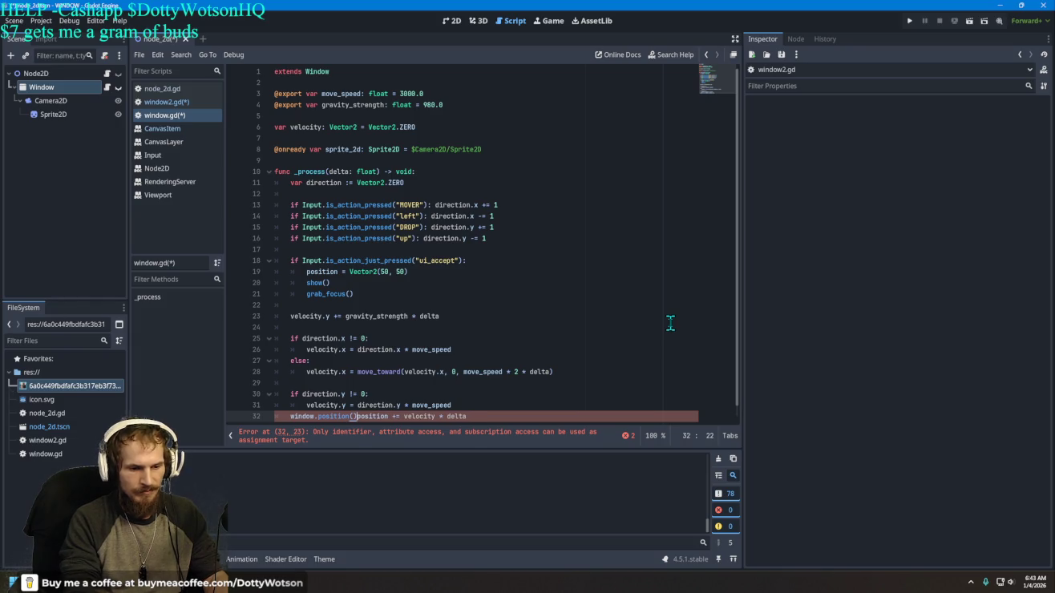
{"action": "key", "text": "Right"}
{"action": "key", "text": "Right"}
{"action": "key", "text": "Right"}
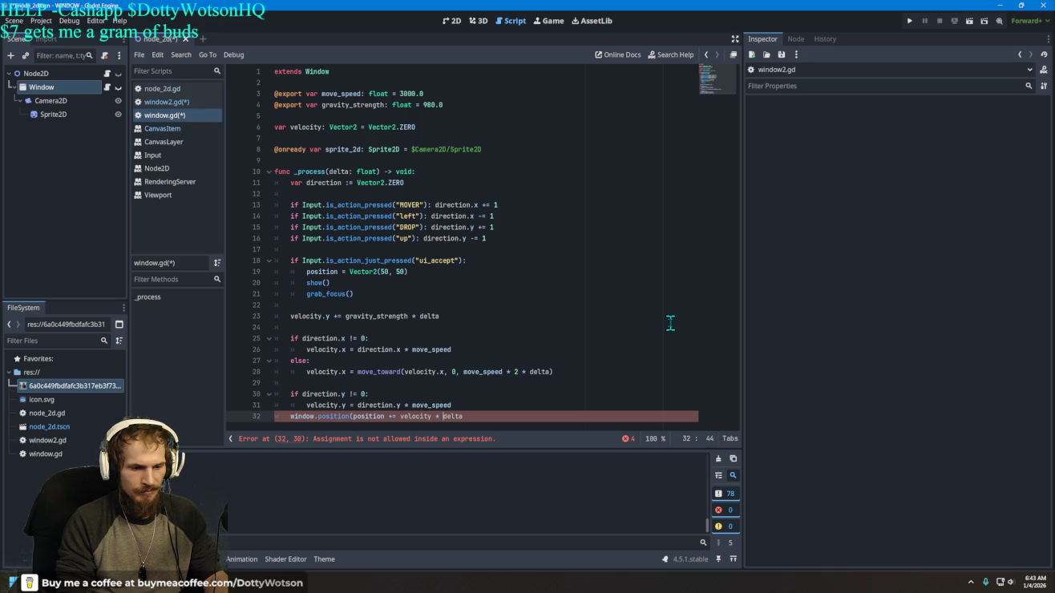
{"action": "type", "text": ")"}
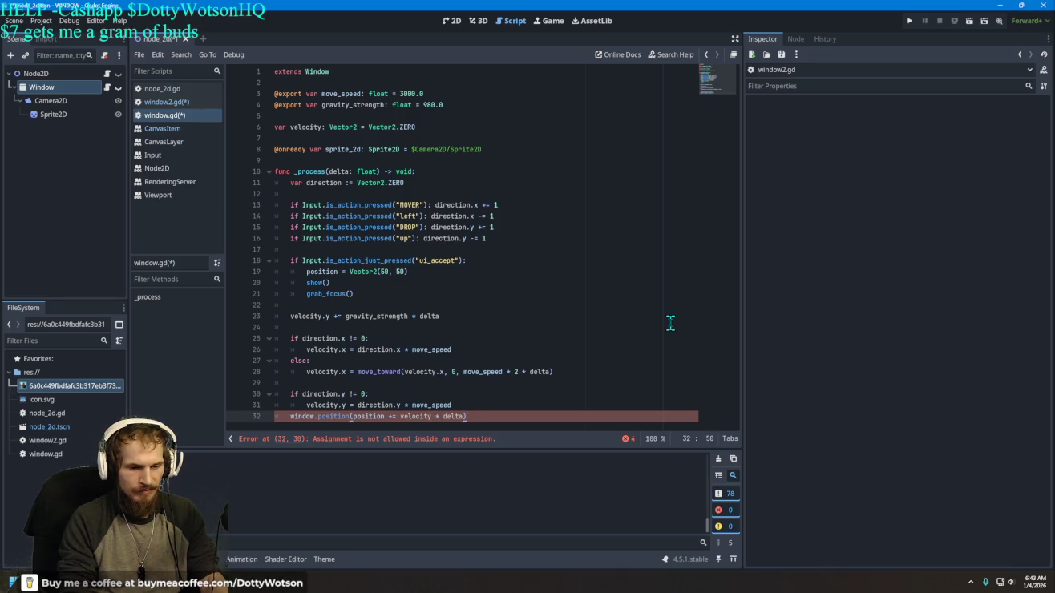
Step: Clean line 32 to window.position += velocity * delta and open node_2d.gd
{"action": "key", "text": "Left"}
{"action": "key", "text": "Left"}
{"action": "key", "text": "Left"}
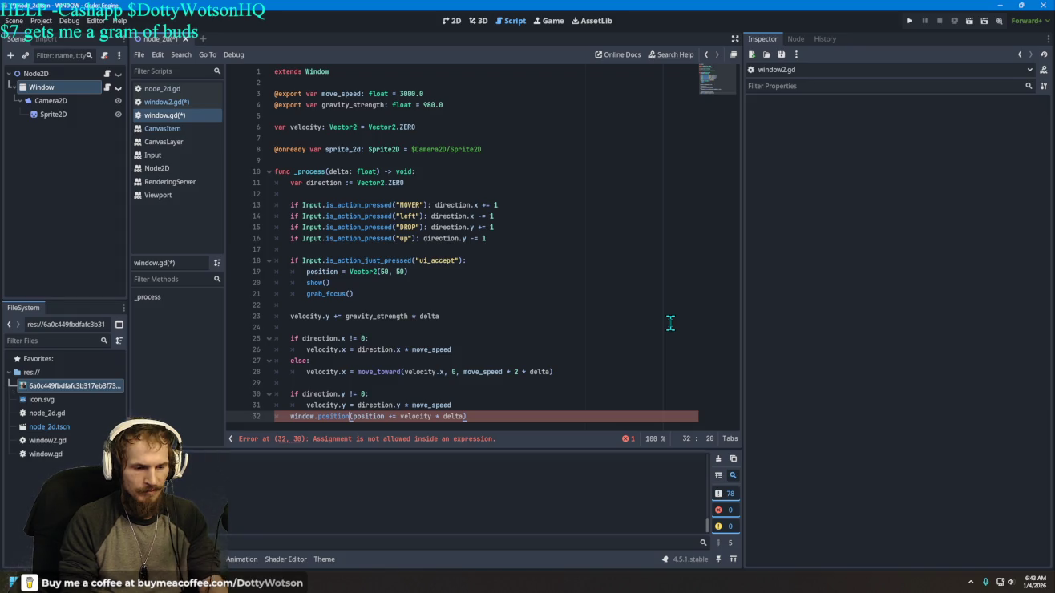
{"action": "key", "text": "BackSpace"}
{"action": "key", "text": "BackSpace"}
{"action": "key", "text": "BackSpace"}
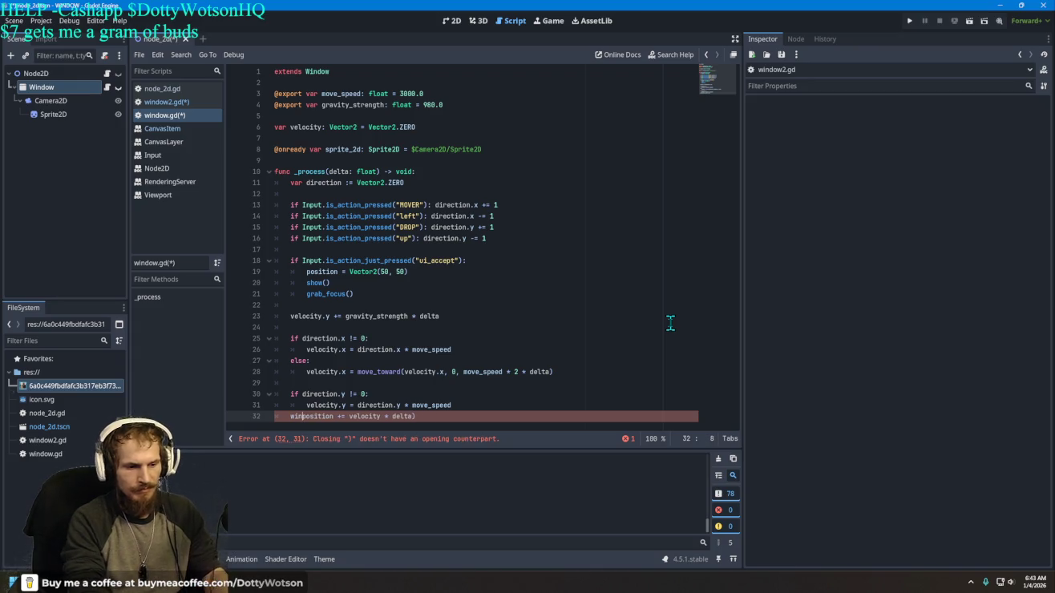
{"action": "type", "text": "dow."}
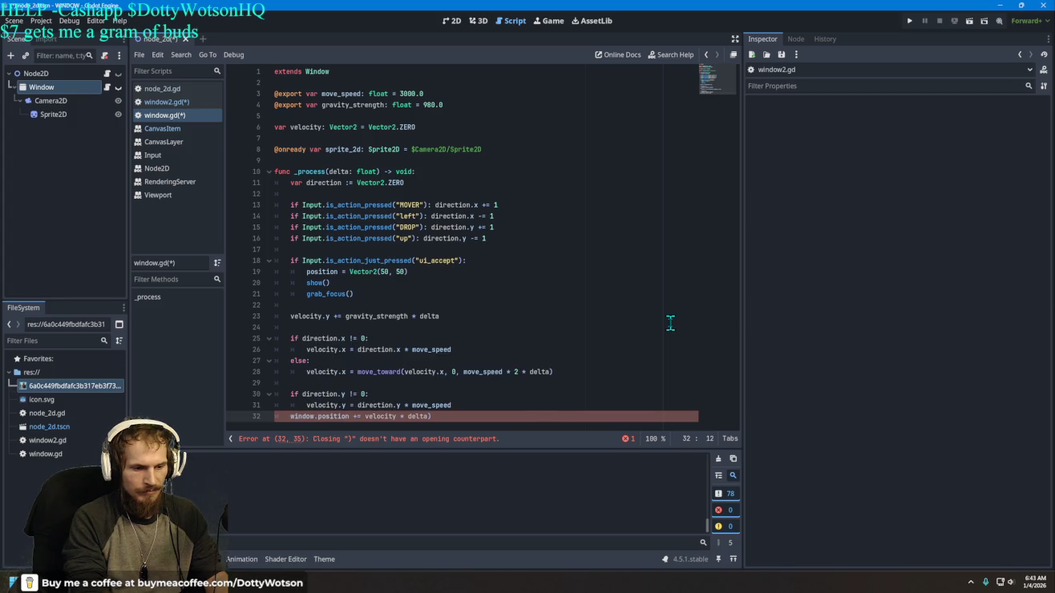
{"action": "key", "text": "Right"}
{"action": "key", "text": "Right"}
{"action": "key", "text": "Right"}
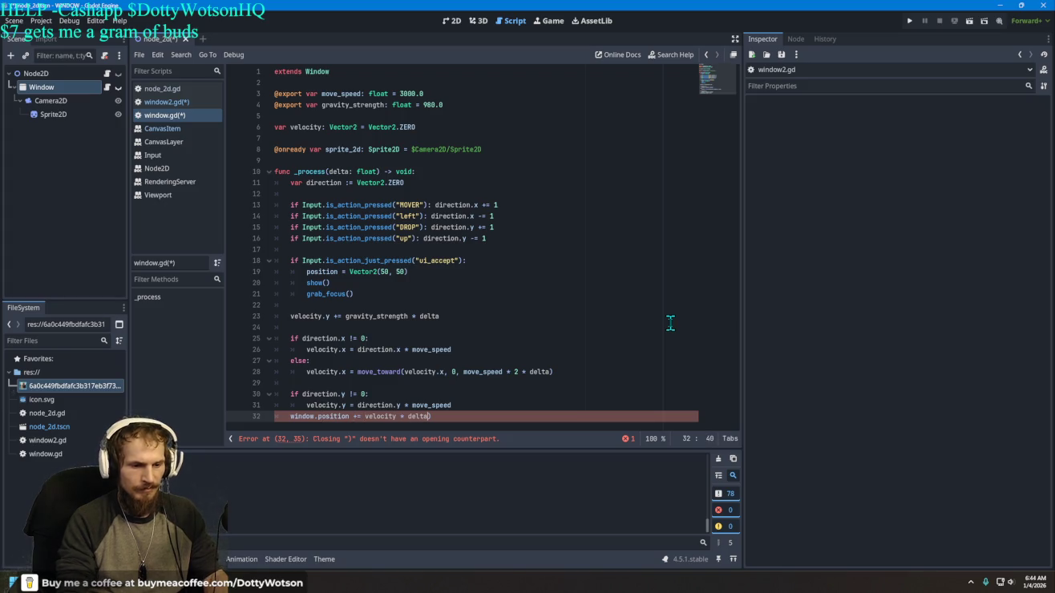
{"action": "key", "text": "Right"}
{"action": "key", "text": "Delete"}
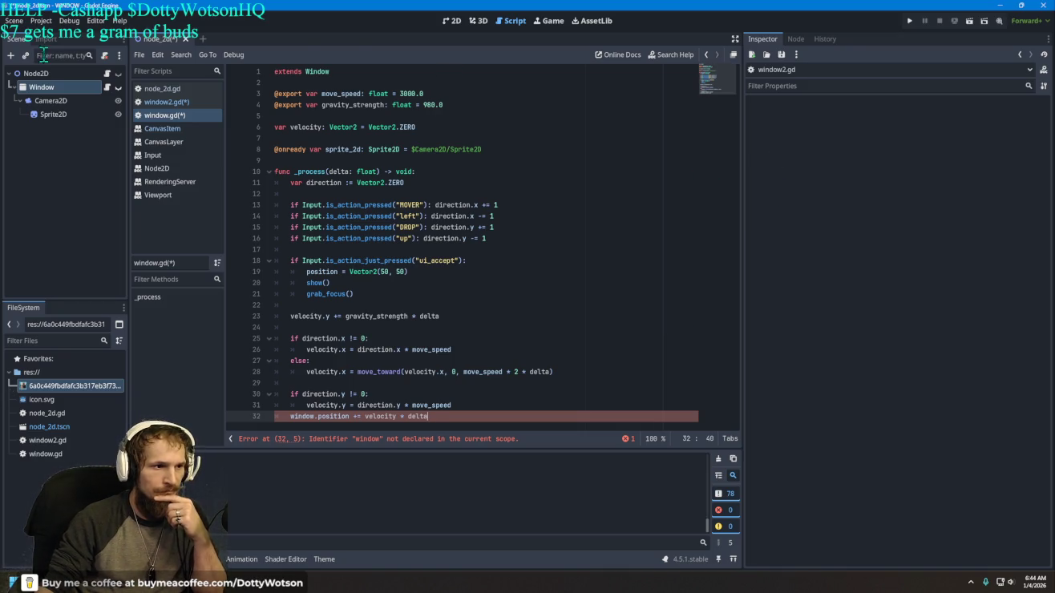
{"action": "left_click", "coordinate": [108, 74]}
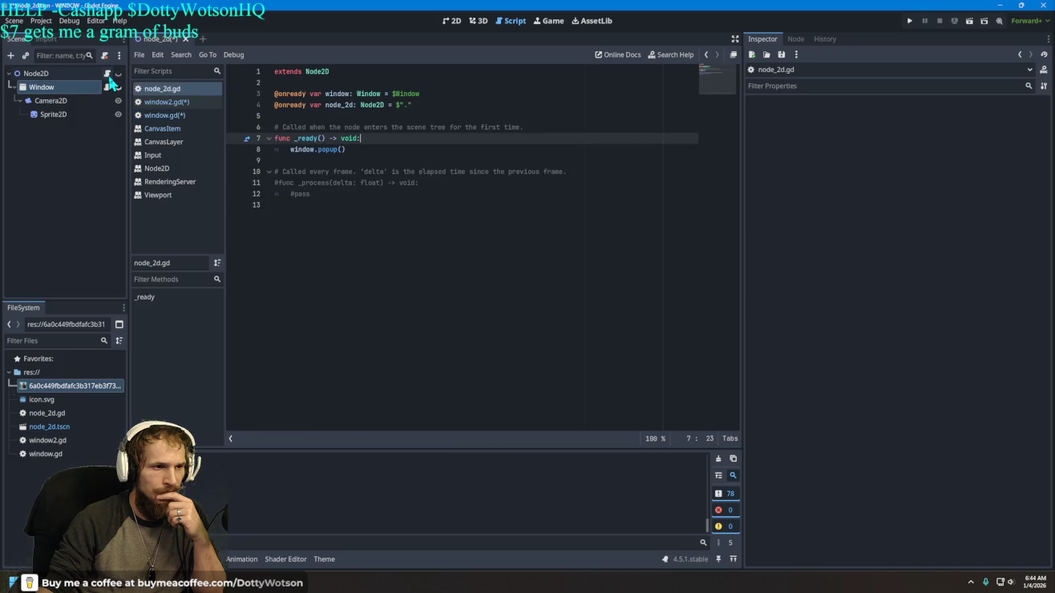
{"action": "left_click", "coordinate": [107, 89]}
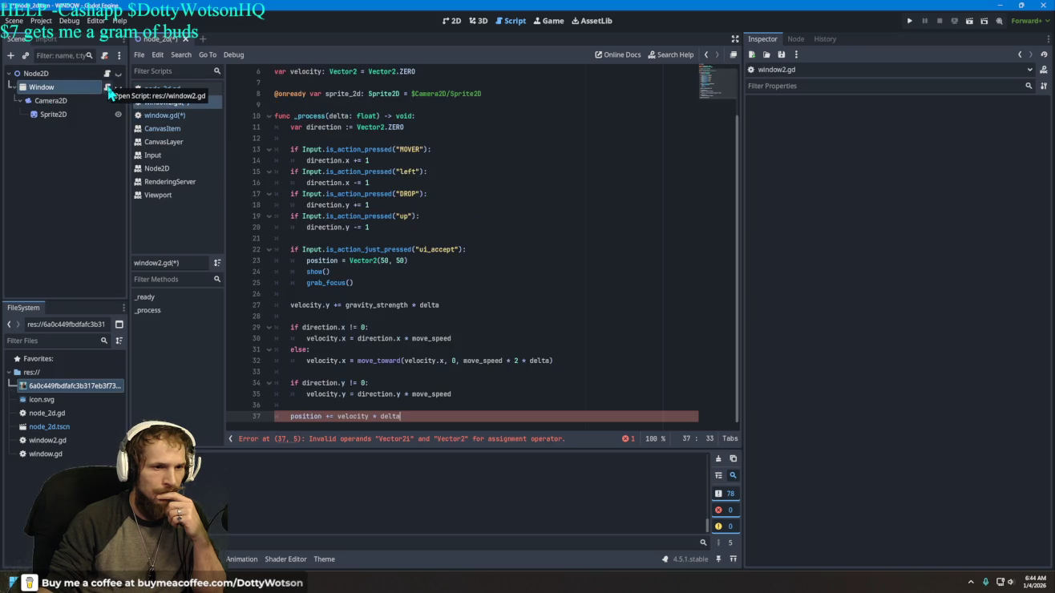
{"action": "mouse_move", "coordinate": [56, 90]}
{"action": "left_mouse_down"}
{"action": "mouse_move", "coordinate": [308, 96]}
{"action": "mouse_move", "coordinate": [322, 115]}
{"action": "mouse_move", "coordinate": [324, 105]}
{"action": "left_mouse_up"}
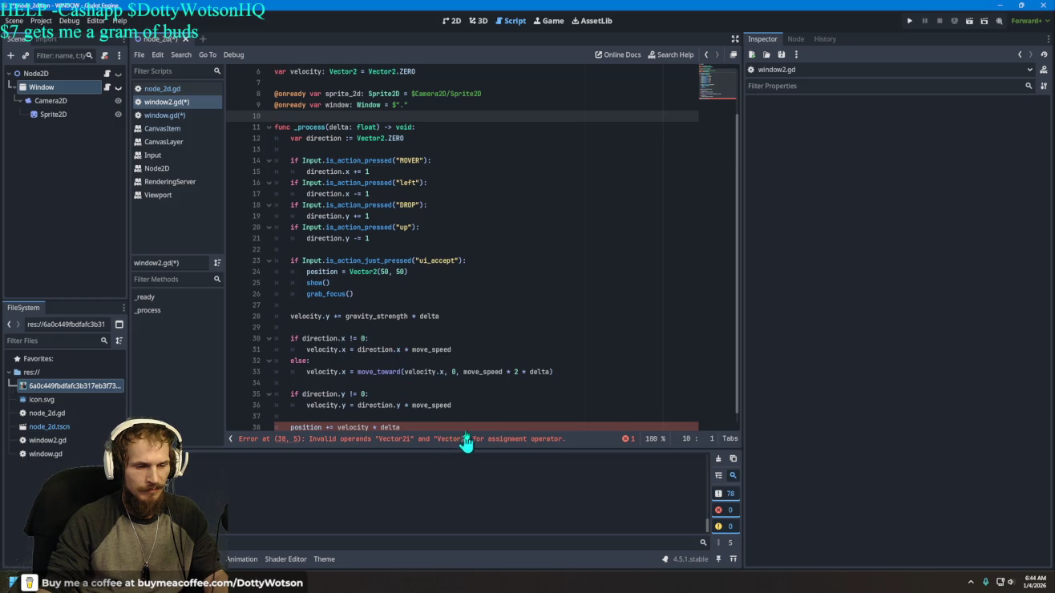
{"action": "scroll", "coordinate": [409, 429], "scroll_direction": "down", "scroll_amount": 1}
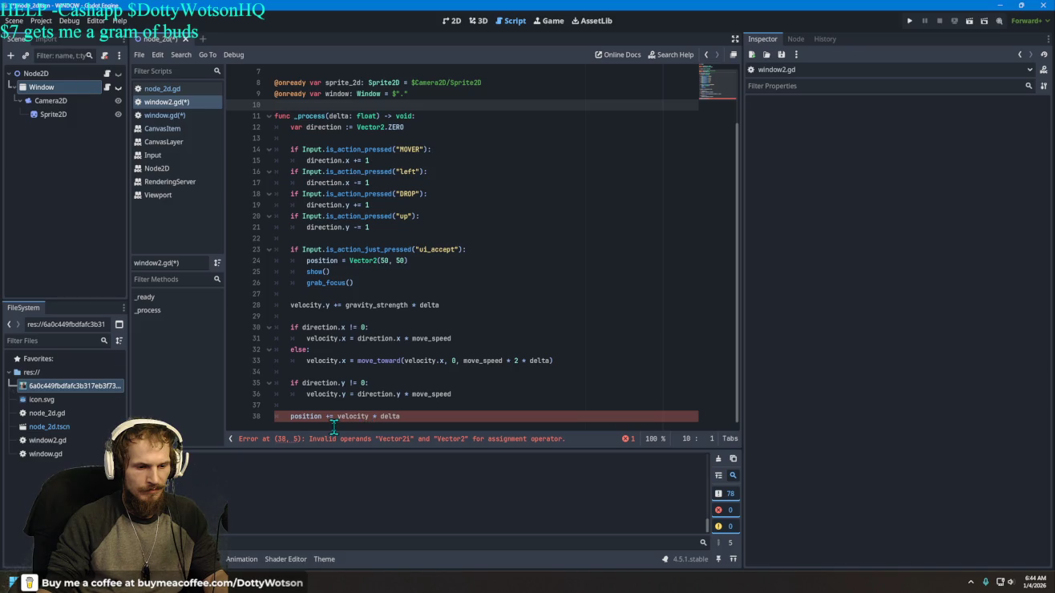
{"action": "left_click", "coordinate": [163, 114]}
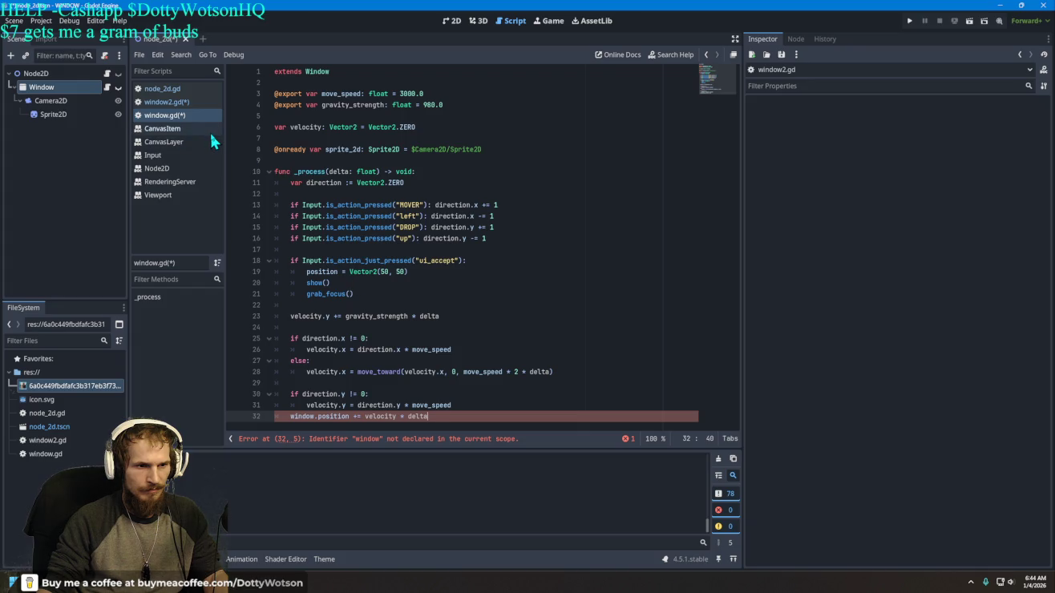
{"action": "mouse_move", "coordinate": [47, 91]}
{"action": "left_mouse_down"}
{"action": "mouse_move", "coordinate": [273, 103]}
{"action": "mouse_move", "coordinate": [321, 128]}
{"action": "mouse_move", "coordinate": [280, 116]}
{"action": "left_mouse_up"}
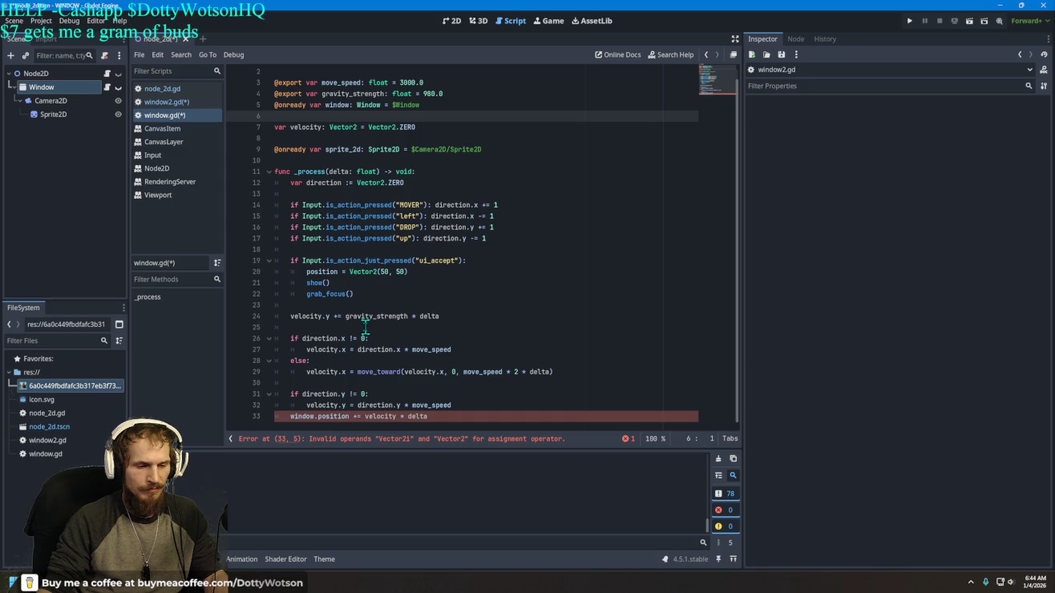
Step: Inspect line 33, then delete and restore line 20's position = Vector2(50, 50) assignment
{"action": "mouse_move", "coordinate": [334, 423]}
{"action": "mouse_move", "coordinate": [419, 315]}
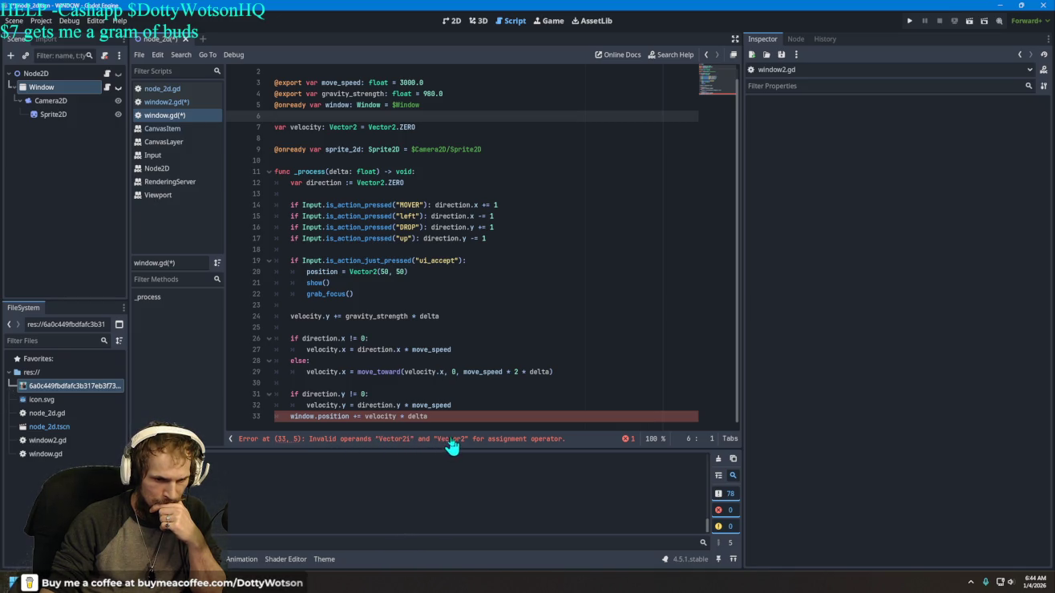
{"action": "left_click", "coordinate": [426, 418]}
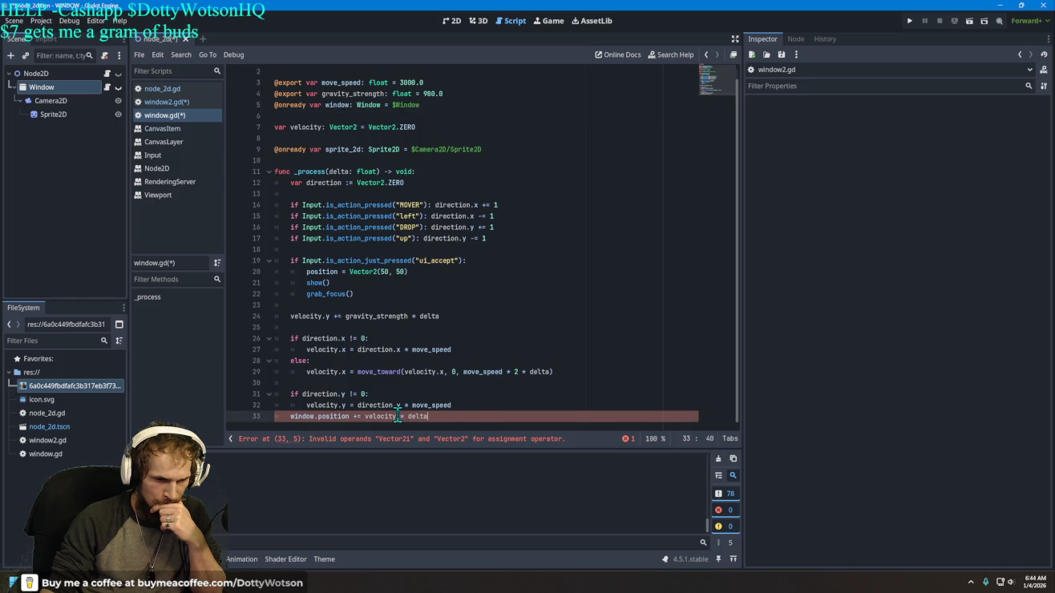
{"action": "mouse_move", "coordinate": [398, 417]}
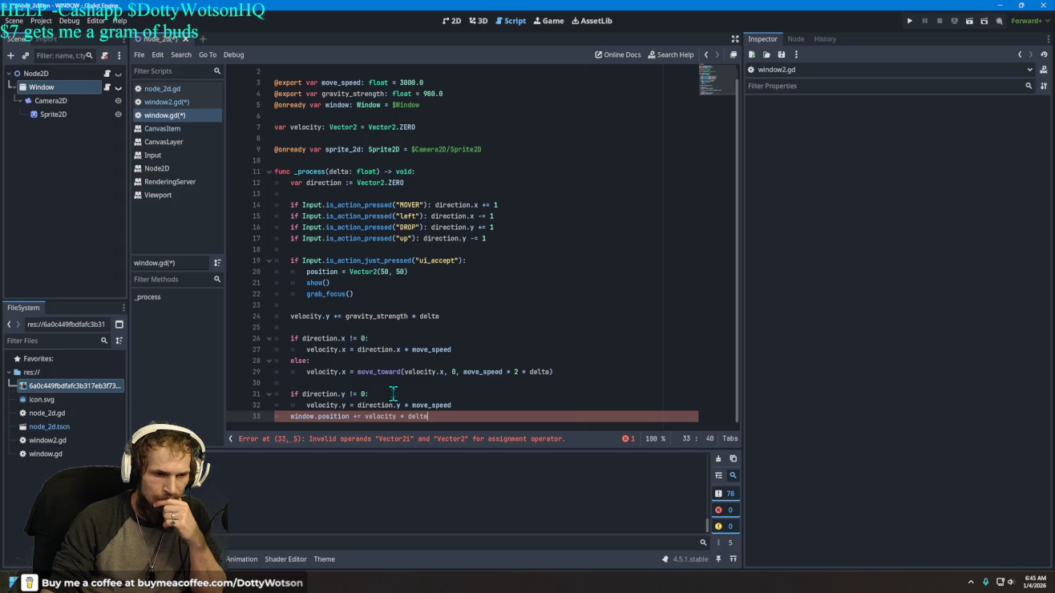
{"action": "left_click_drag", "start_coordinate": [408, 272], "coordinate": [303, 271]}
{"action": "key", "text": "BackSpace"}
{"action": "key", "text": "ctrl+z"}
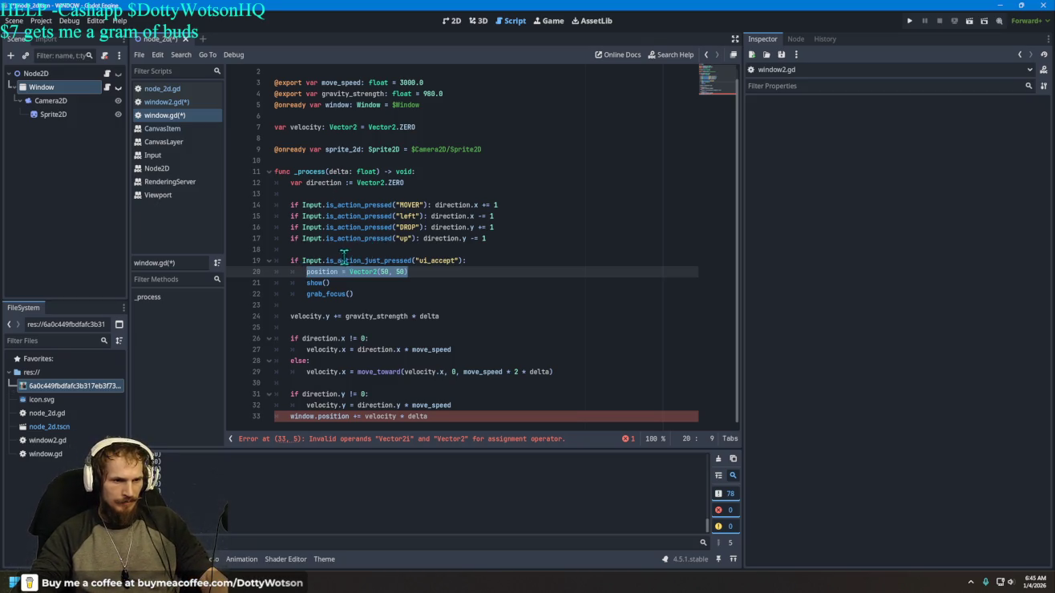
Step: Retype line 20 as a window.position call using a Vector2 constructor with (50,50)
{"action": "mouse_move", "coordinate": [337, 274]}
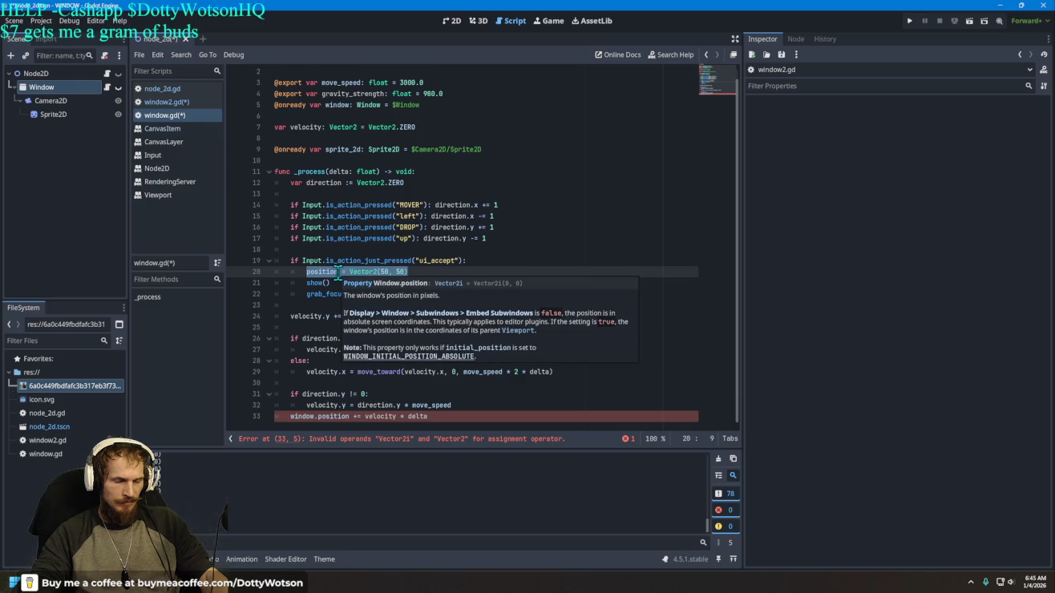
{"action": "type", "text": "w"}
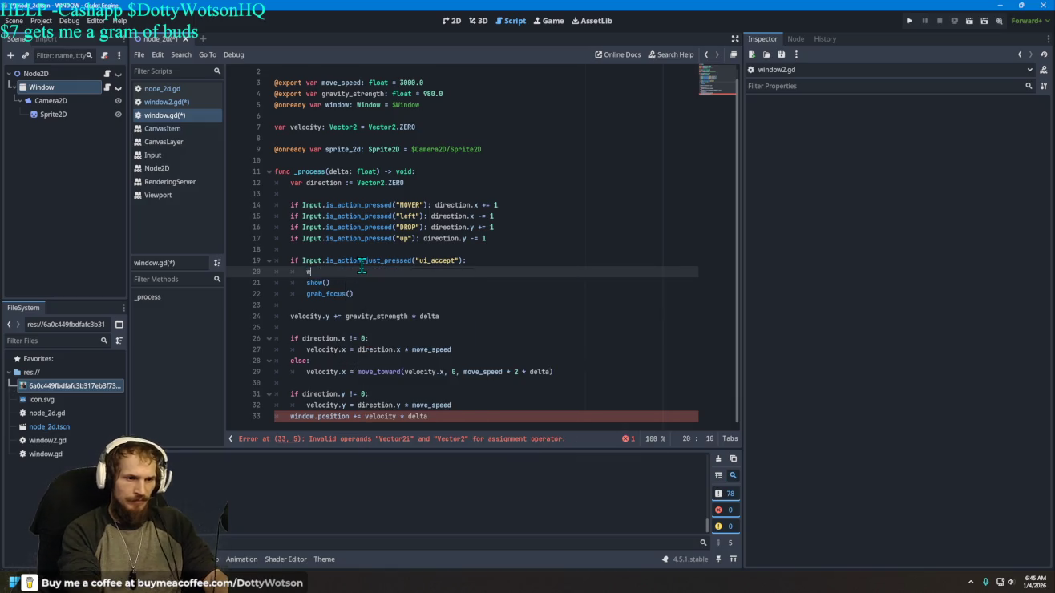
{"action": "type", "text": "indow"}
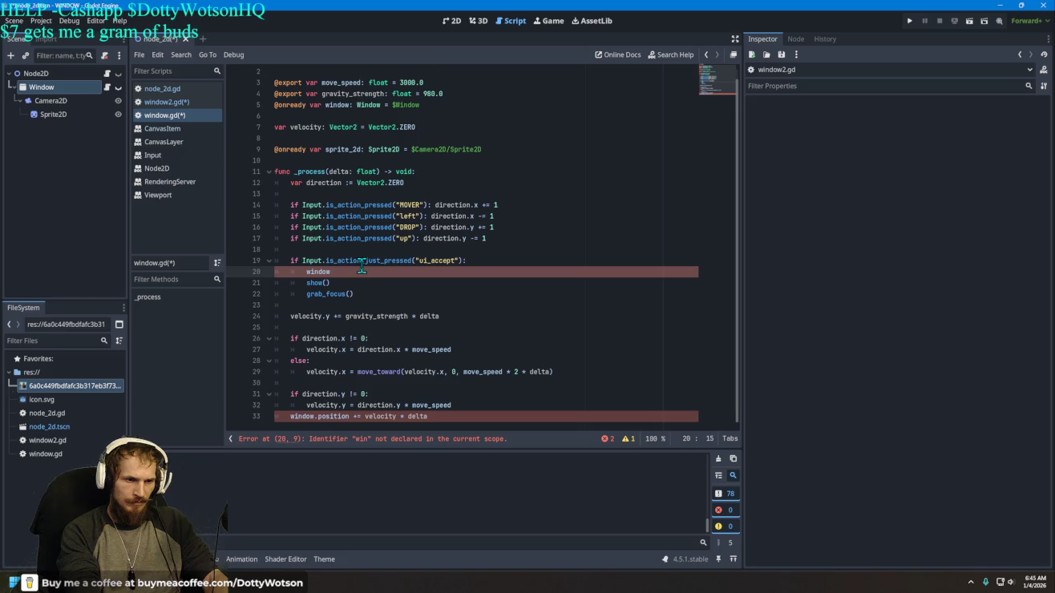
{"action": "type", "text": ".position"}
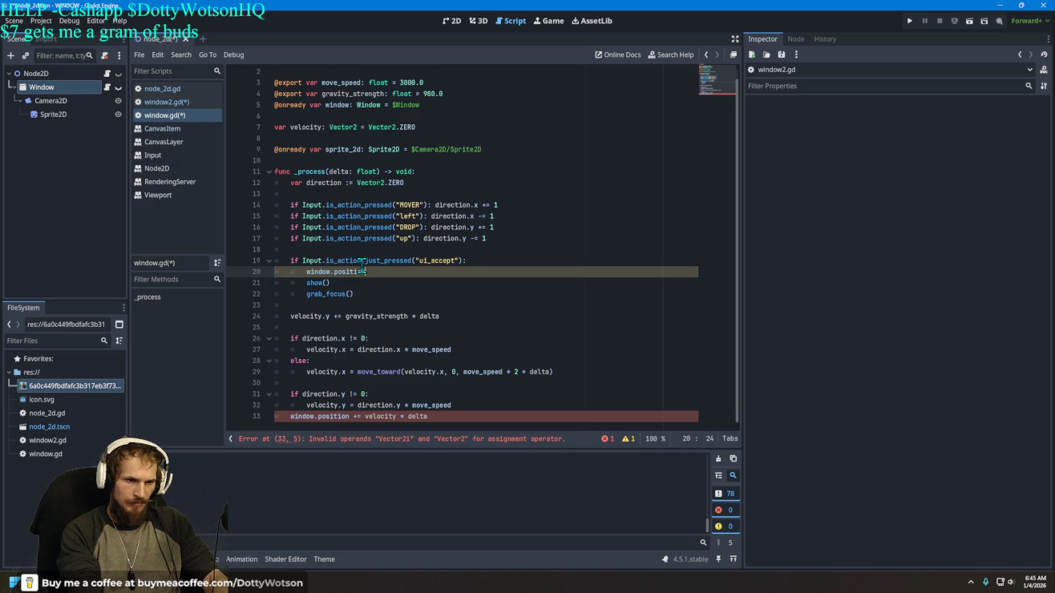
{"action": "type", "text": "()"}
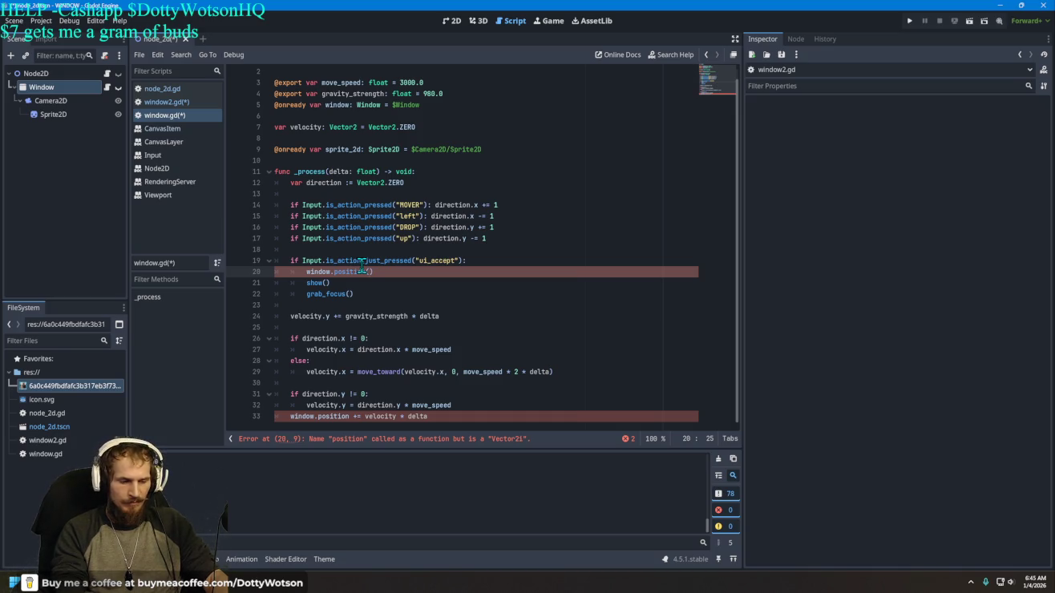
{"action": "type", "text": "v2"}
{"action": "key", "text": "Return"}
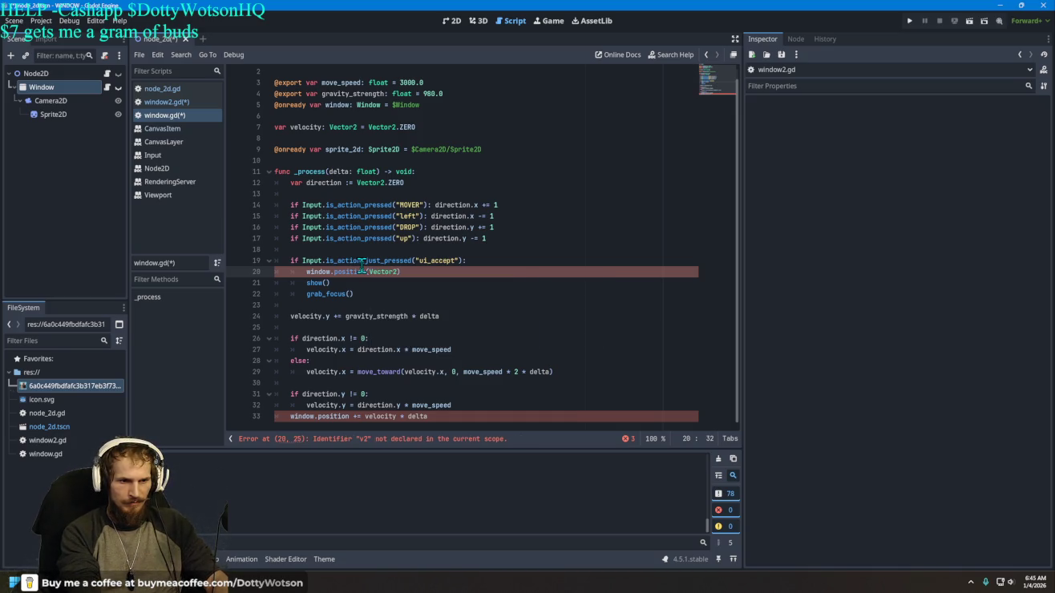
{"action": "type", "text": "."}
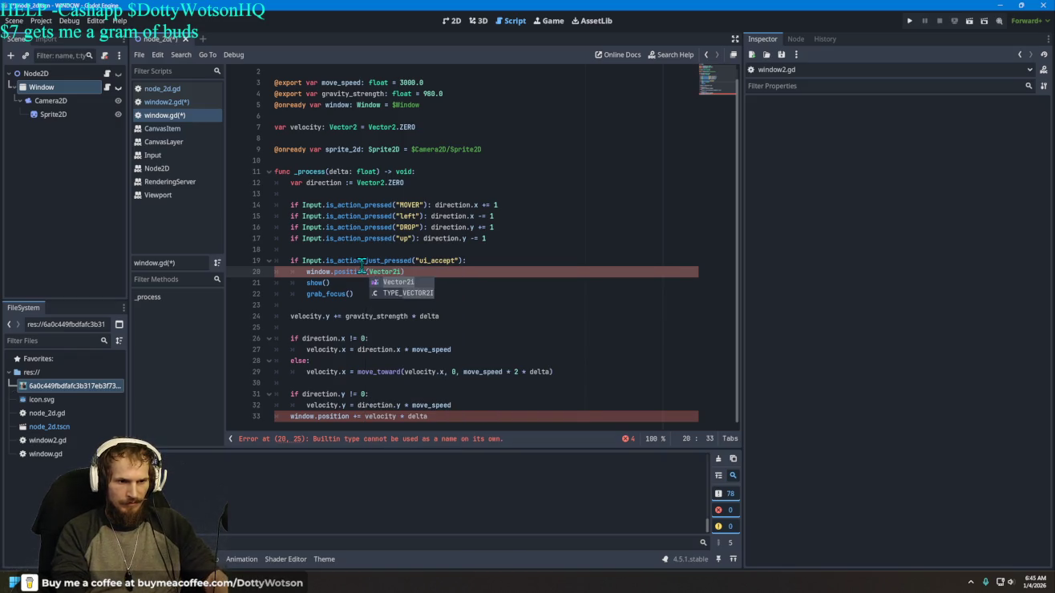
{"action": "key", "text": "Escape"}
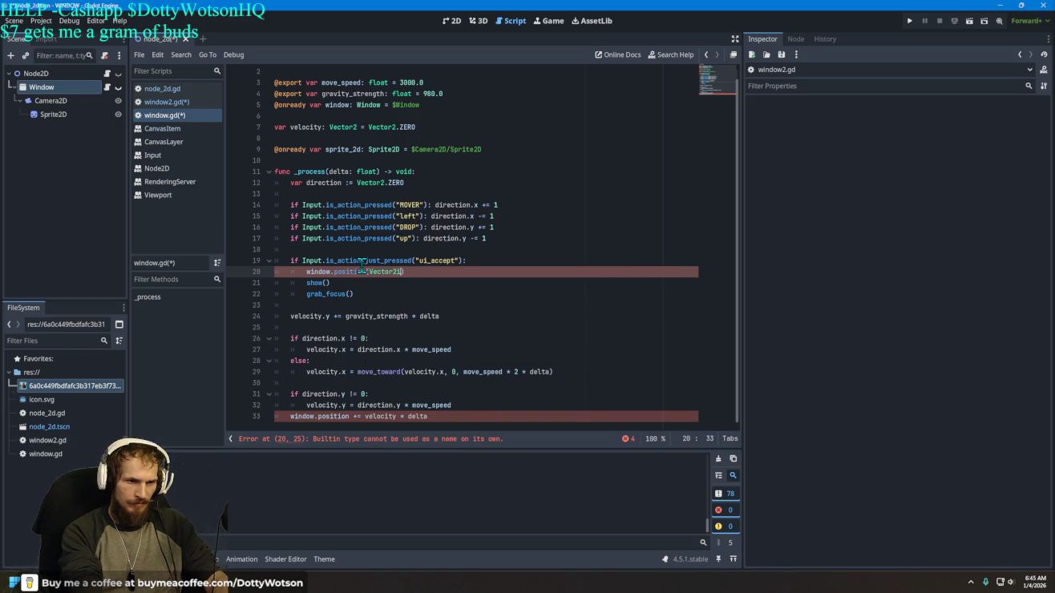
{"action": "type", "text": "("}
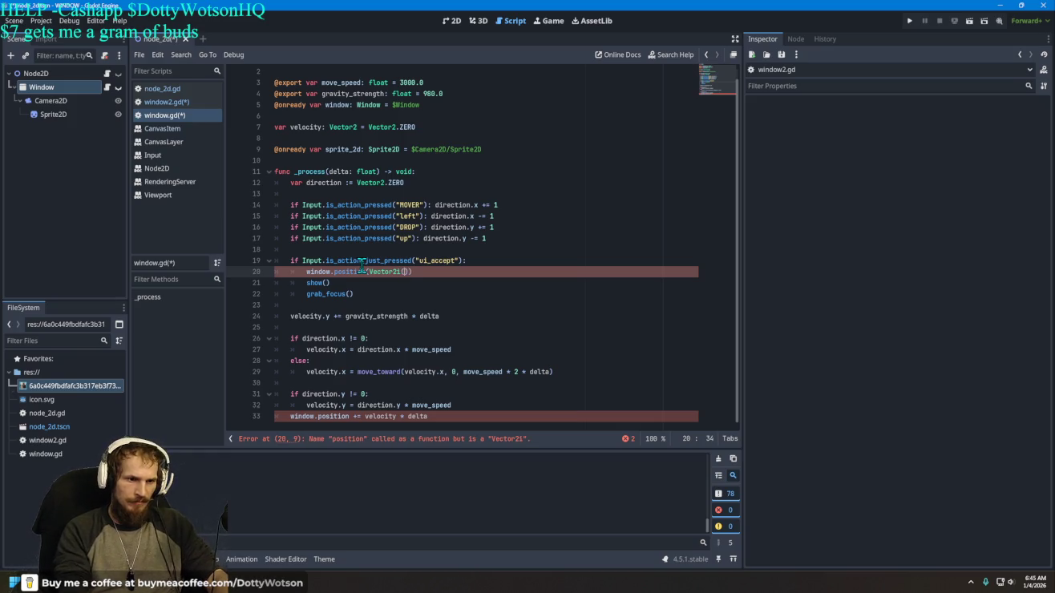
{"action": "type", "text": ")"}
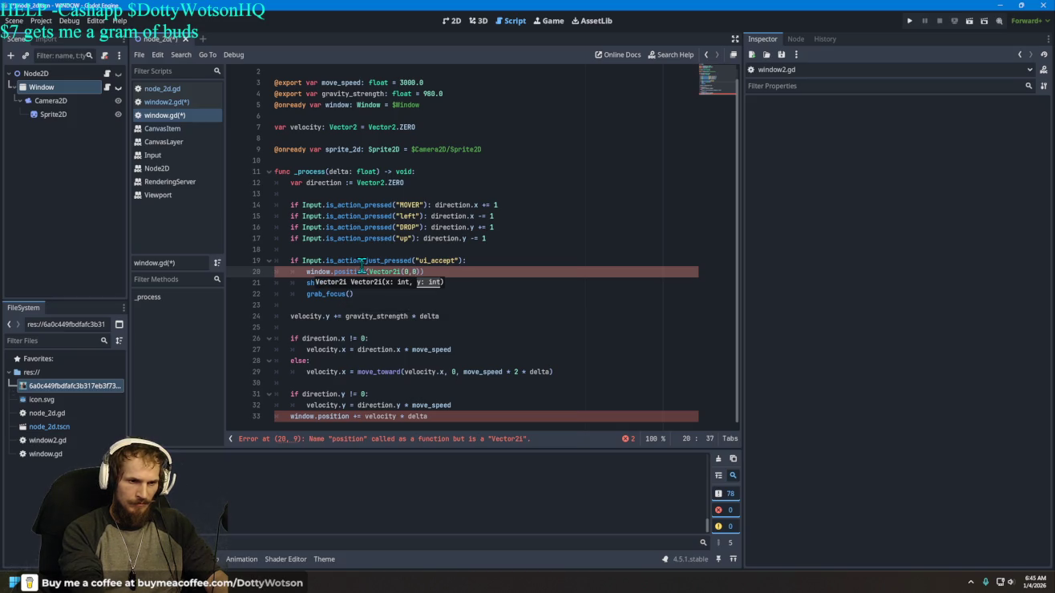
{"action": "key", "text": "BackSpace"}
{"action": "key", "text": "BackSpace"}
{"action": "key", "text": "BackSpace"}
{"action": "key", "text": "BackSpace"}
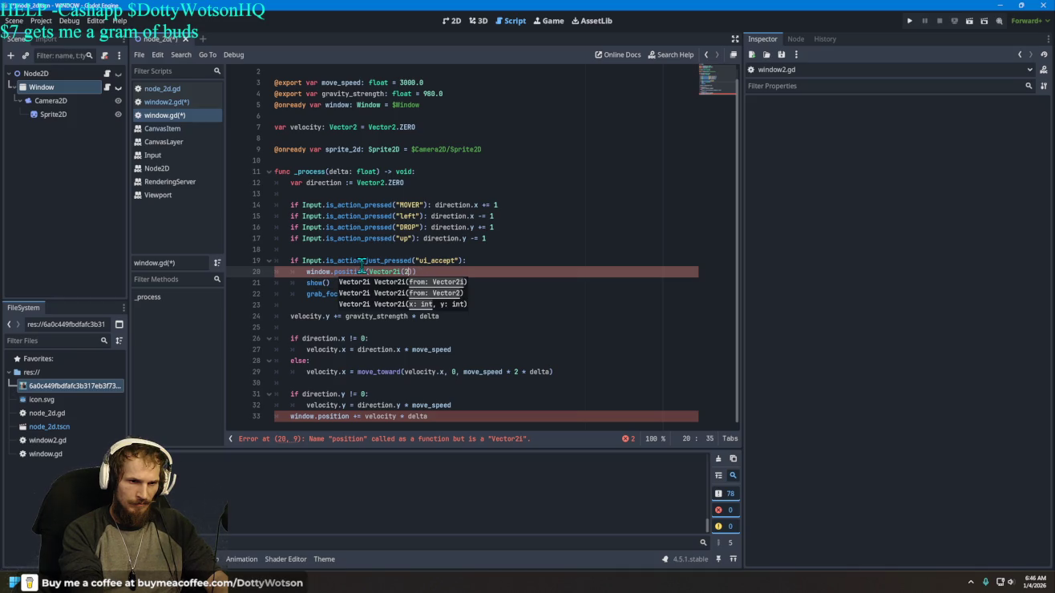
{"action": "type", "text": "("}
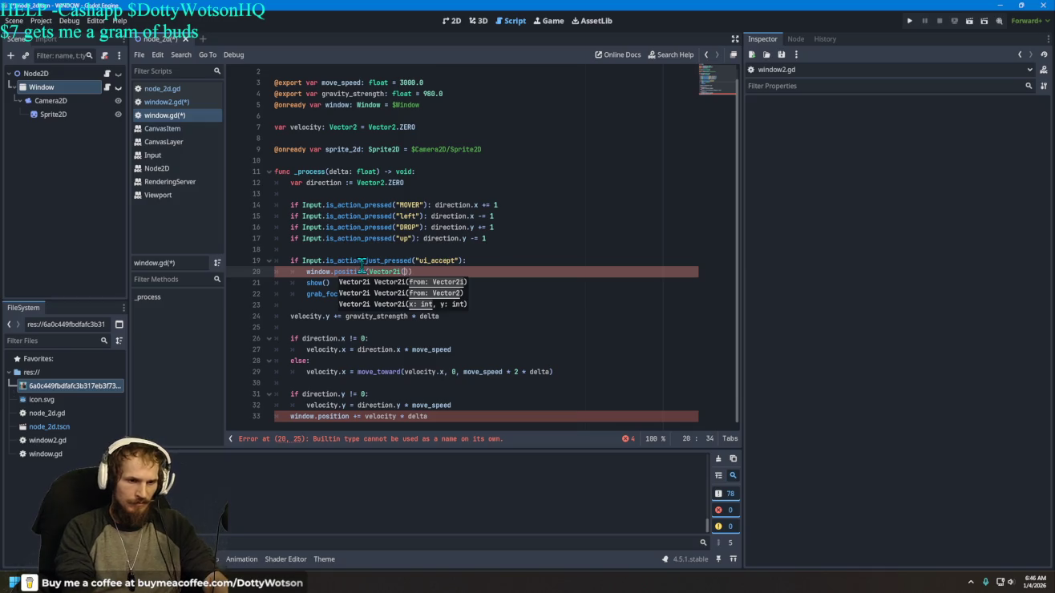
{"action": "type", "text": "50,50"}
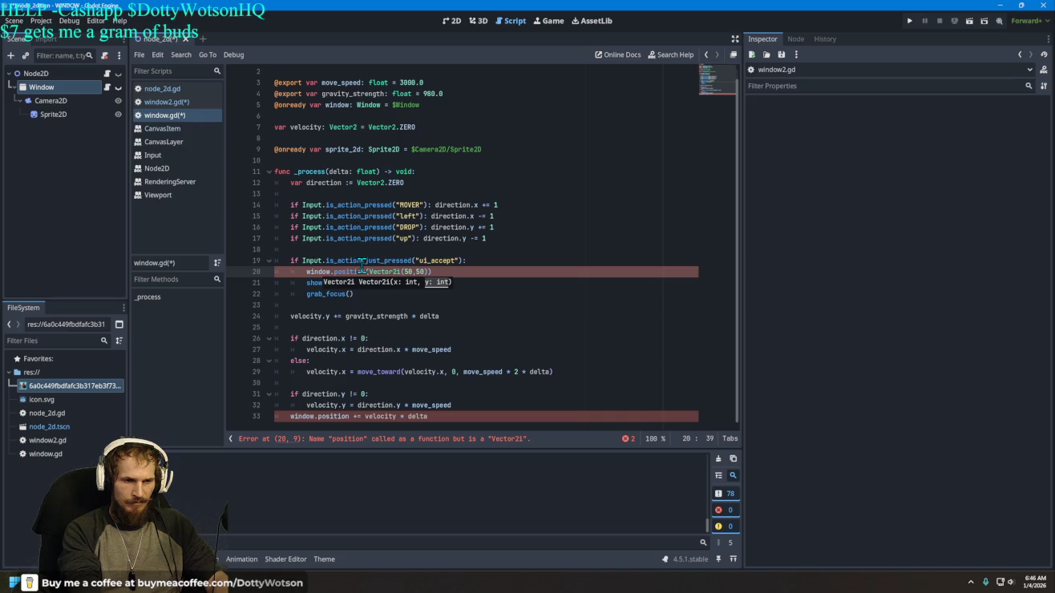
{"action": "key", "text": "Left"}
{"action": "key", "text": "Left"}
{"action": "key", "text": "Left"}
{"action": "key", "text": "BackSpace"}
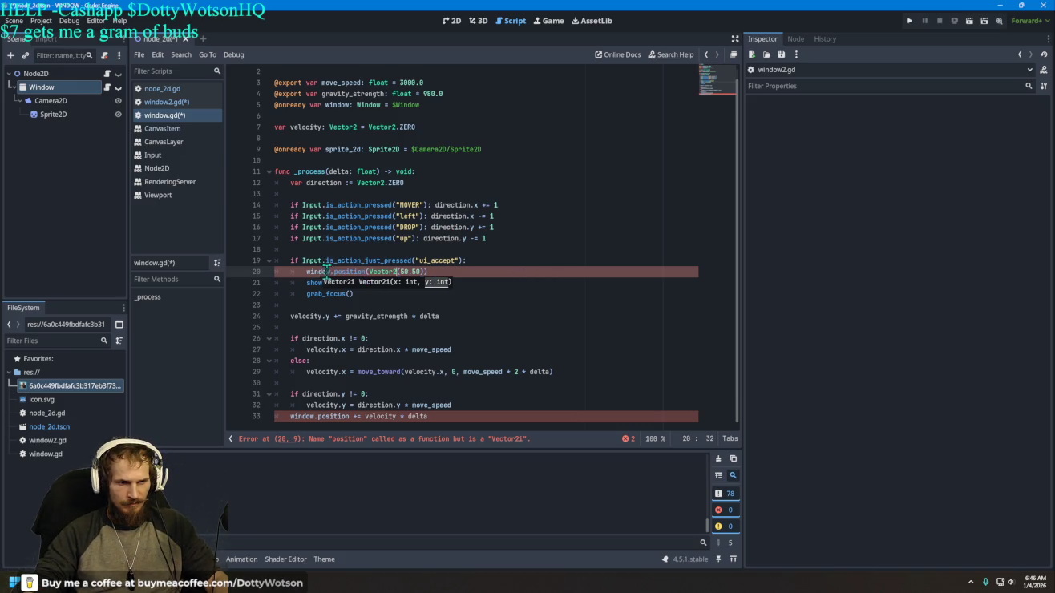
Step: Rework line 20's window.position prefix through several edits and undos
{"action": "left_click", "coordinate": [472, 275]}
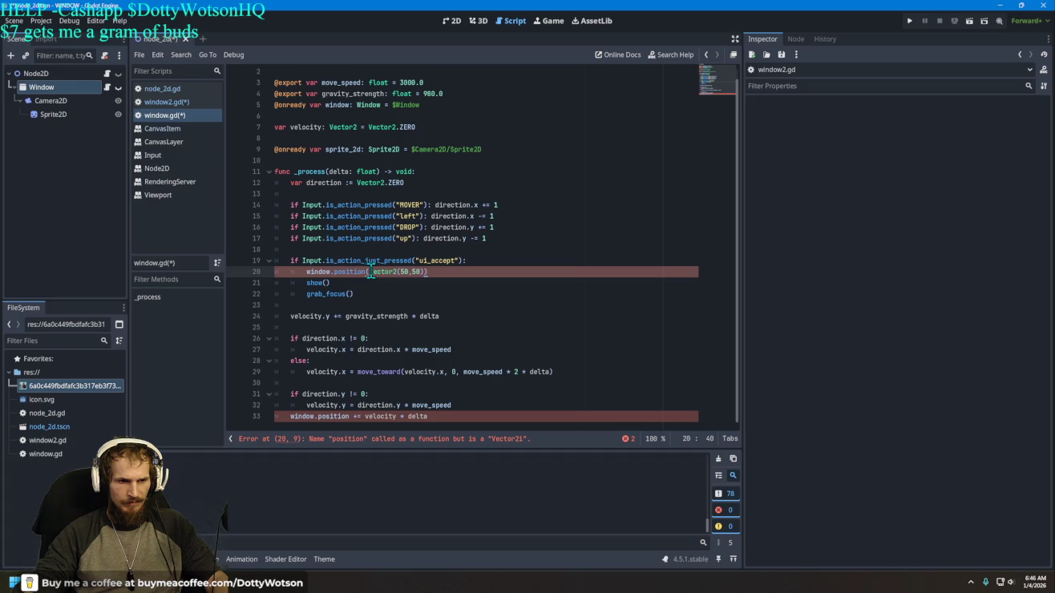
{"action": "left_click", "coordinate": [367, 273]}
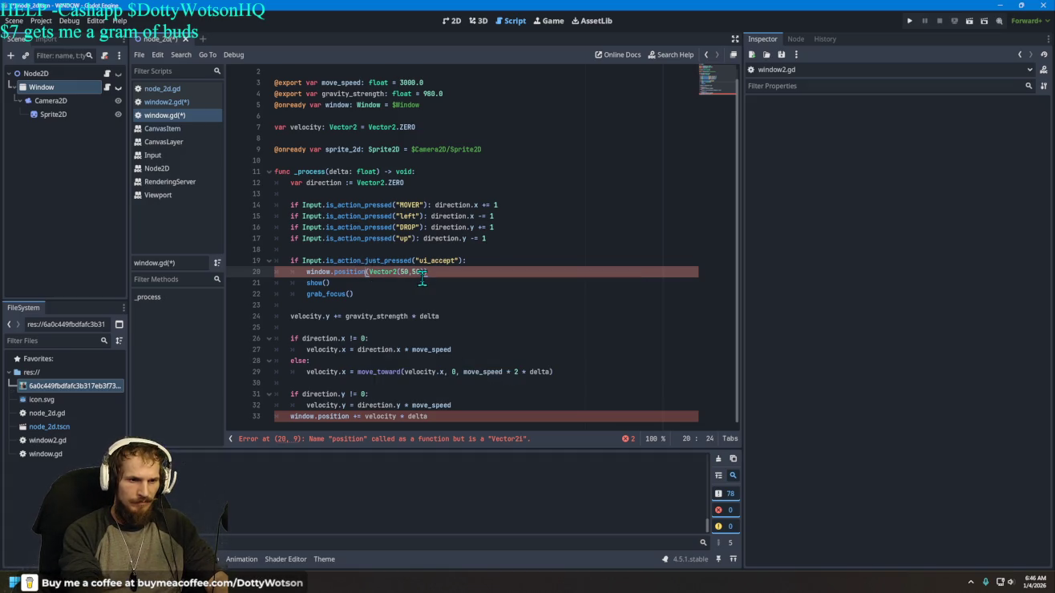
{"action": "key", "text": "BackSpace"}
{"action": "key", "text": "BackSpace"}
{"action": "key", "text": "BackSpace"}
{"action": "type", "text": "position"}
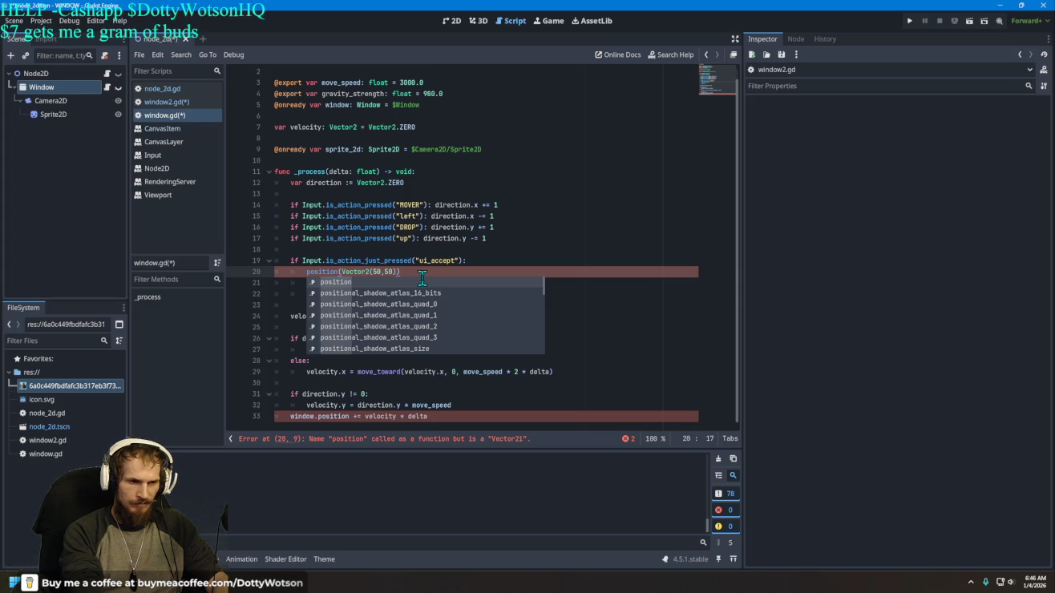
{"action": "key", "text": "ctrl+z"}
{"action": "key", "text": "ctrl+z"}
{"action": "type", "text": ","}
{"action": "key", "text": "BackSpace"}
{"action": "key", "text": "BackSpace"}
{"action": "key", "text": "BackSpace"}
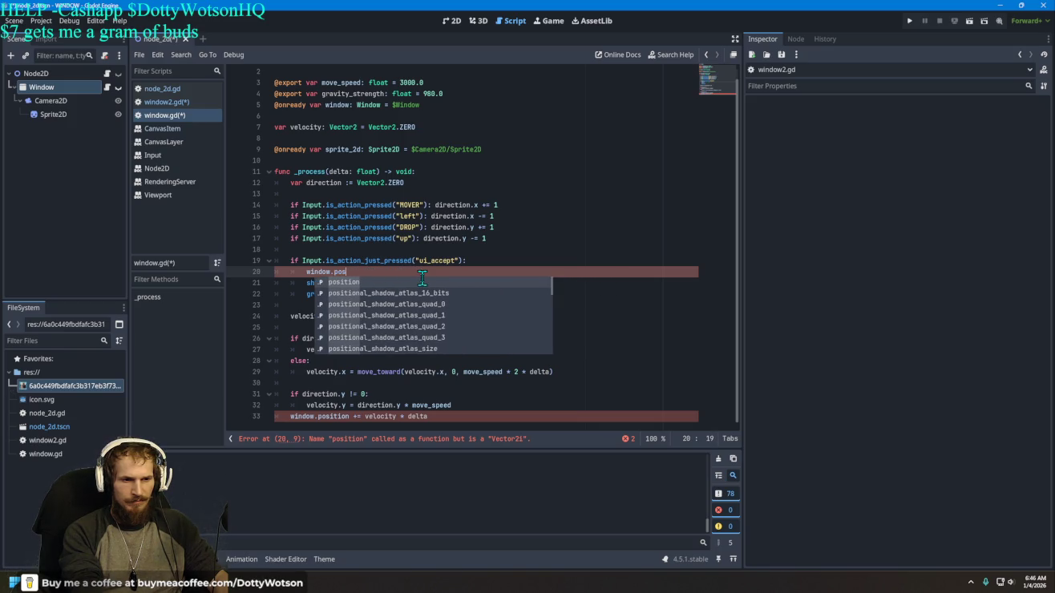
{"action": "key", "text": "ctrl+z"}
{"action": "key", "text": "ctrl+z"}
{"action": "key", "text": "ctrl+z"}
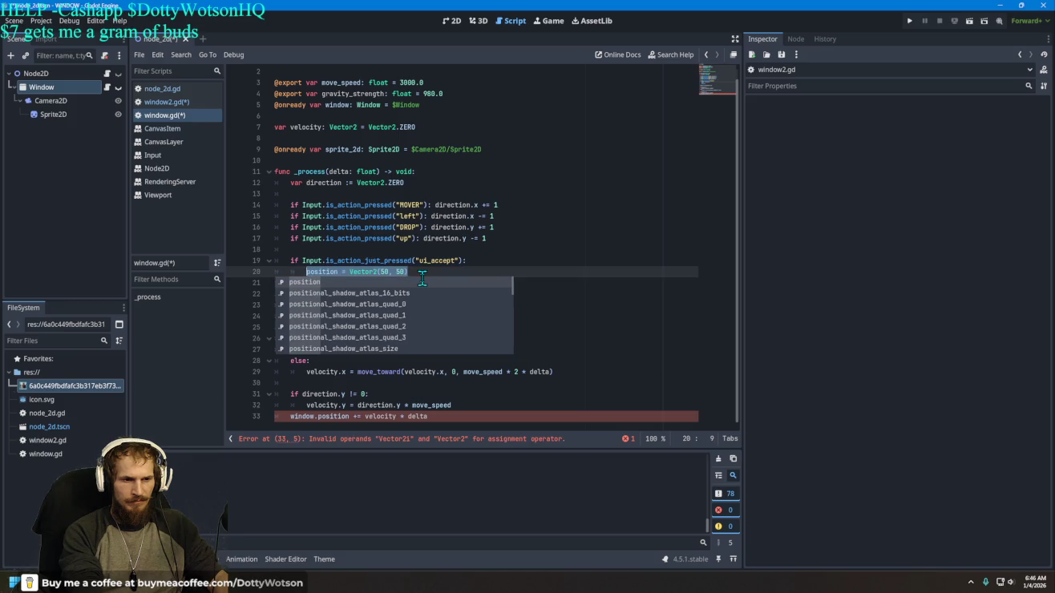
{"action": "type", "text": "window"}
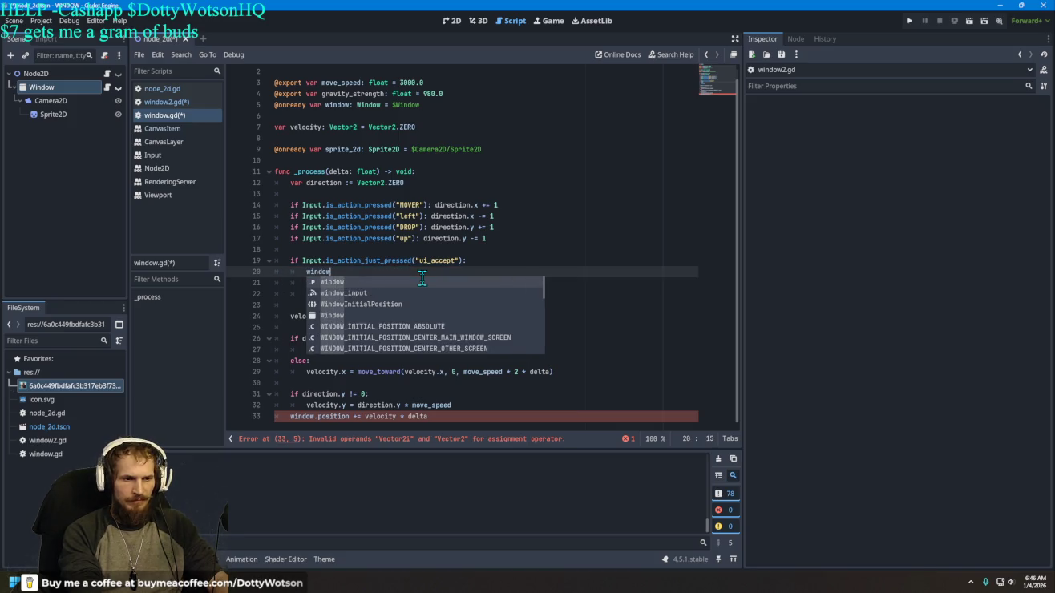
{"action": "key", "text": "BackSpace"}
{"action": "key", "text": "BackSpace"}
{"action": "key", "text": "BackSpace"}
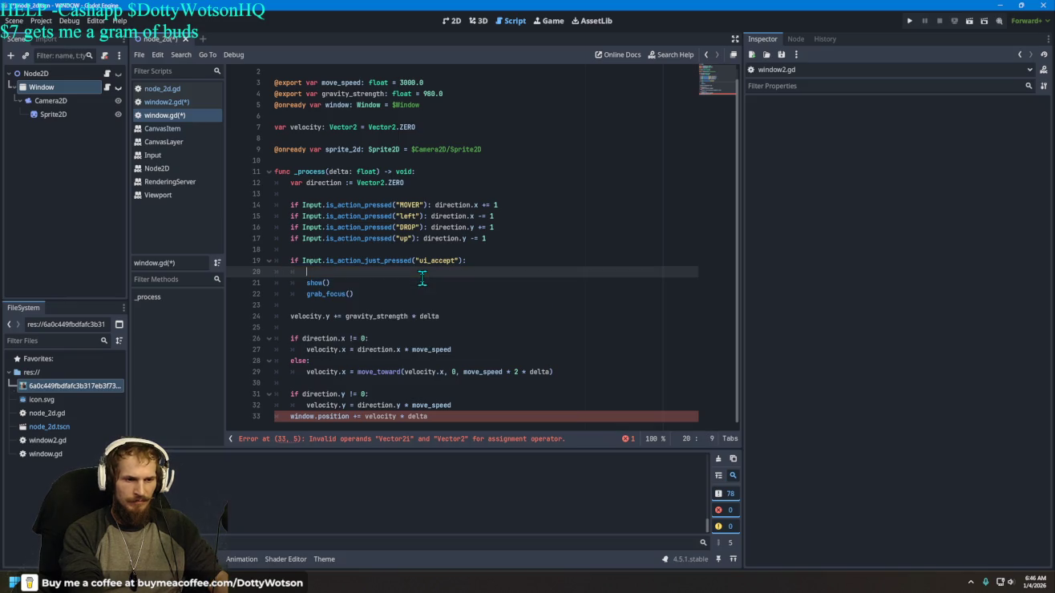
{"action": "type", "text": "window"}
{"action": "key", "text": "ctrl+z"}
{"action": "key", "text": "ctrl+z"}
{"action": "key", "text": "ctrl+z"}
{"action": "type", "text": "window."}
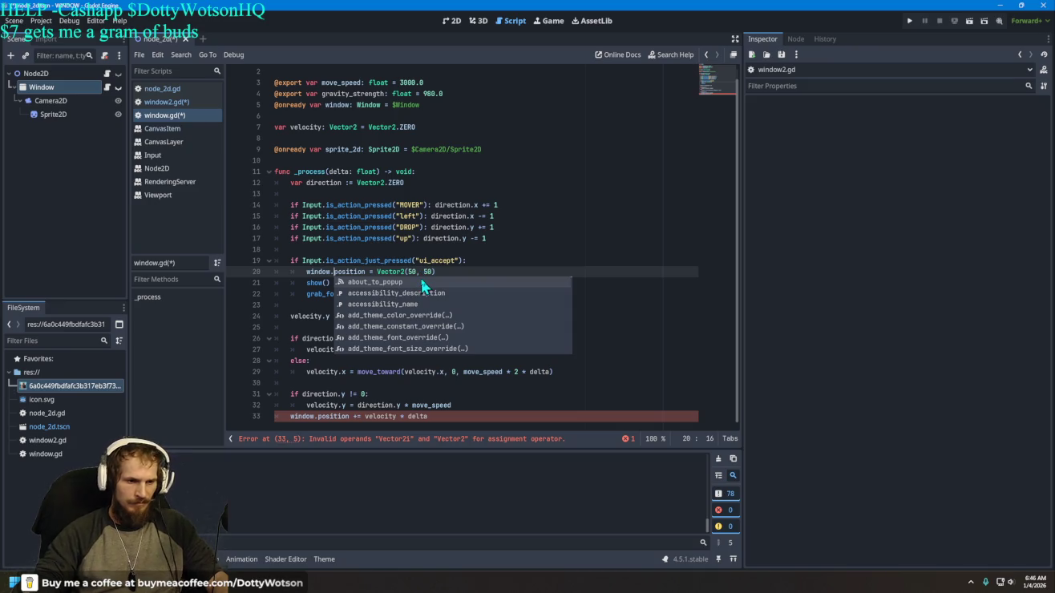
Step: Make line 20 read window.position = Vector2(50.0, 50.0)
{"action": "left_click", "coordinate": [406, 273]}
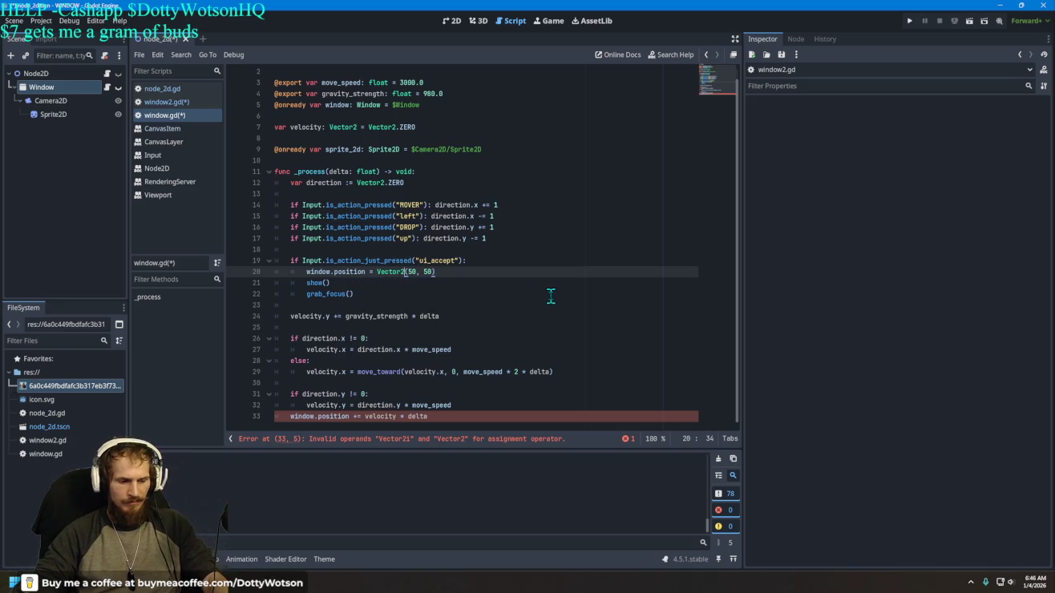
{"action": "type", "text": "i"}
{"action": "left_click", "coordinate": [487, 292]}
{"action": "left_click", "coordinate": [454, 273]}
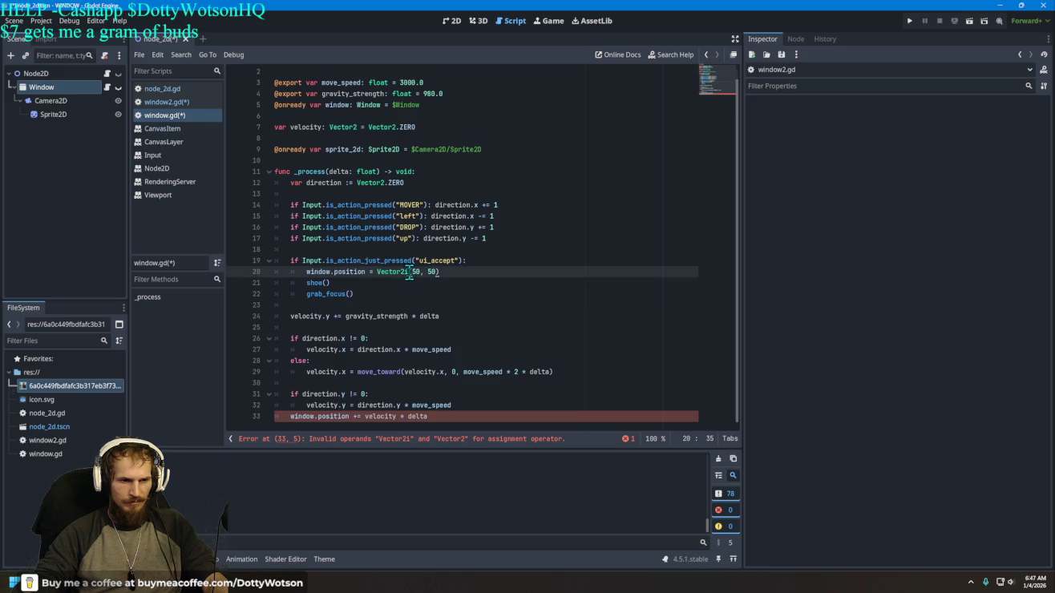
{"action": "key", "text": "BackSpace"}
{"action": "key", "text": "Right"}
{"action": "key", "text": "Right"}
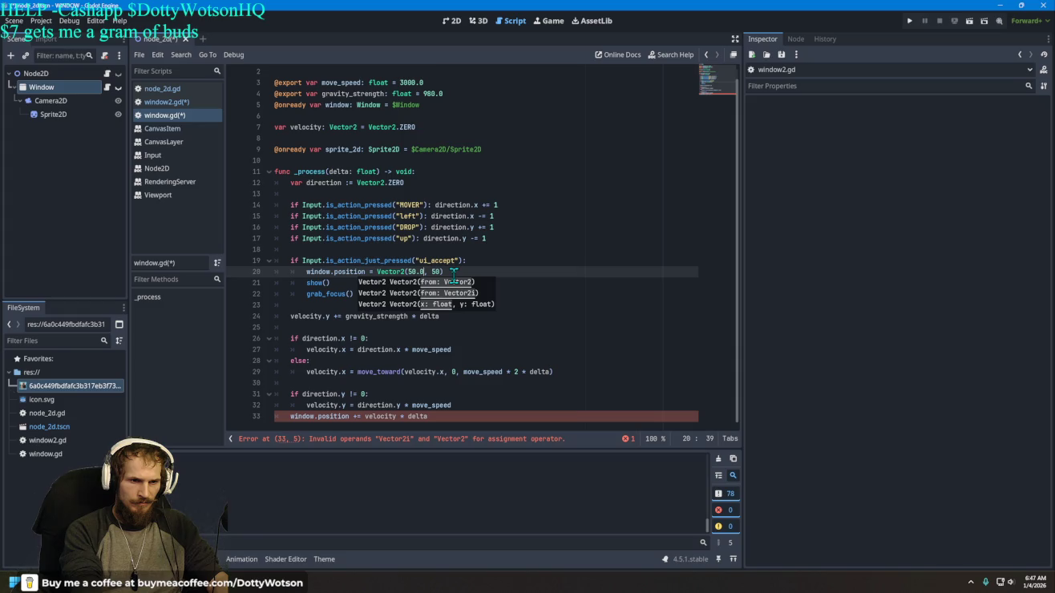
{"action": "key", "text": "Down"}
{"action": "key", "text": "Home"}
{"action": "key", "text": "Left"}
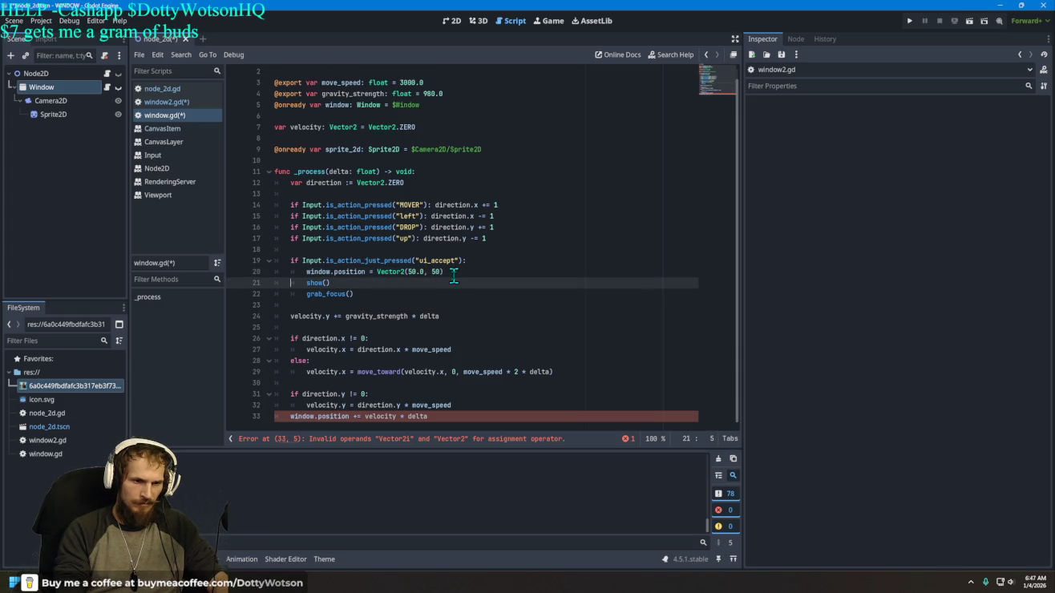
{"action": "key", "text": "Up"}
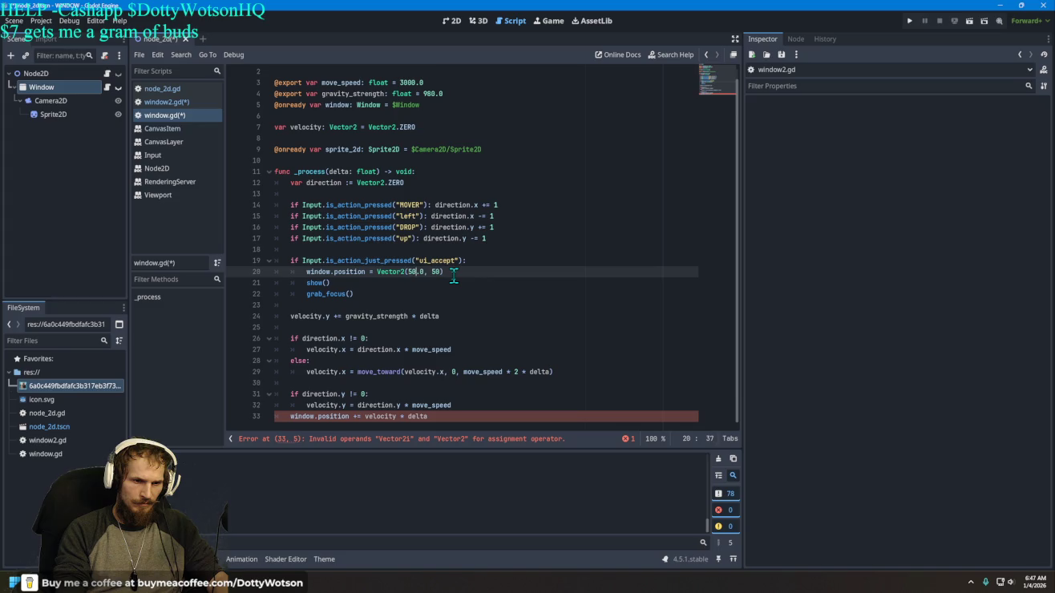
{"action": "key", "text": "End"}
{"action": "key", "text": "Left"}
{"action": "type", "text": ".0"}
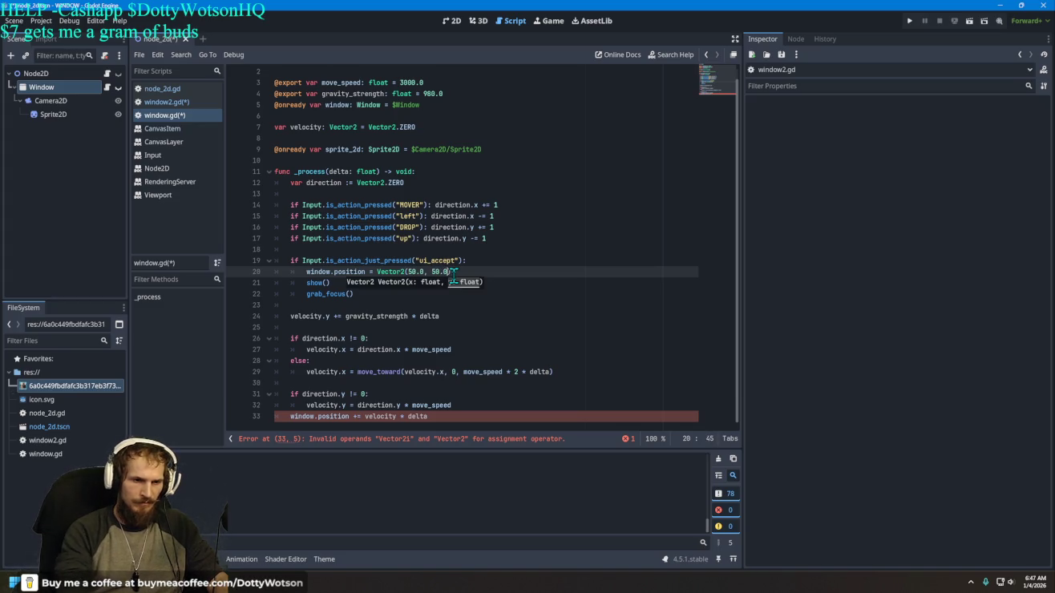
{"action": "left_click", "coordinate": [320, 418]}
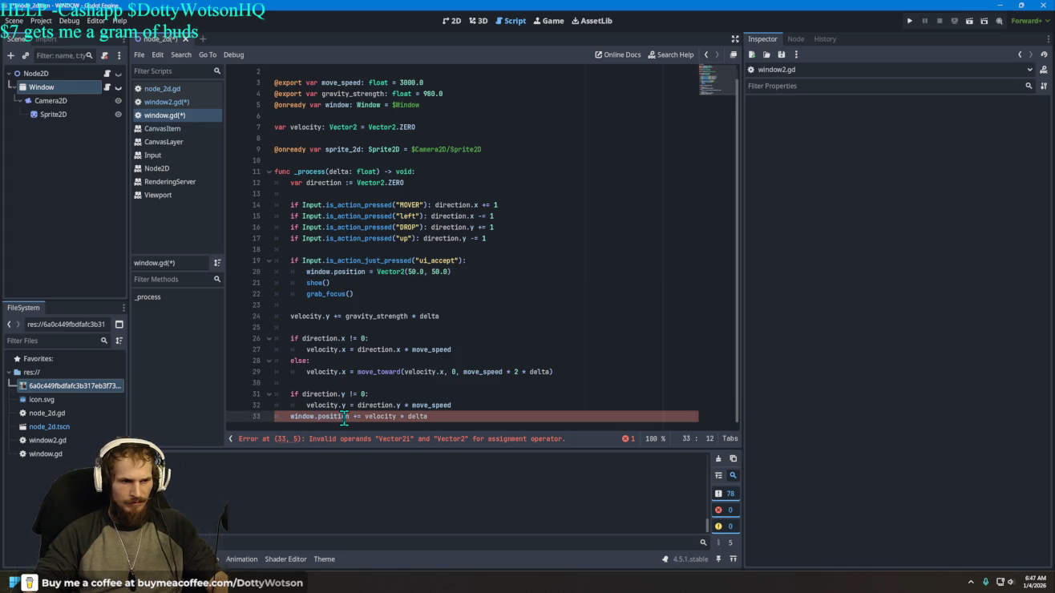
Step: Remove the window. prefix from lines 33 and 20 and save the script
{"action": "key", "text": "BackSpace"}
{"action": "key", "text": "BackSpace"}
{"action": "key", "text": "BackSpace"}
{"action": "key", "text": "BackSpace"}
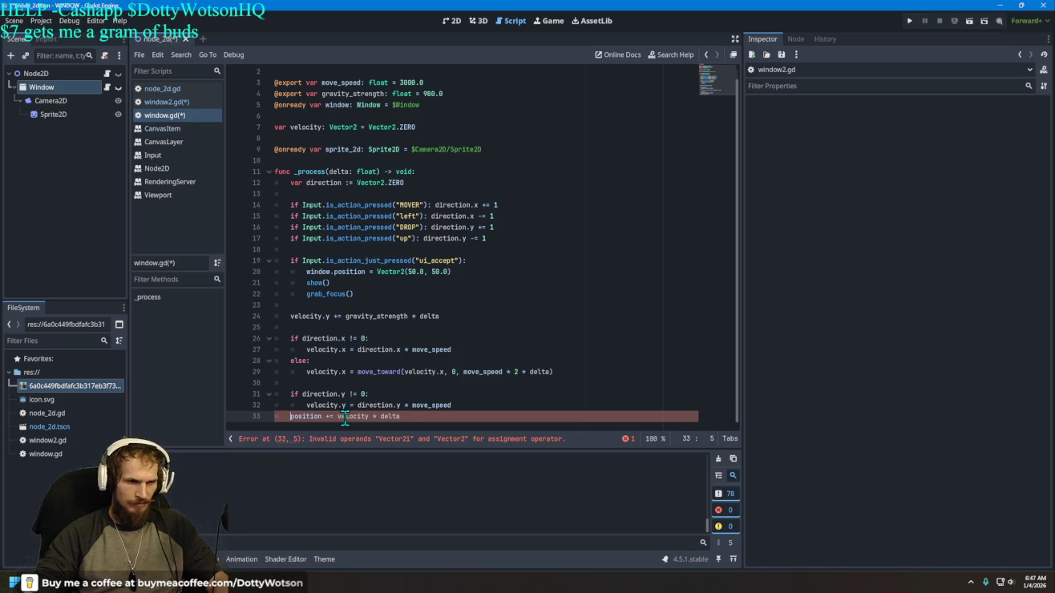
{"action": "left_click", "coordinate": [334, 274]}
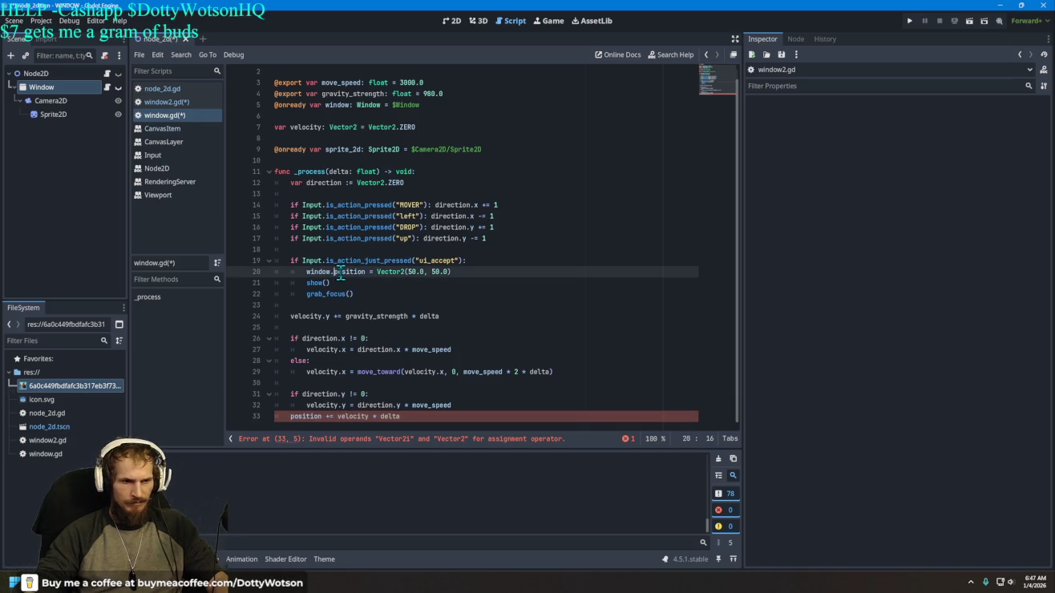
{"action": "key", "text": "BackSpace"}
{"action": "key", "text": "BackSpace"}
{"action": "key", "text": "BackSpace"}
{"action": "key", "text": "ctrl+s"}
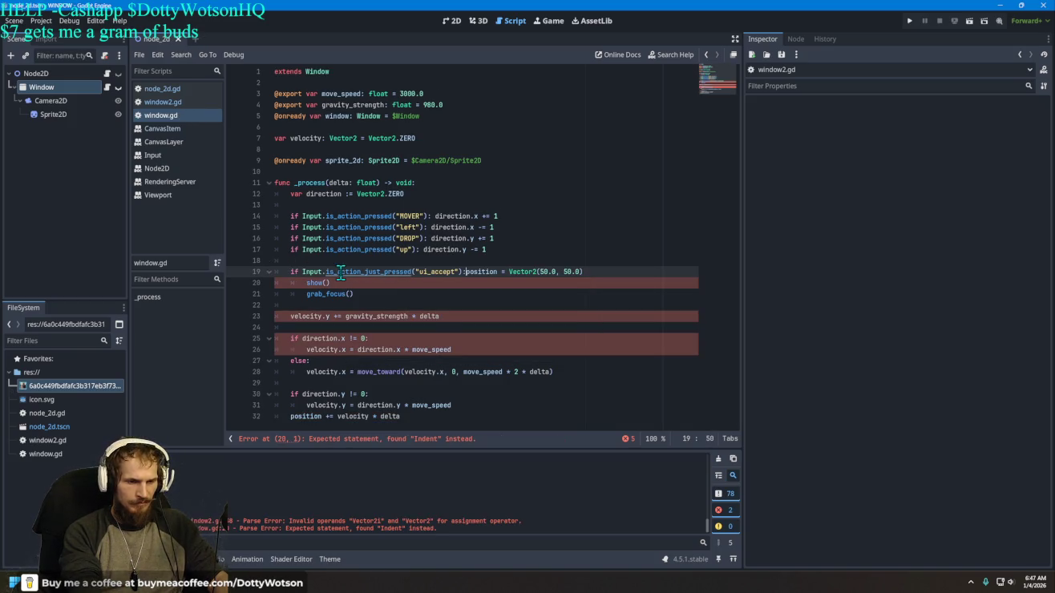
Step: Restore the line break and indentation after the ui_accept condition
{"action": "key", "text": "Return"}
{"action": "type", "text": "window"}
{"action": "key", "text": "BackSpace"}
{"action": "key", "text": "BackSpace"}
{"action": "key", "text": "BackSpace"}
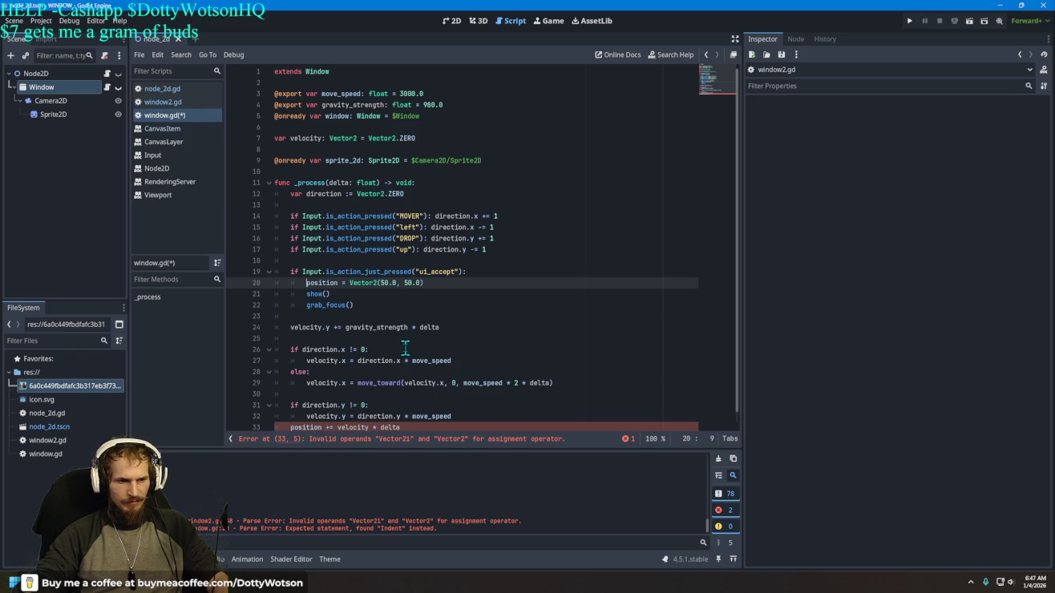
{"action": "scroll", "coordinate": [406, 343], "scroll_direction": "down", "scroll_amount": 1}
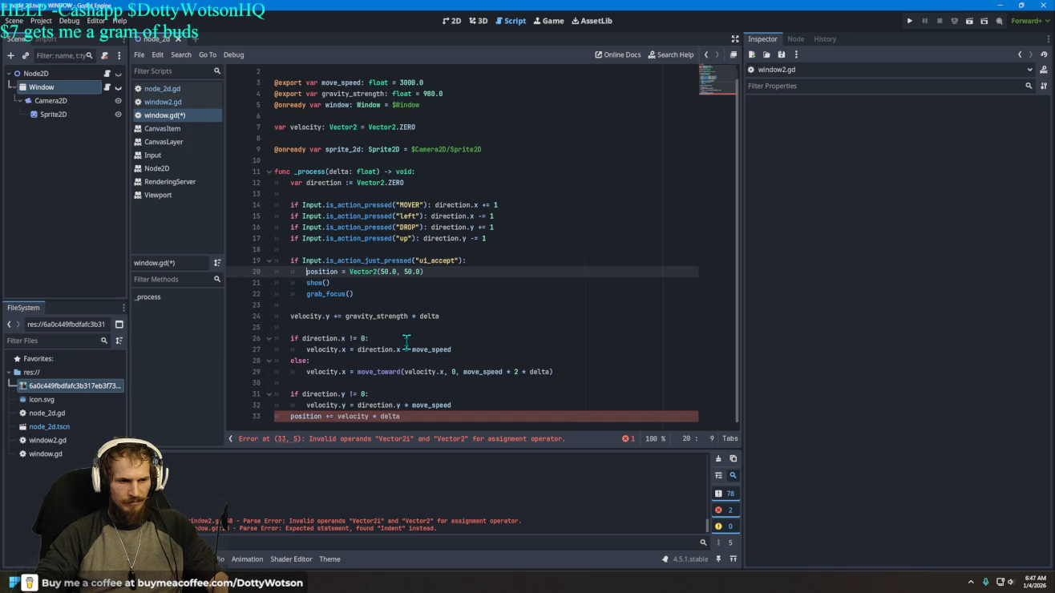
{"action": "mouse_move", "coordinate": [421, 355]}
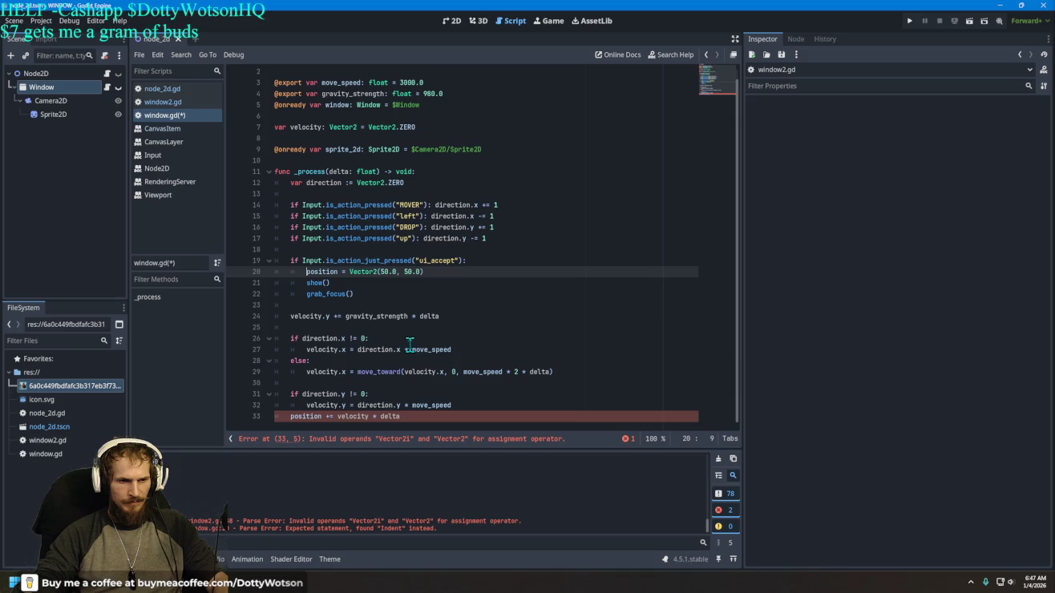
{"action": "scroll", "coordinate": [409, 344], "scroll_direction": "up", "scroll_amount": 1}
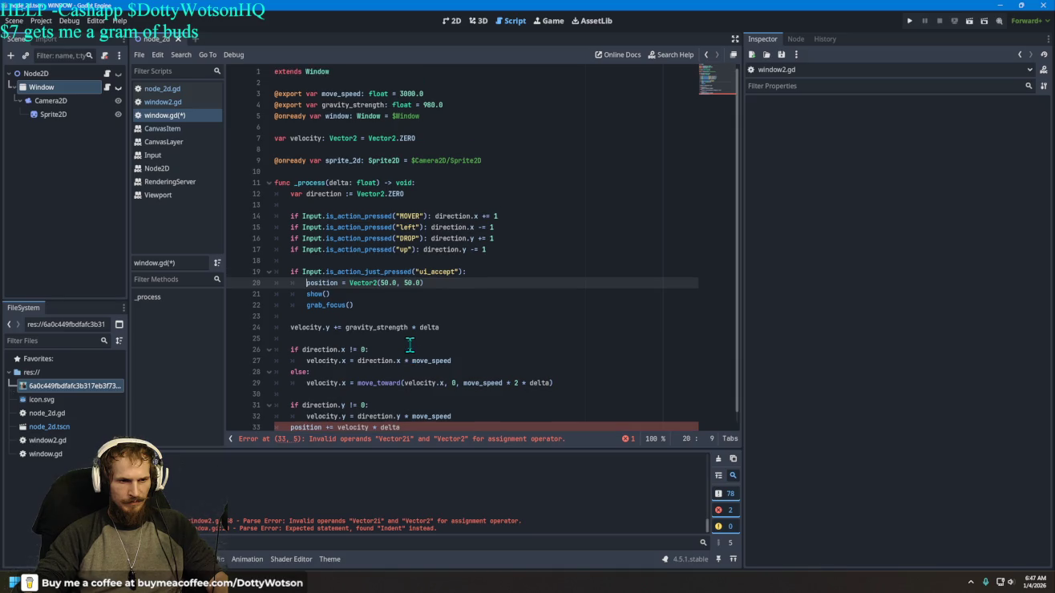
Step: Briefly try Vector2i as the type of the direction initializer on line 12
{"action": "left_click", "coordinate": [385, 193]}
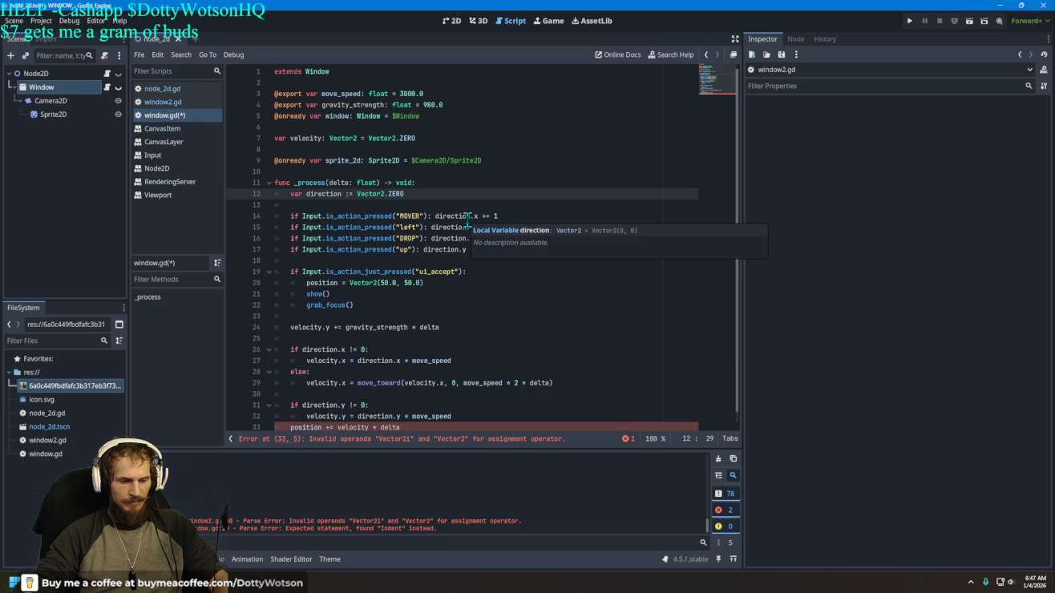
{"action": "type", "text": "i"}
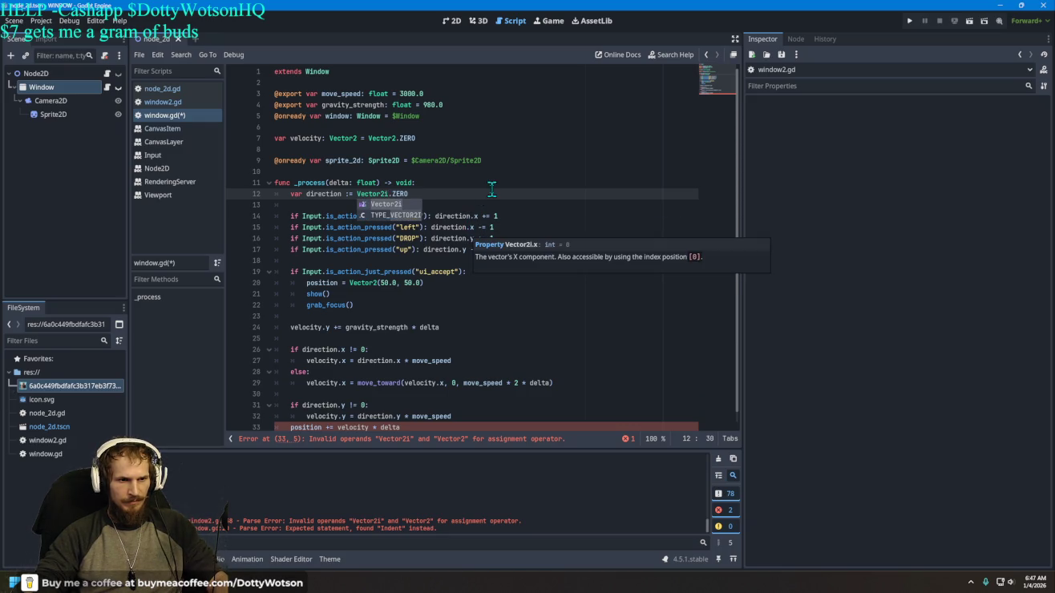
{"action": "left_click", "coordinate": [437, 198]}
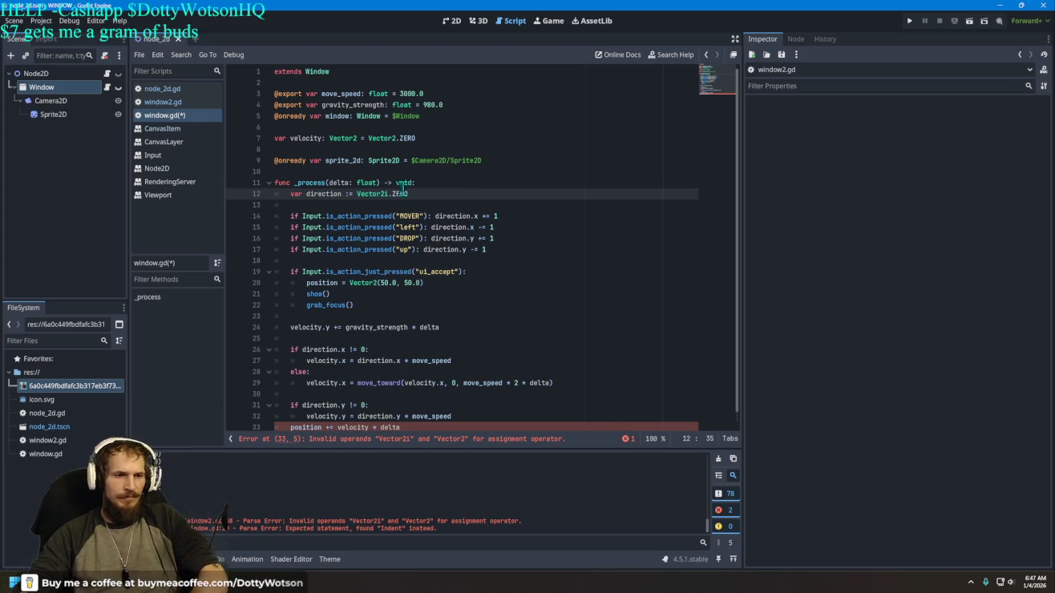
Step: Rewrite line 12's direction initializer as Vector2(0.0,0.0) instead of Vector2.ZERO
{"action": "mouse_move", "coordinate": [402, 194]}
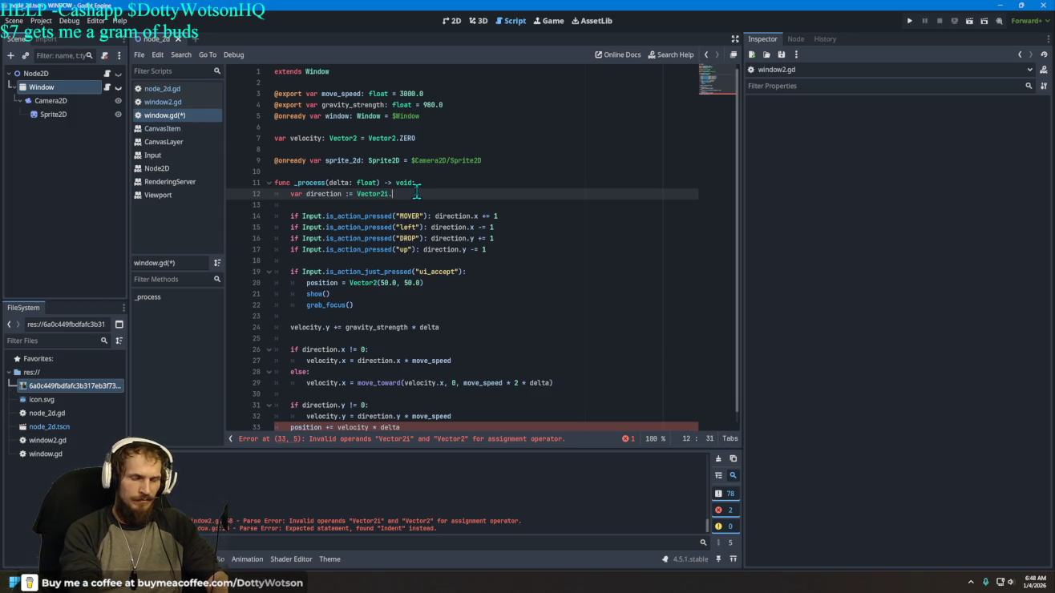
{"action": "key", "text": "BackSpace"}
{"action": "key", "text": "BackSpace"}
{"action": "key", "text": "BackSpace"}
{"action": "type", "text": "()"}
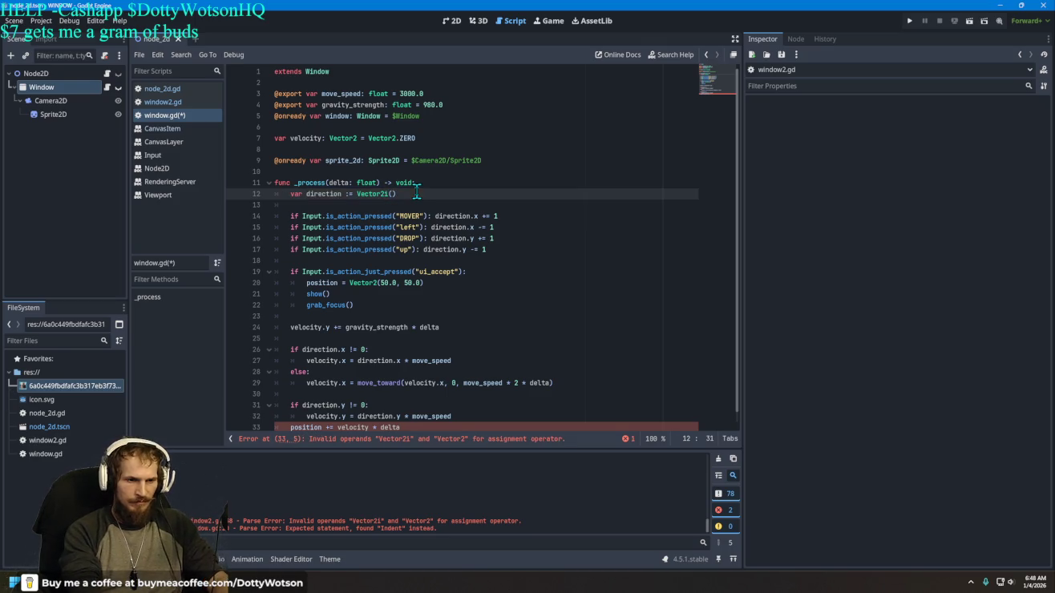
{"action": "key", "text": "Left"}
{"action": "type", "text": "."}
{"action": "key", "text": "BackSpace"}
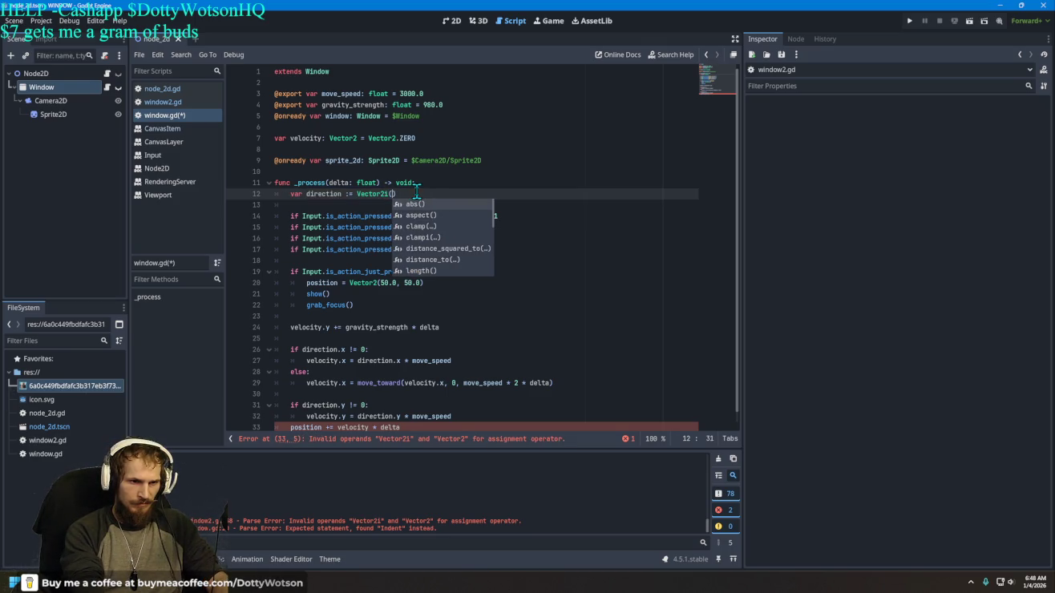
{"action": "type", "text": "0.0"}
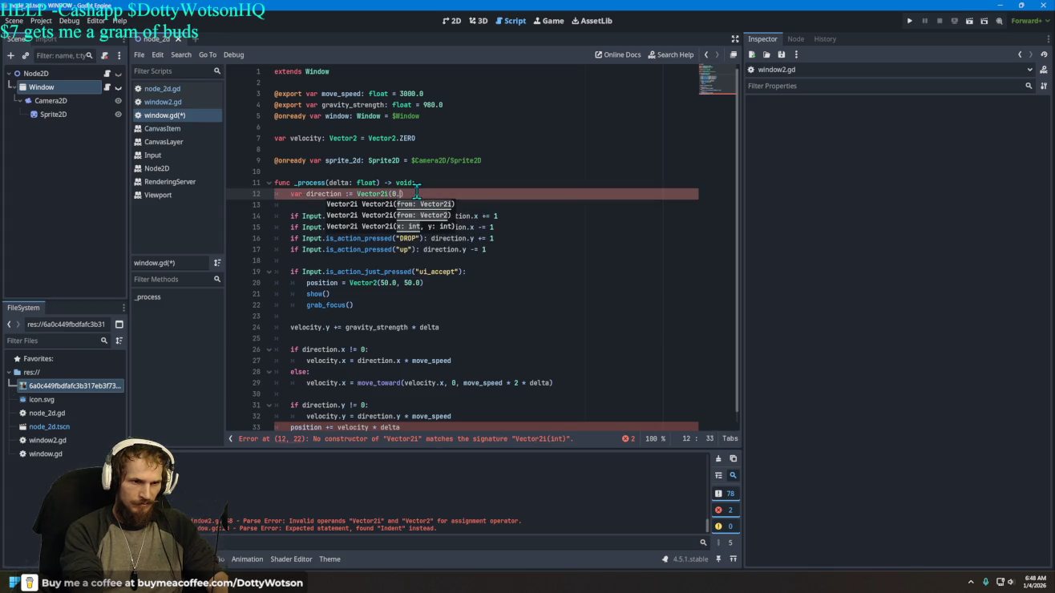
{"action": "type", "text": ",0.0"}
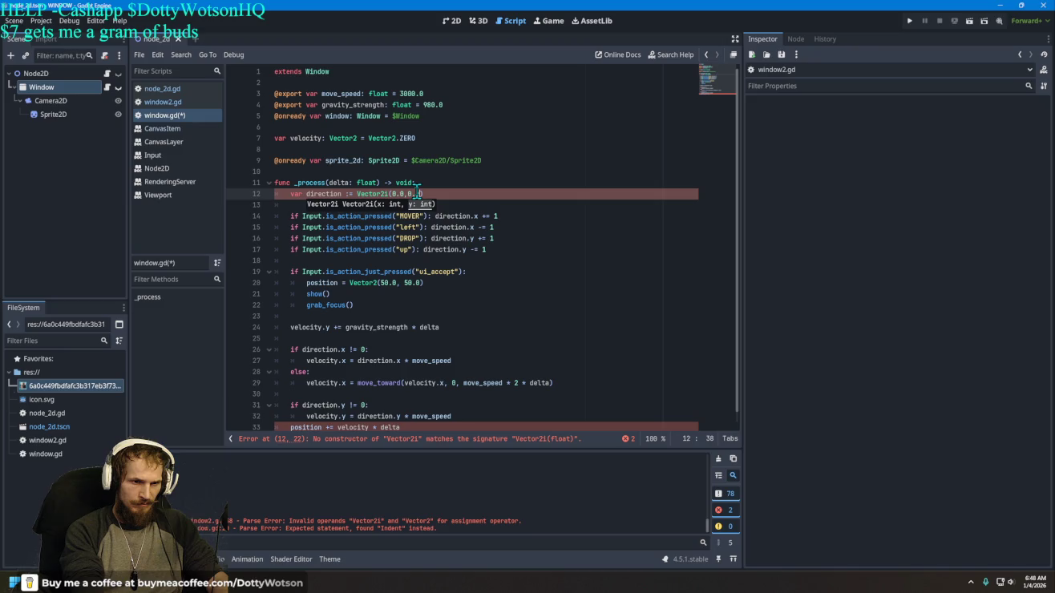
{"action": "key", "text": "BackSpace"}
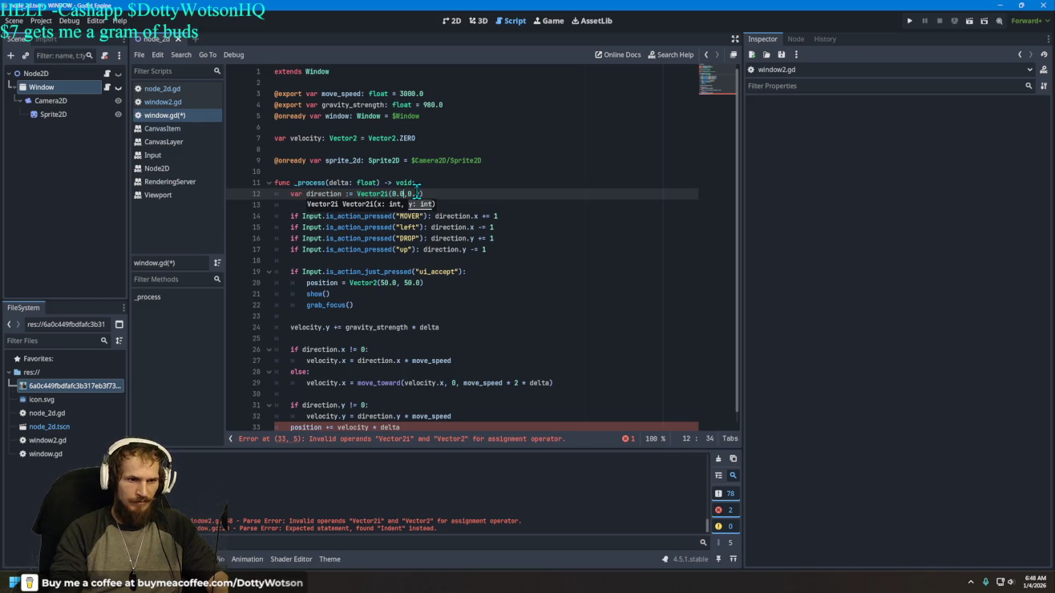
{"action": "key", "text": "BackSpace"}
{"action": "type", "text": "0"}
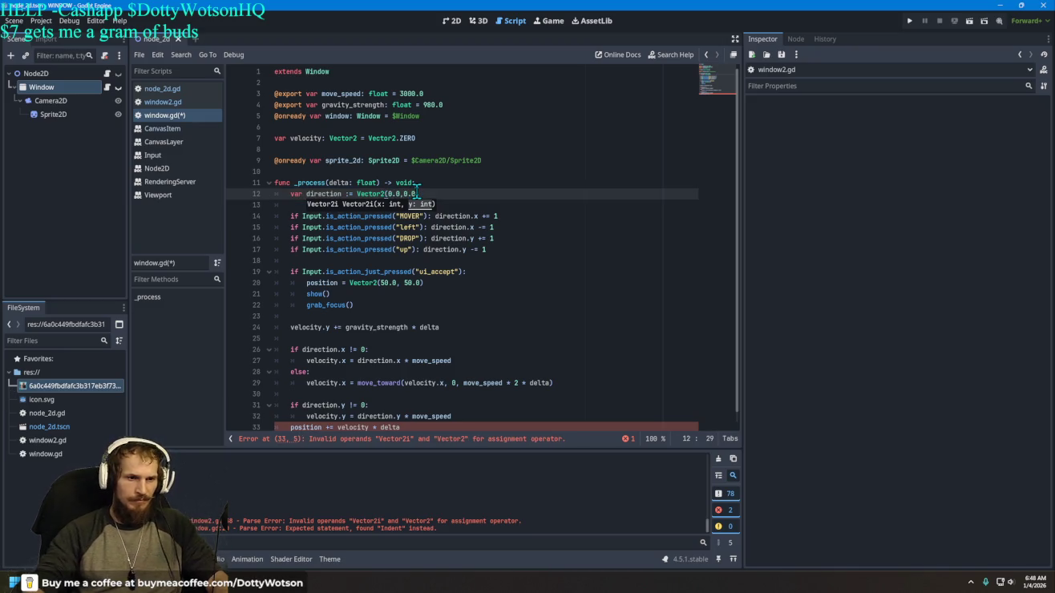
{"action": "left_click", "coordinate": [455, 188]}
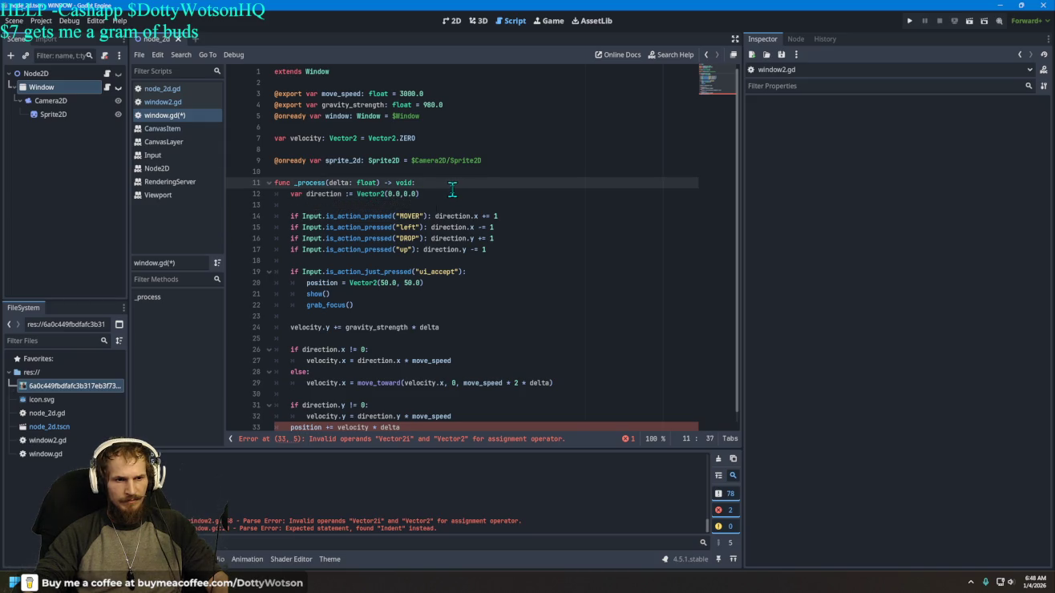
{"action": "left_click", "coordinate": [445, 193]}
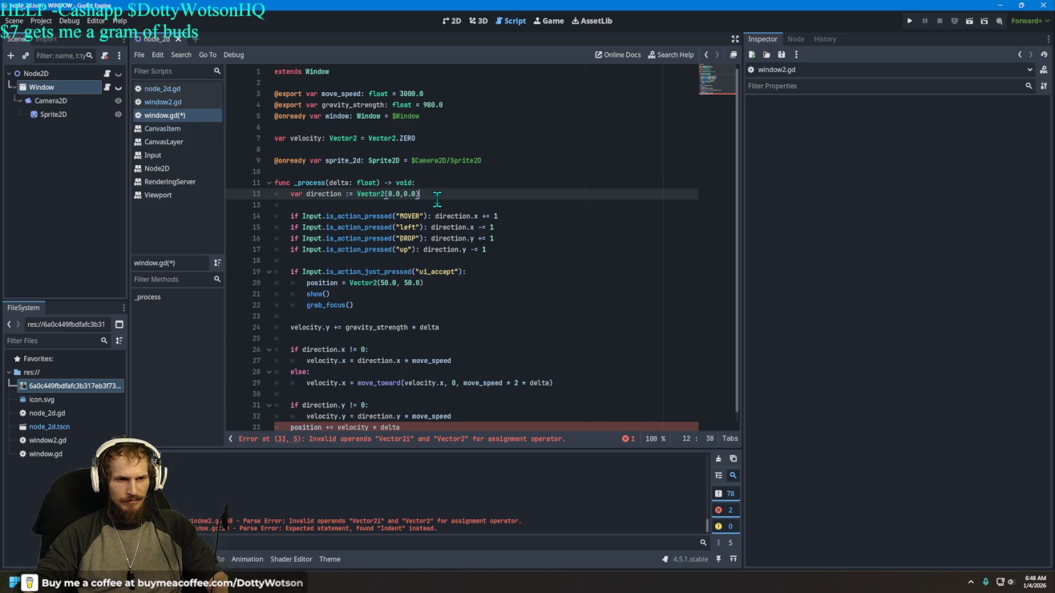
{"action": "left_click", "coordinate": [426, 138]}
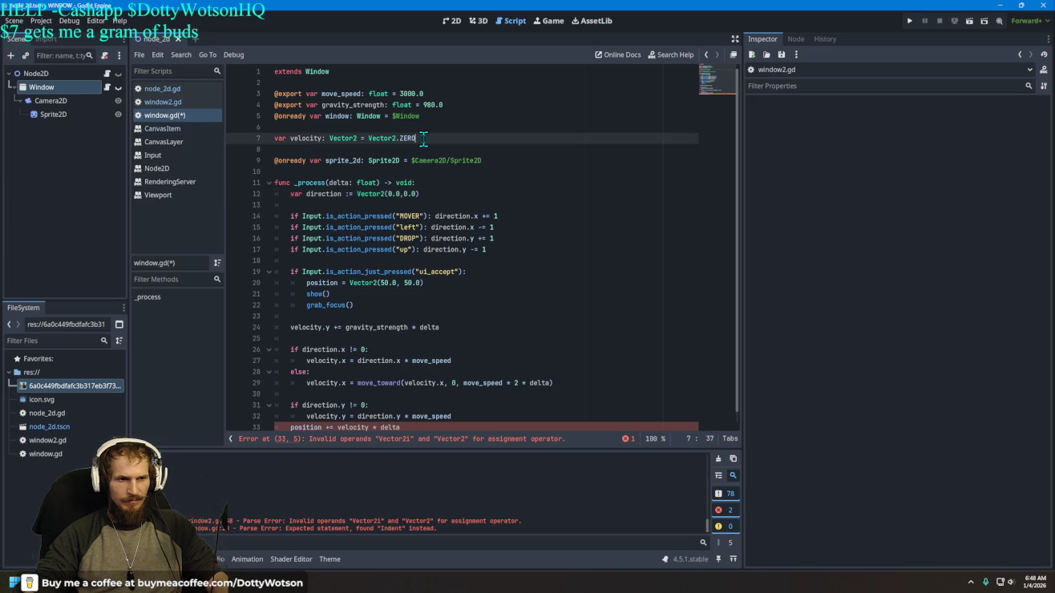
Step: Change velocity's initial value on line 7 from Vector2.ZERO to Vector2(0.0,0.0)
{"action": "key", "text": "BackSpace"}
{"action": "key", "text": "BackSpace"}
{"action": "key", "text": "BackSpace"}
{"action": "type", "text": "2."}
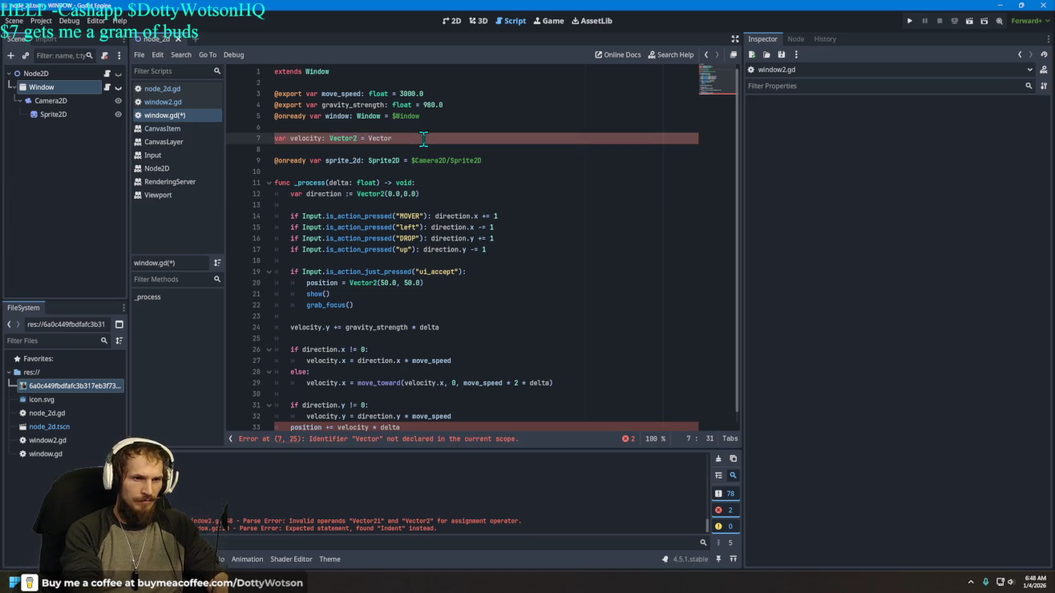
{"action": "key", "text": "BackSpace"}
{"action": "type", "text": "("}
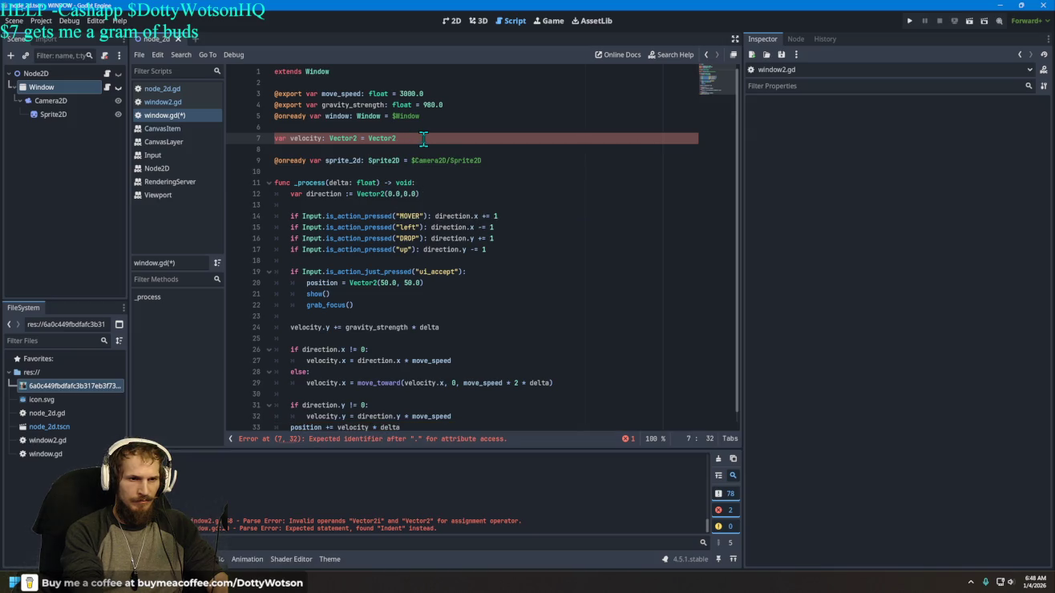
{"action": "type", "text": "0.0,0.0"}
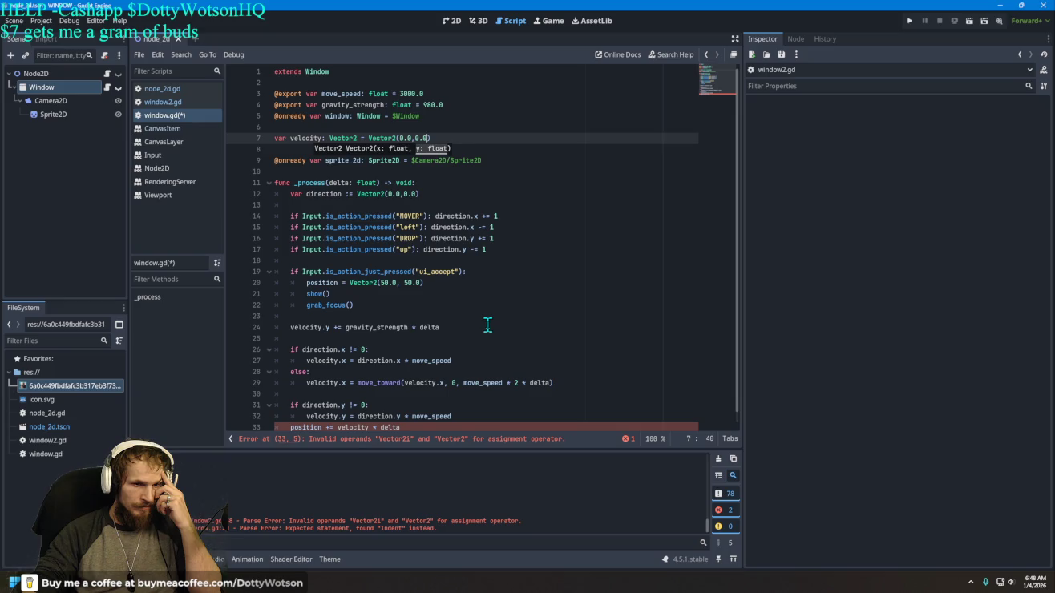
{"action": "key", "text": "Escape"}
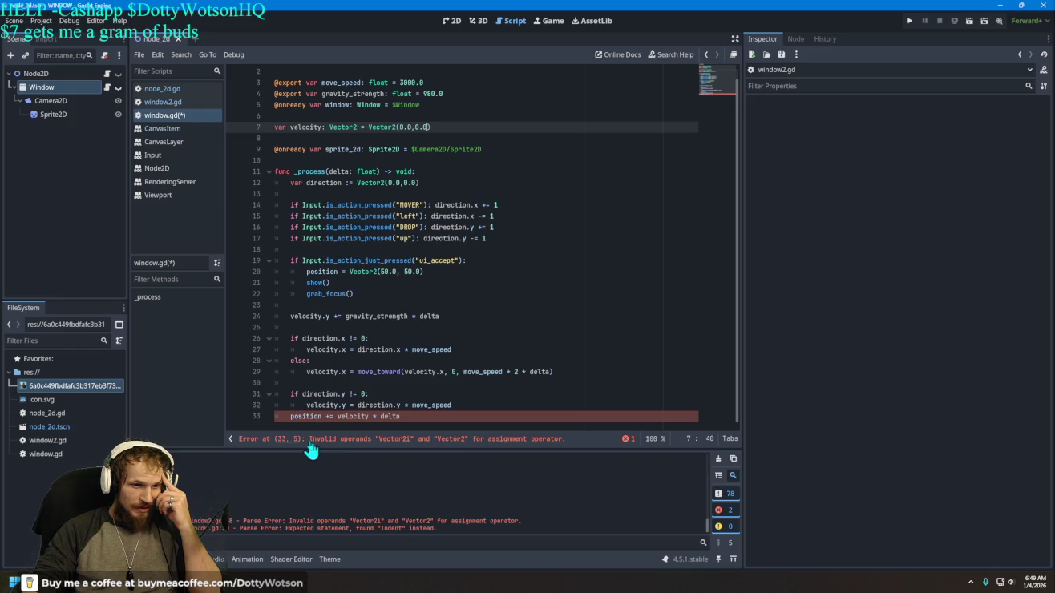
{"action": "double_click", "coordinate": [338, 440]}
{"action": "left_click_drag", "start_coordinate": [337, 439], "coordinate": [435, 443]}
{"action": "left_click", "coordinate": [511, 480]}
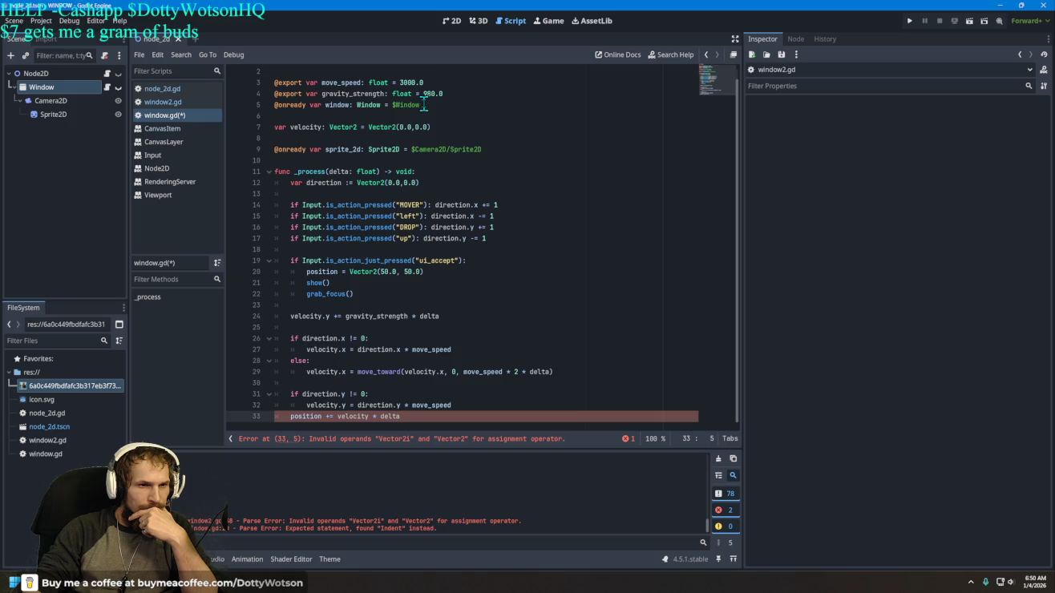
{"action": "left_click_drag", "start_coordinate": [425, 83], "coordinate": [401, 74]}
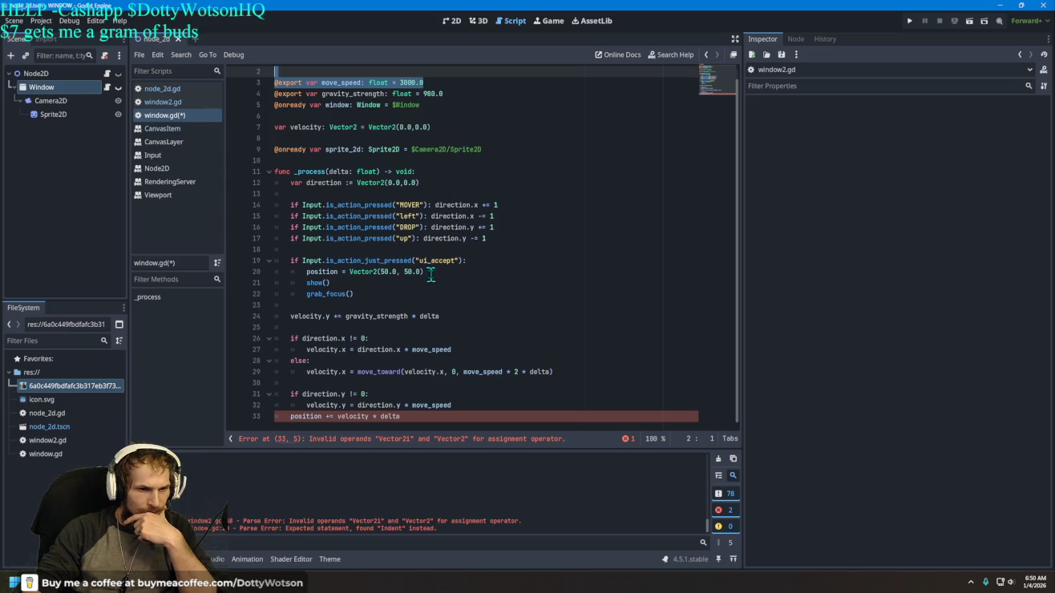
{"action": "left_click_drag", "start_coordinate": [425, 272], "coordinate": [375, 277]}
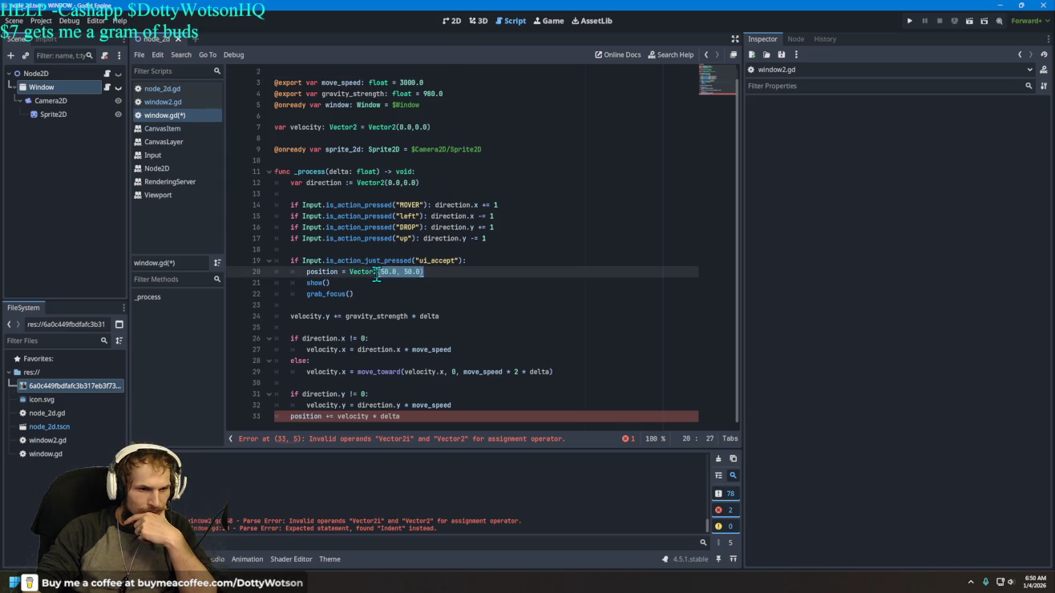
Step: Change line 20's reset position from Vector2(50.0, 50.0) to Vector2i.ZERO
{"action": "type", "text": "i"}
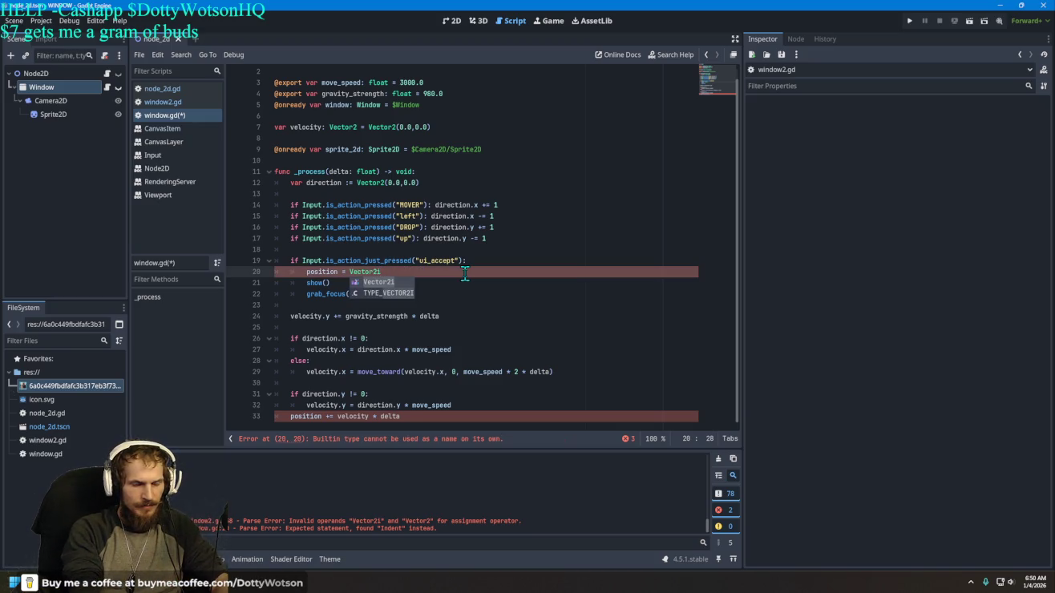
{"action": "type", "text": "."}
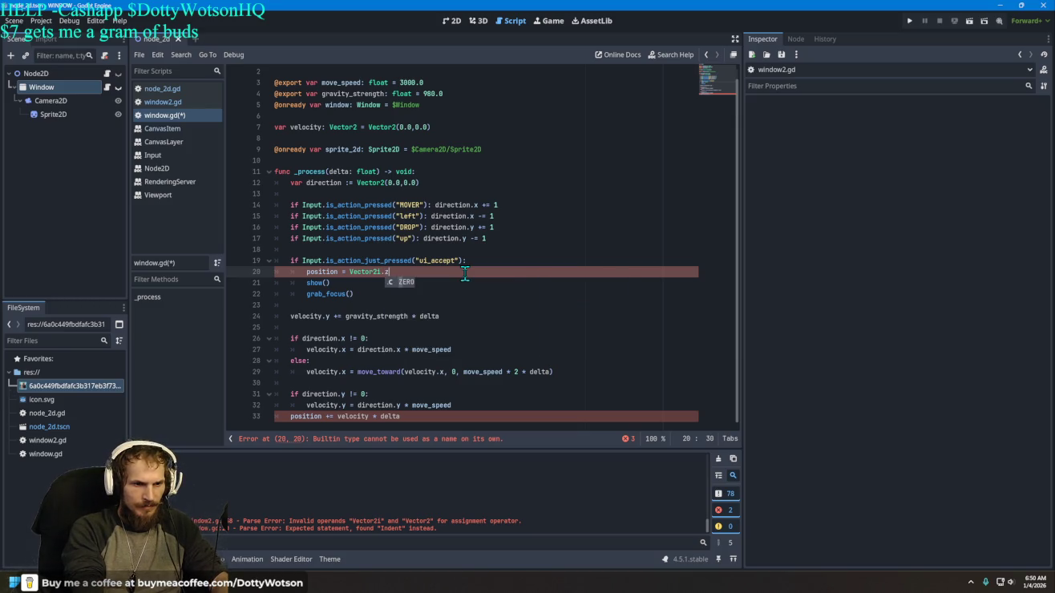
{"action": "type", "text": "ZERO"}
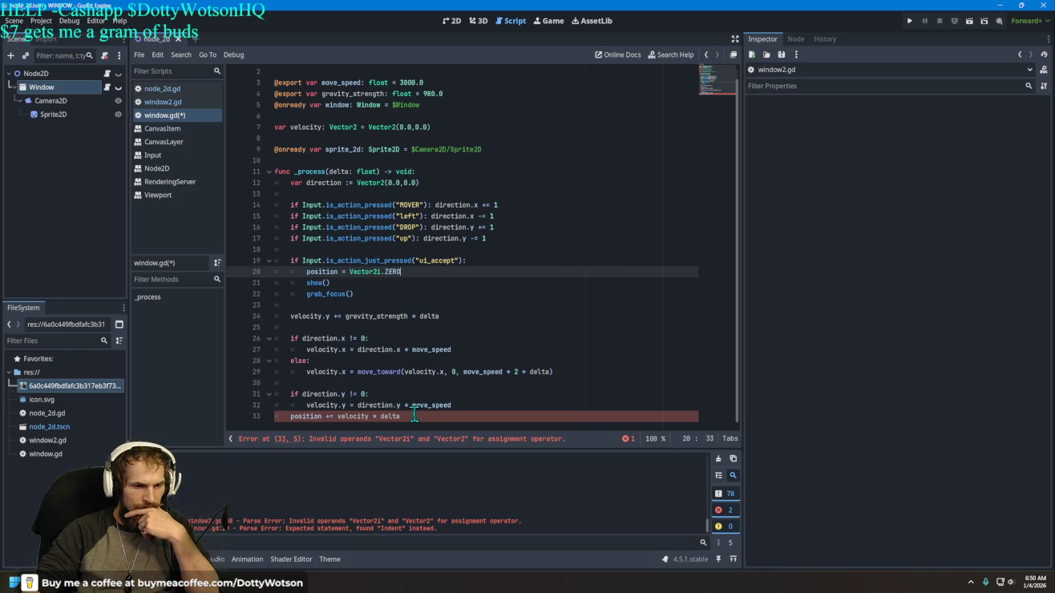
{"action": "left_click", "coordinate": [381, 417]}
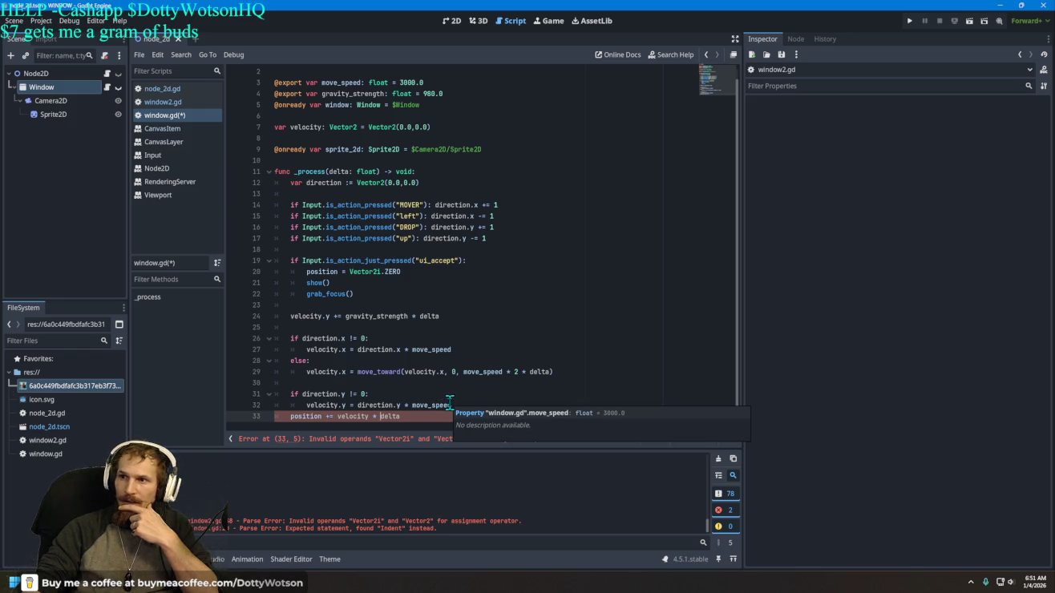
Step: Make line 33 read position += Vector2i(velocity * delta)
{"action": "left_click", "coordinate": [337, 418]}
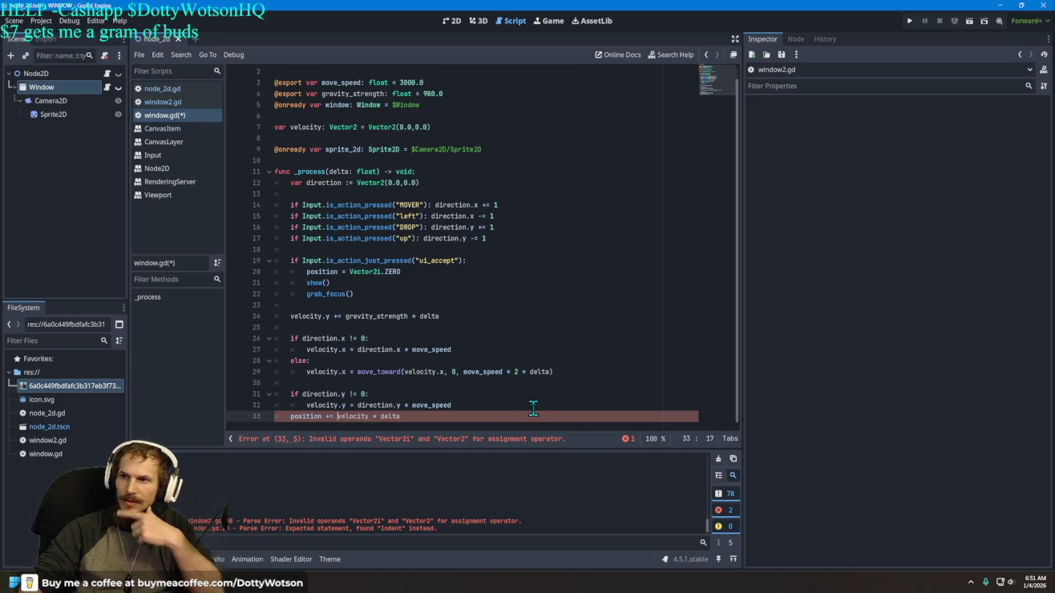
{"action": "type", "text": "ve"}
{"action": "key", "text": "BackSpace"}
{"action": "key", "text": "BackSpace"}
{"action": "type", "text": "Ve"}
{"action": "key", "text": "Tab"}
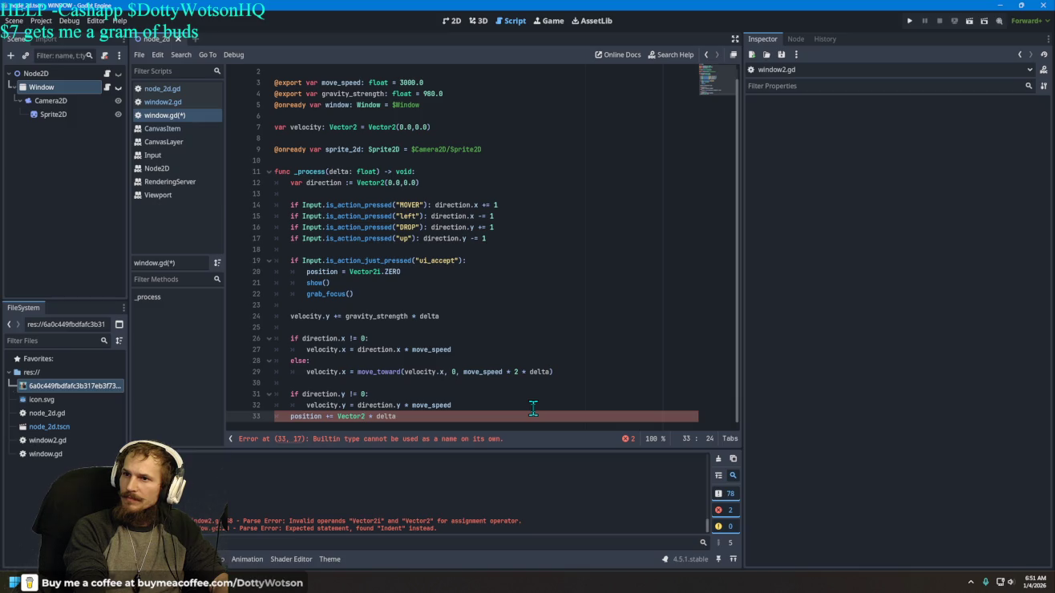
{"action": "type", "text": "("}
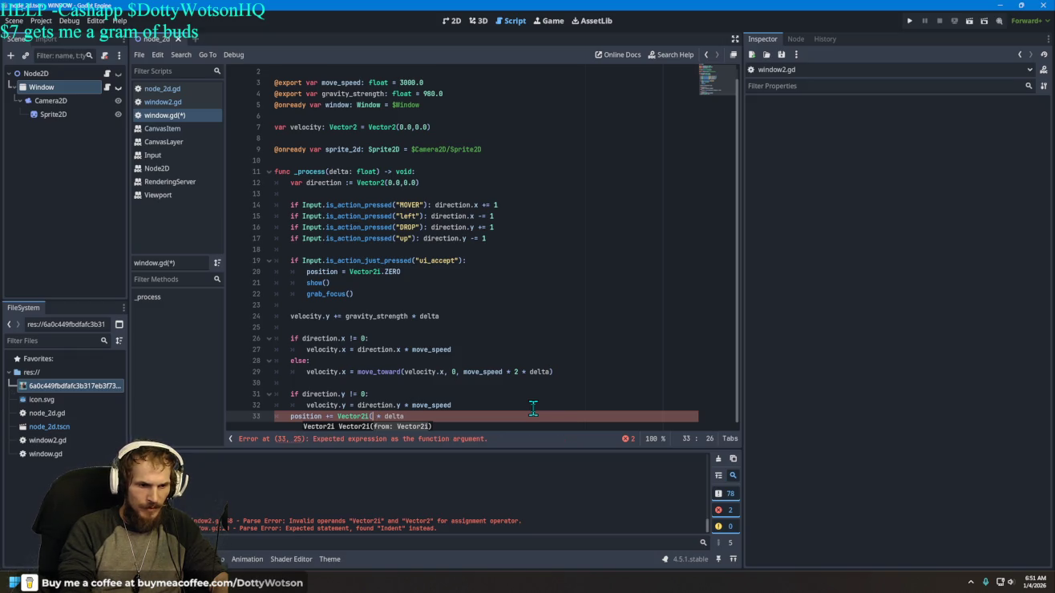
{"action": "type", "text": " y"}
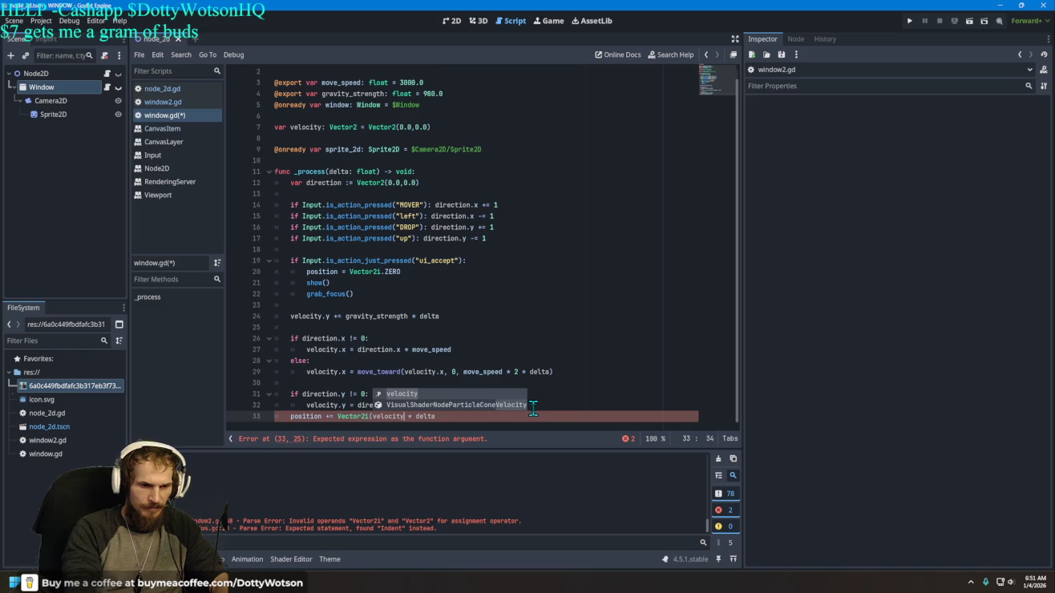
{"action": "key", "text": "End"}
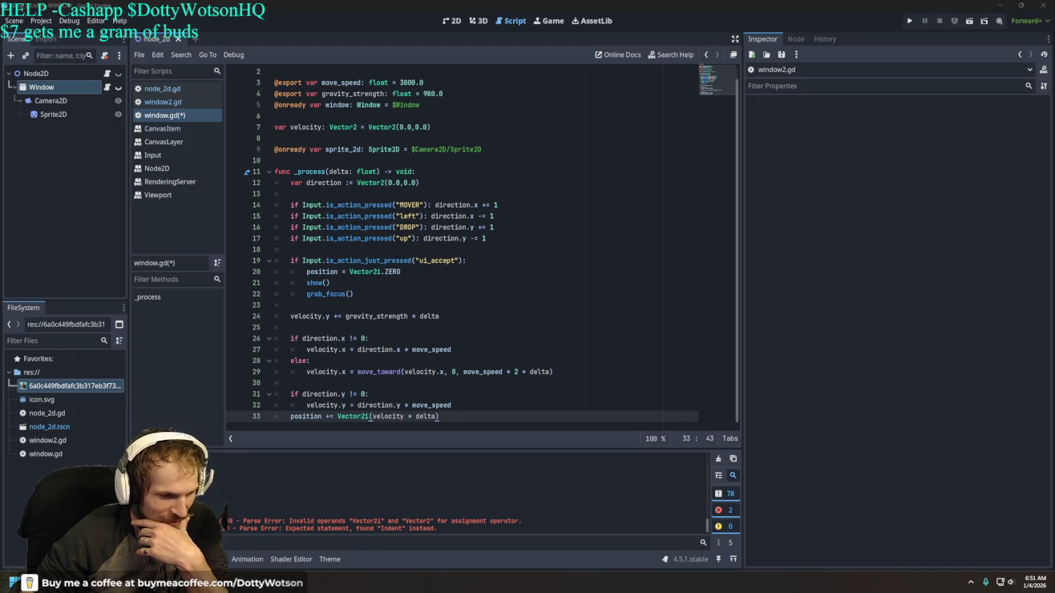
{"action": "key", "text": "alt+F4"}
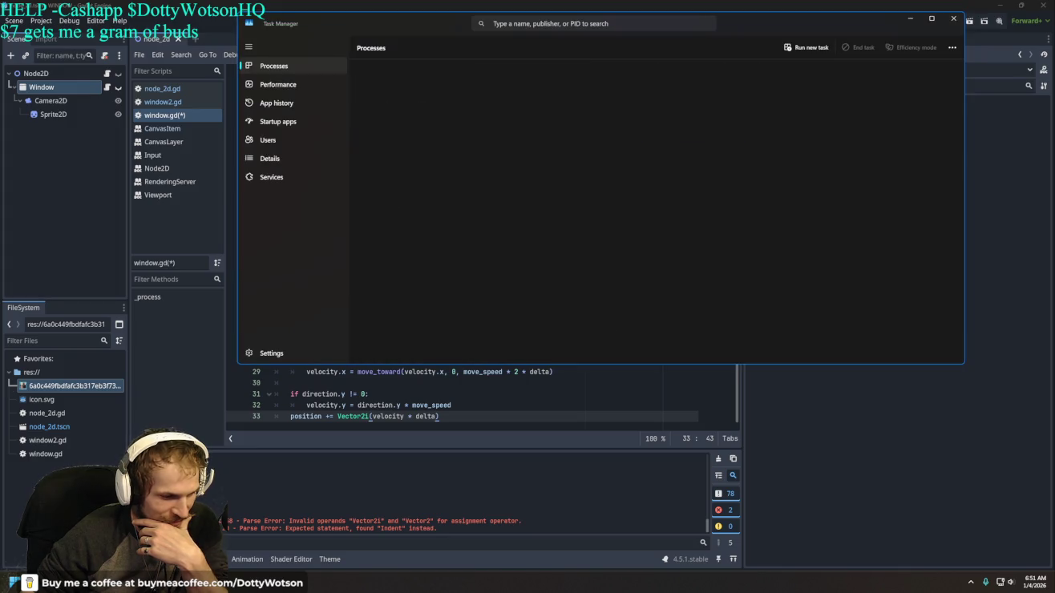
Step: Return to the Grok chat and look over its previous script reply
{"action": "key", "text": "alt+Tab"}
{"action": "scroll", "coordinate": [481, 444], "scroll_direction": "down", "scroll_amount": 5}
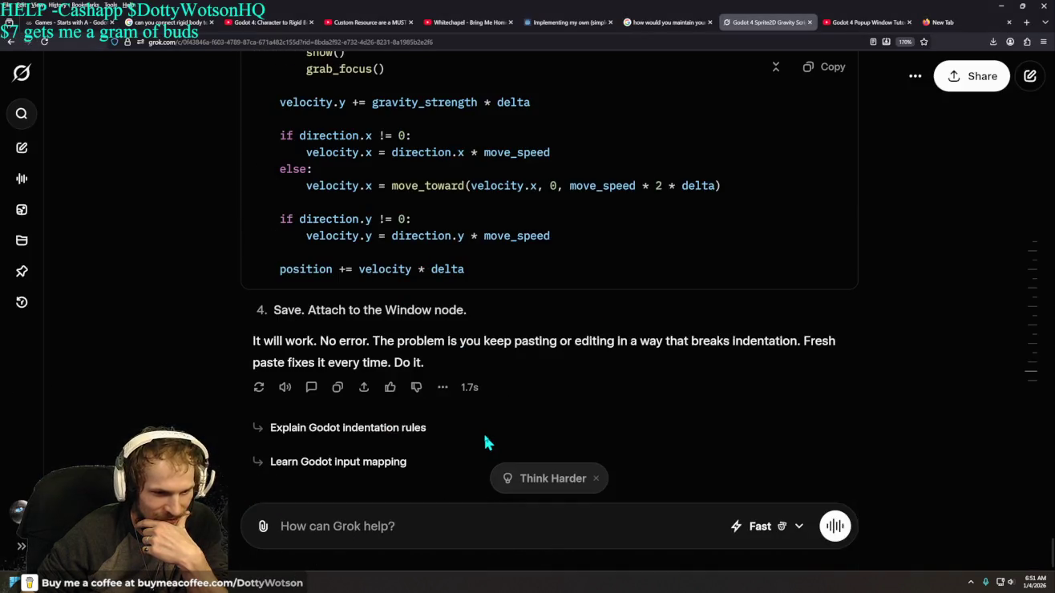
{"action": "left_click_drag", "start_coordinate": [474, 269], "coordinate": [279, 270]}
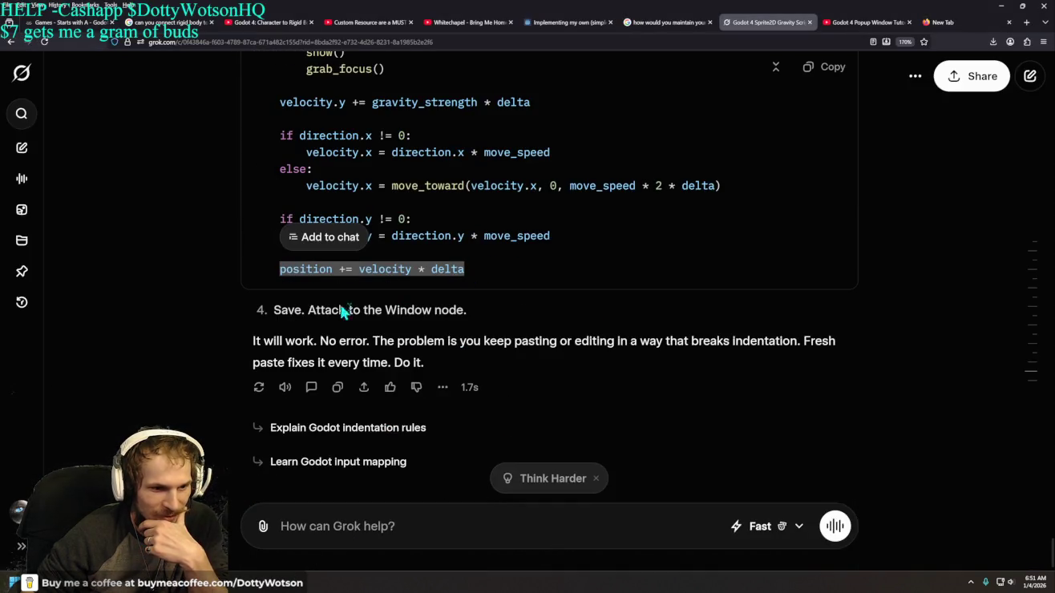
{"action": "scroll", "coordinate": [530, 377], "scroll_direction": "up", "scroll_amount": 5}
{"action": "scroll", "coordinate": [545, 385], "scroll_direction": "down", "scroll_amount": 3}
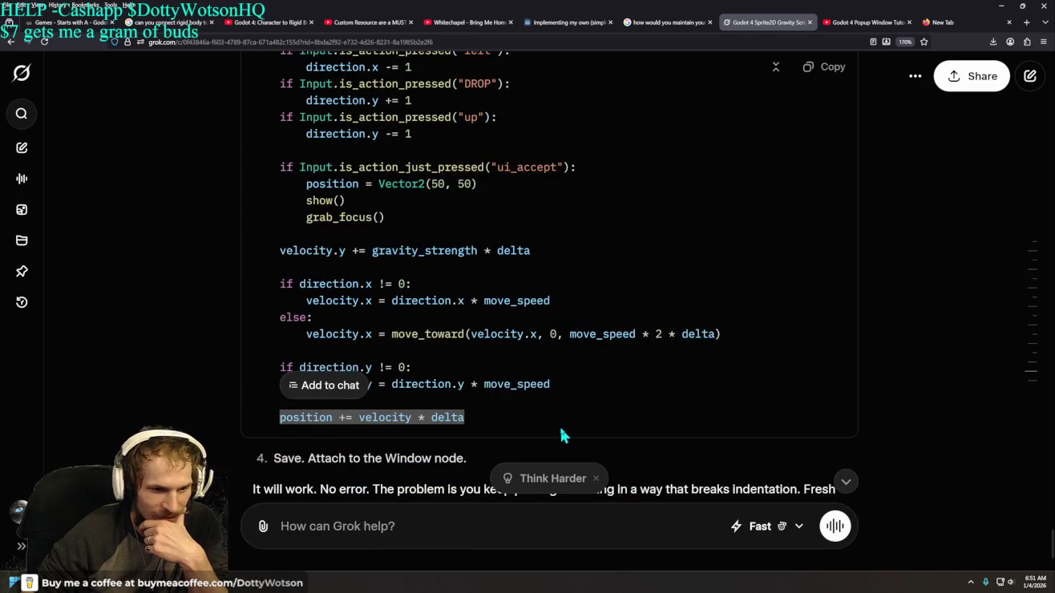
{"action": "scroll", "coordinate": [562, 435], "scroll_direction": "down", "scroll_amount": 3}
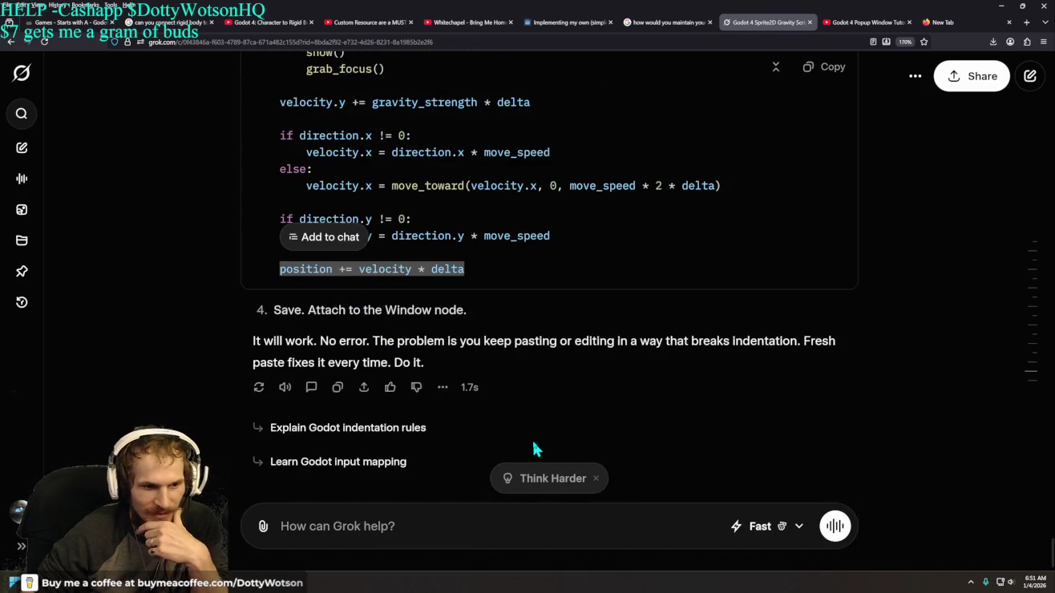
{"action": "scroll", "coordinate": [571, 452], "scroll_direction": "up", "scroll_amount": 3}
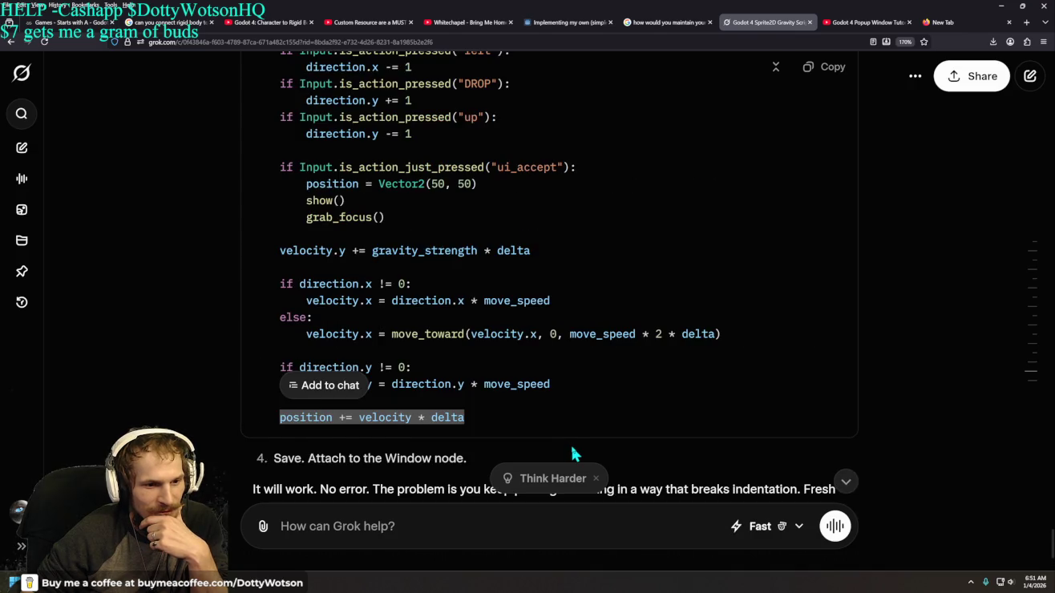
{"action": "scroll", "coordinate": [572, 455], "scroll_direction": "down", "scroll_amount": 3}
Step: Tell Grok the Window node uses integers for position and read its Vector2i script
{"action": "left_click", "coordinate": [413, 535]}
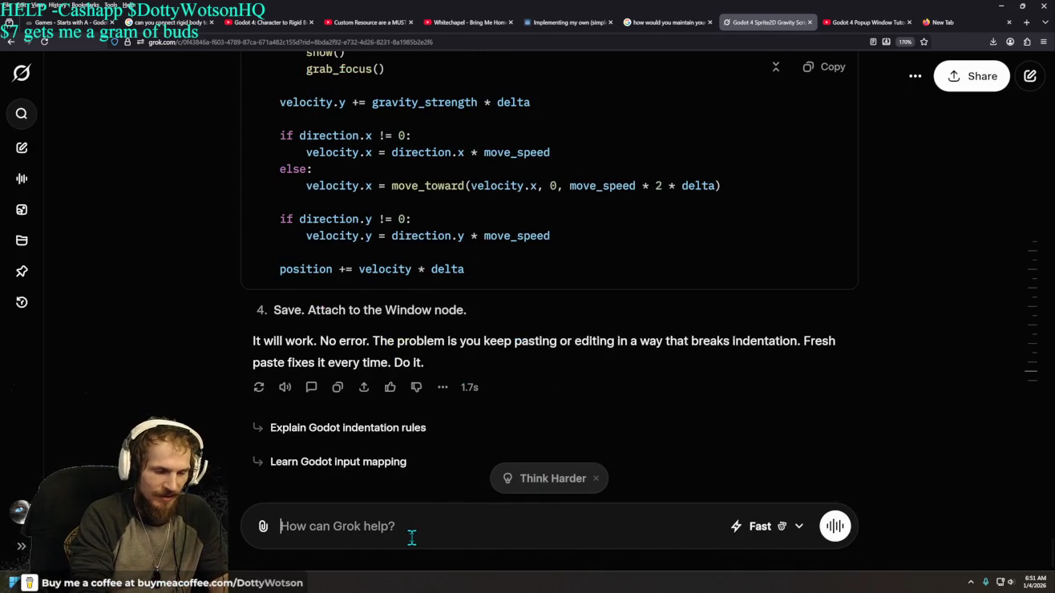
{"action": "type", "text": "wind"}
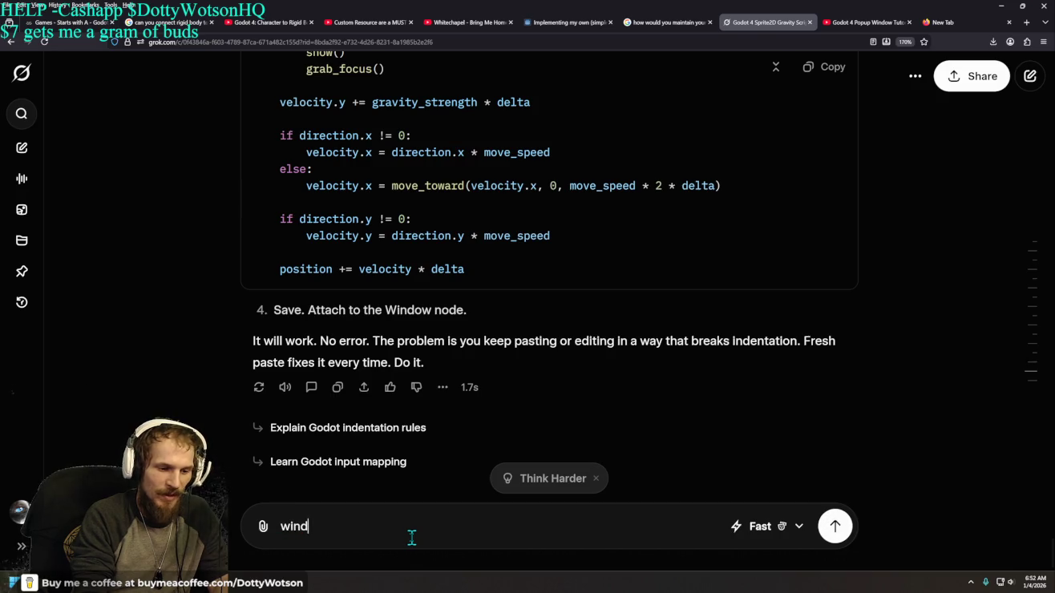
{"action": "type", "text": "ow node uses"}
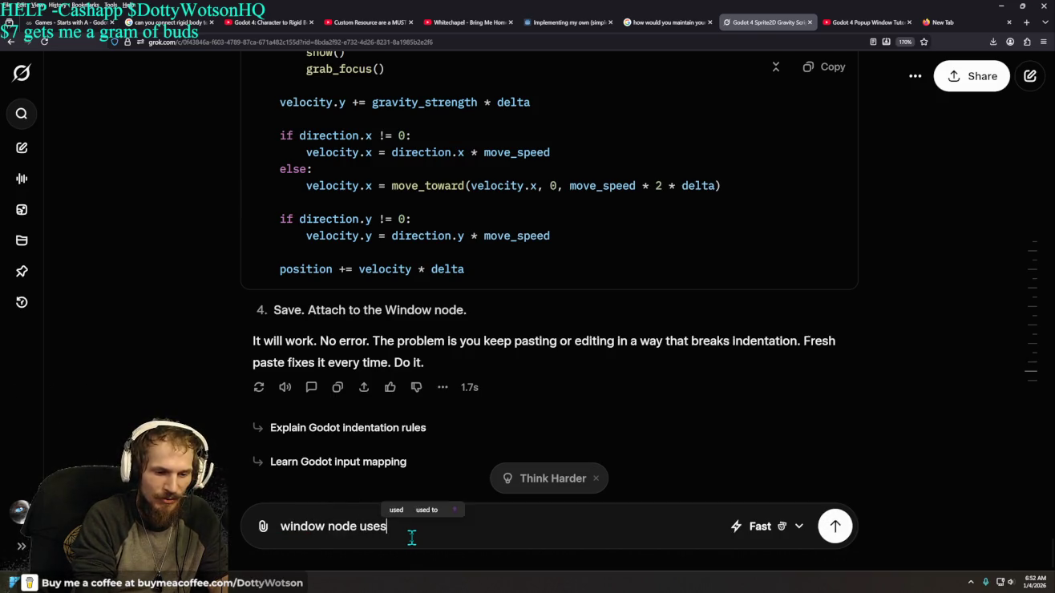
{"action": "type", "text": " integers"}
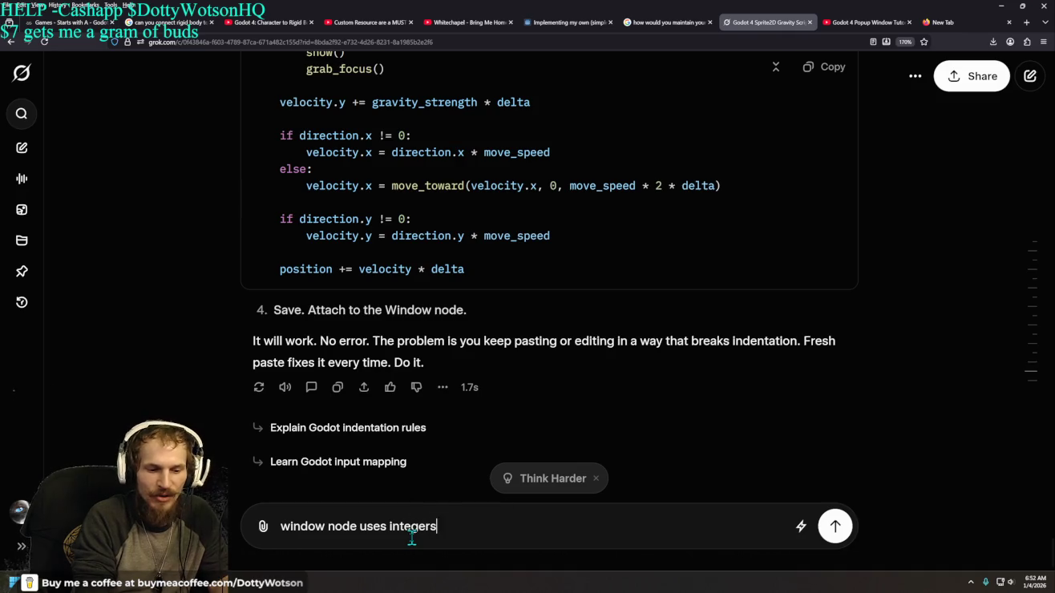
{"action": "type", "text": " for position "}
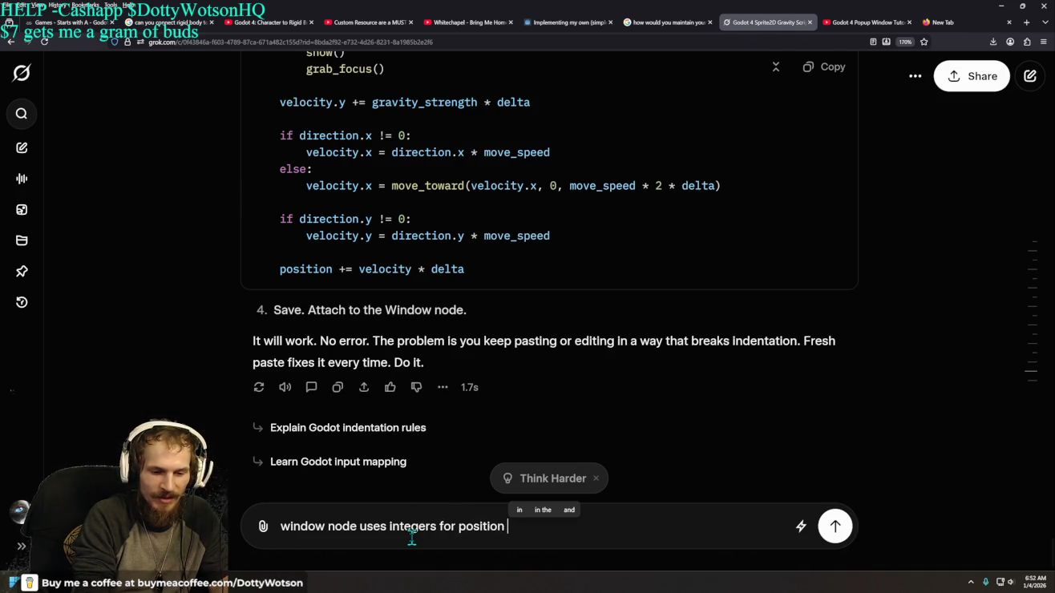
{"action": "type", "text": "stupid fuck"}
{"action": "key", "text": "Return"}
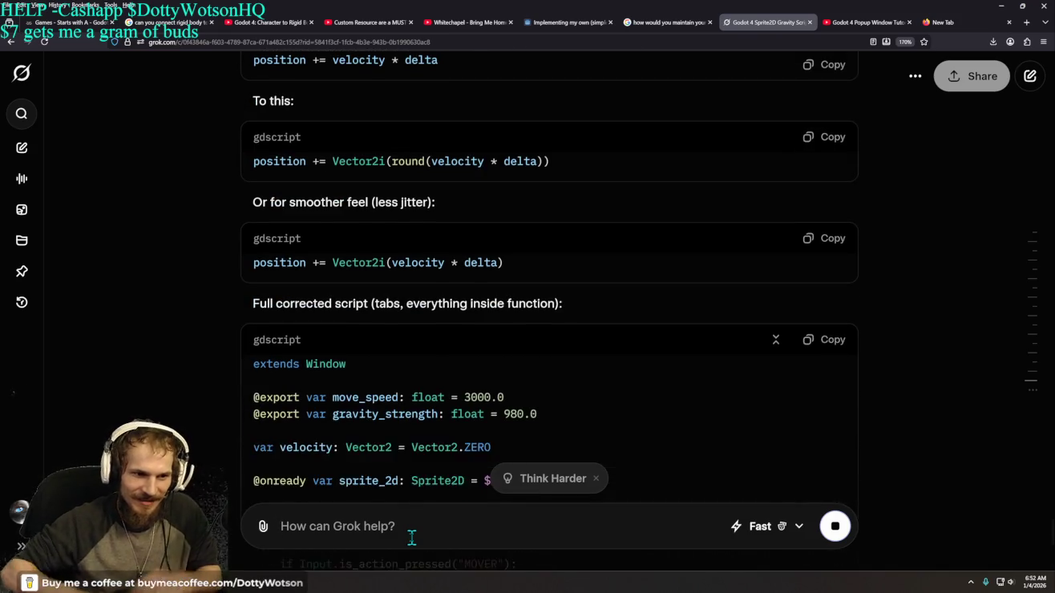
{"action": "scroll", "coordinate": [543, 400], "scroll_direction": "up", "scroll_amount": 7}
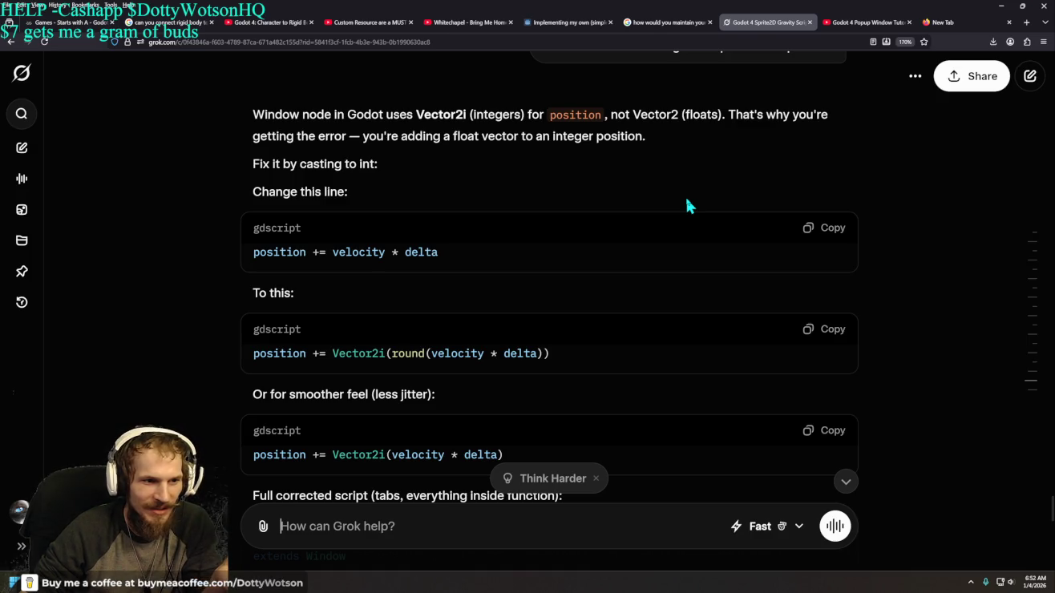
{"action": "scroll", "coordinate": [684, 232], "scroll_direction": "down", "scroll_amount": 10}
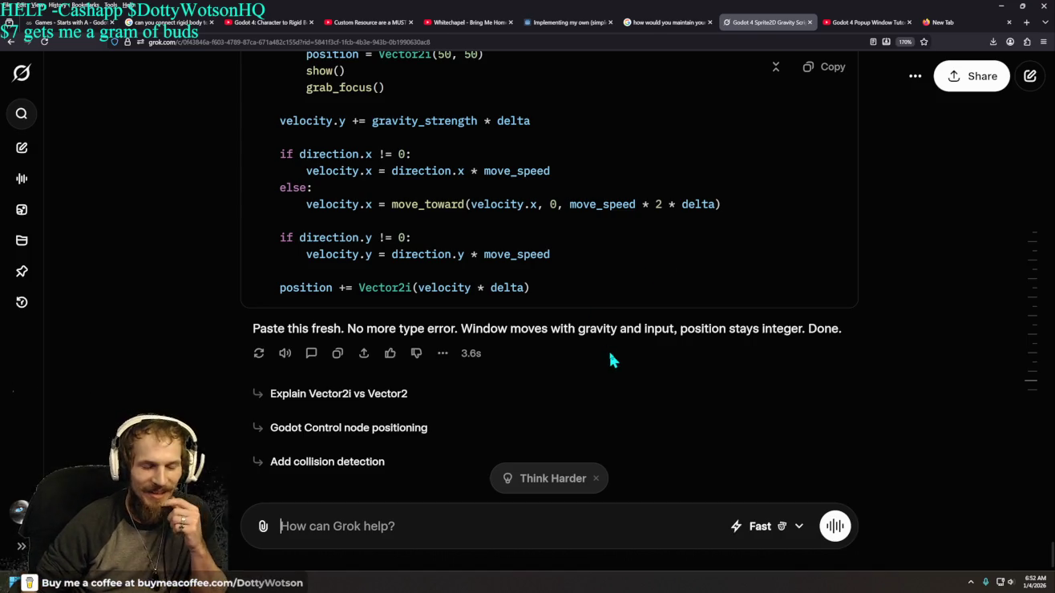
Step: Search 'claude' in a new tab, reach Claude's sign-in page, then close it
{"action": "left_click", "coordinate": [974, 30]}
{"action": "type", "text": "g"}
{"action": "key", "text": "BackSpace"}
{"action": "key", "text": "BackSpace"}
{"action": "key", "text": "BackSpace"}
{"action": "type", "text": "claude"}
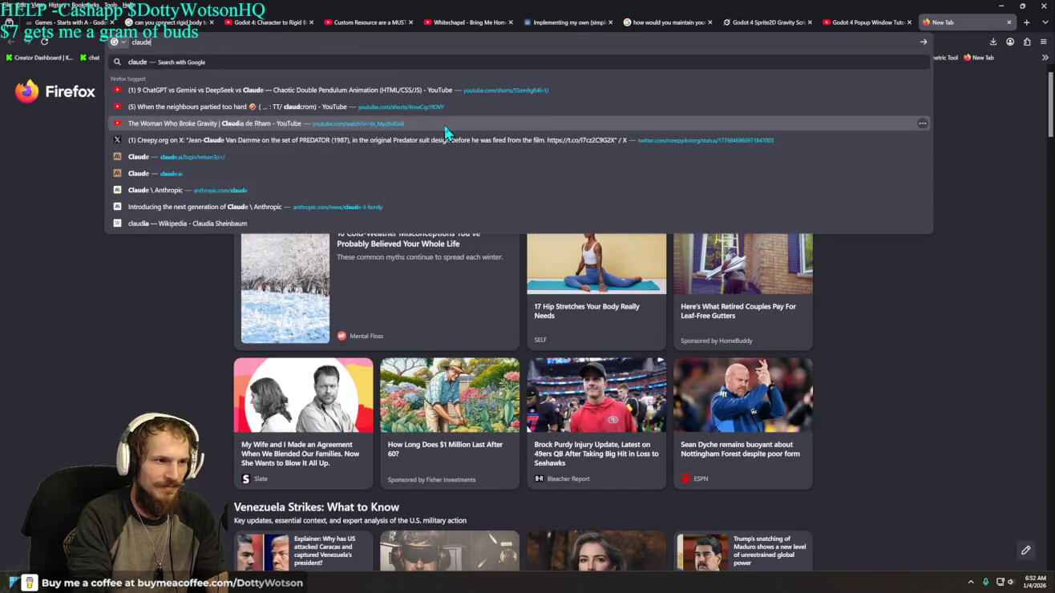
{"action": "key", "text": "Return"}
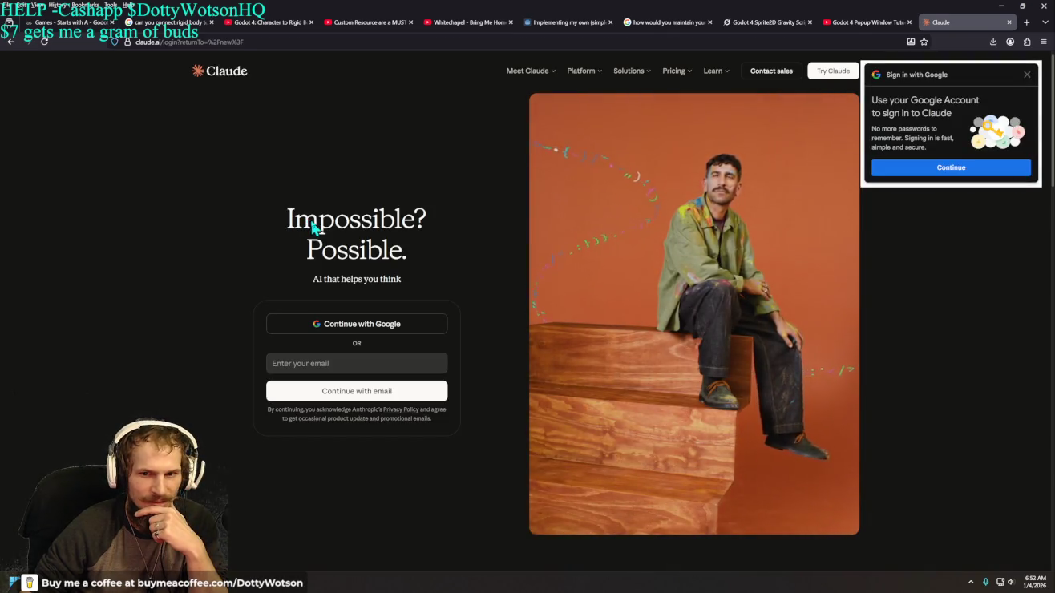
{"action": "left_click", "coordinate": [1028, 75]}
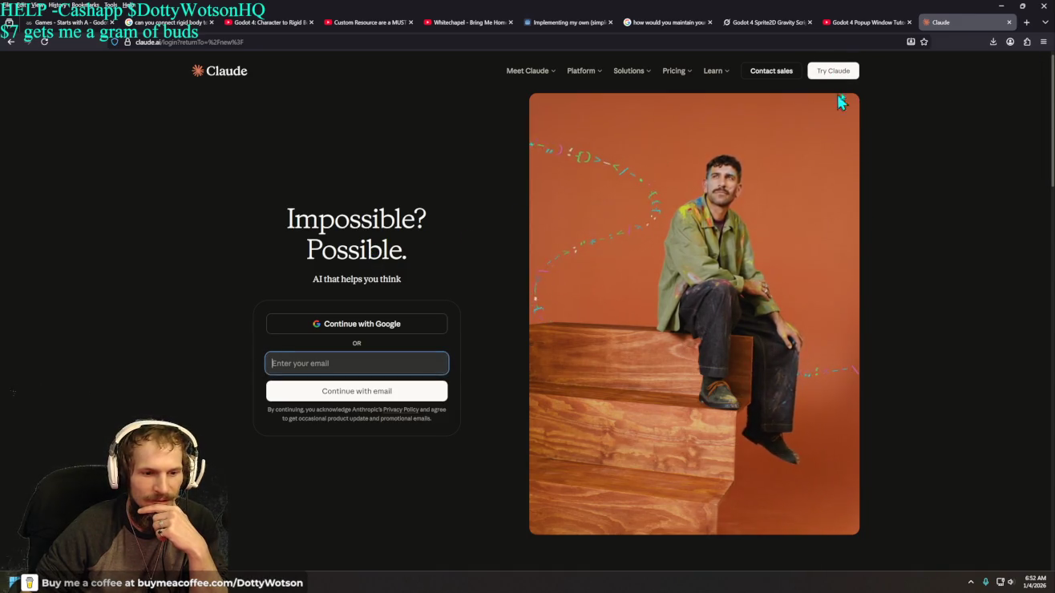
{"action": "left_click", "coordinate": [1010, 22]}
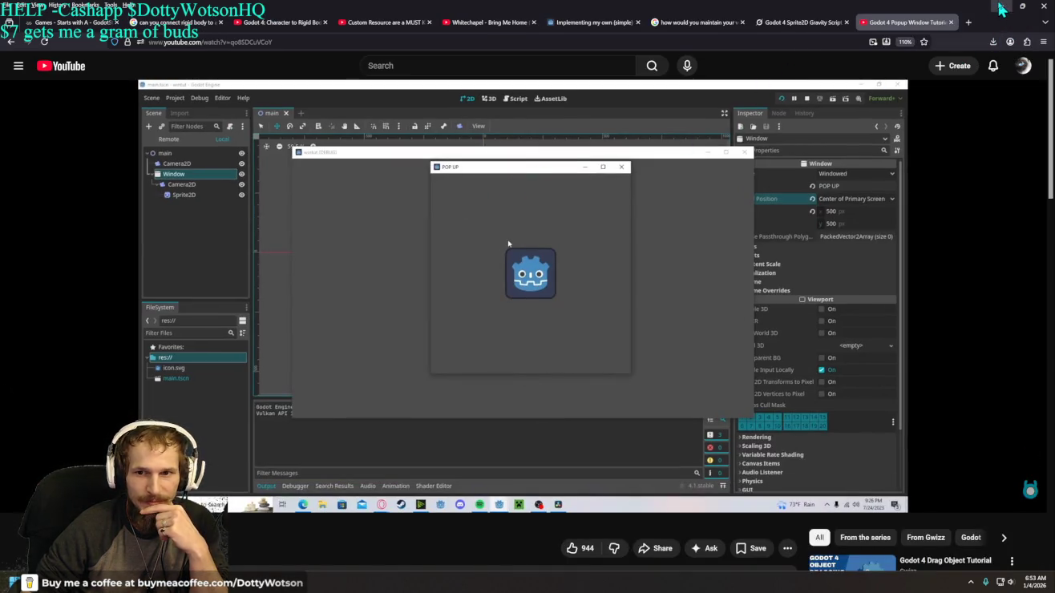
Step: Go back to the Grok conversation tab, then return to the Godot editor
{"action": "left_click", "coordinate": [803, 22]}
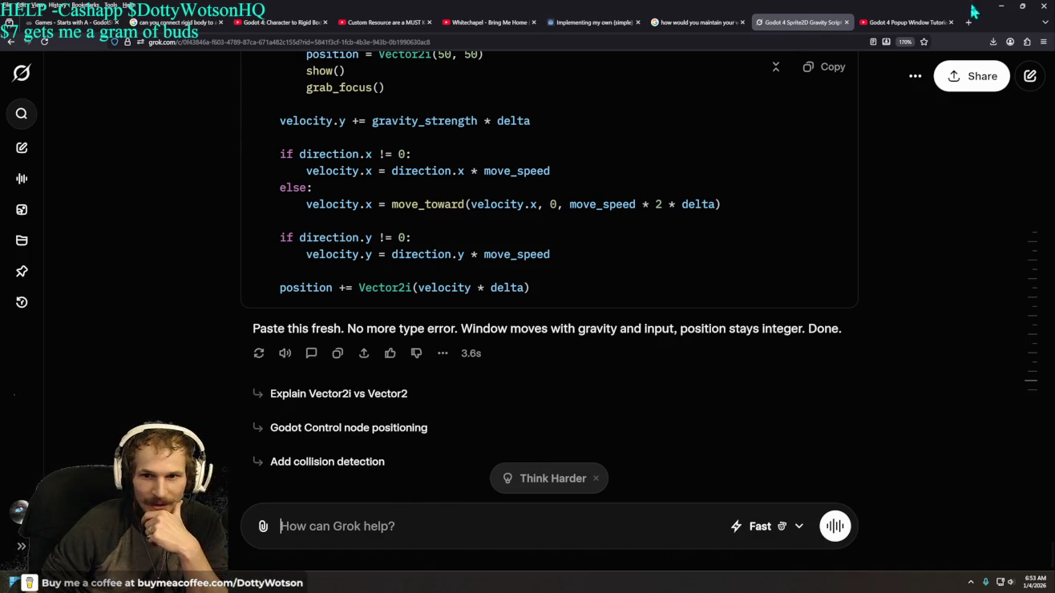
{"action": "left_click", "coordinate": [1002, 7]}
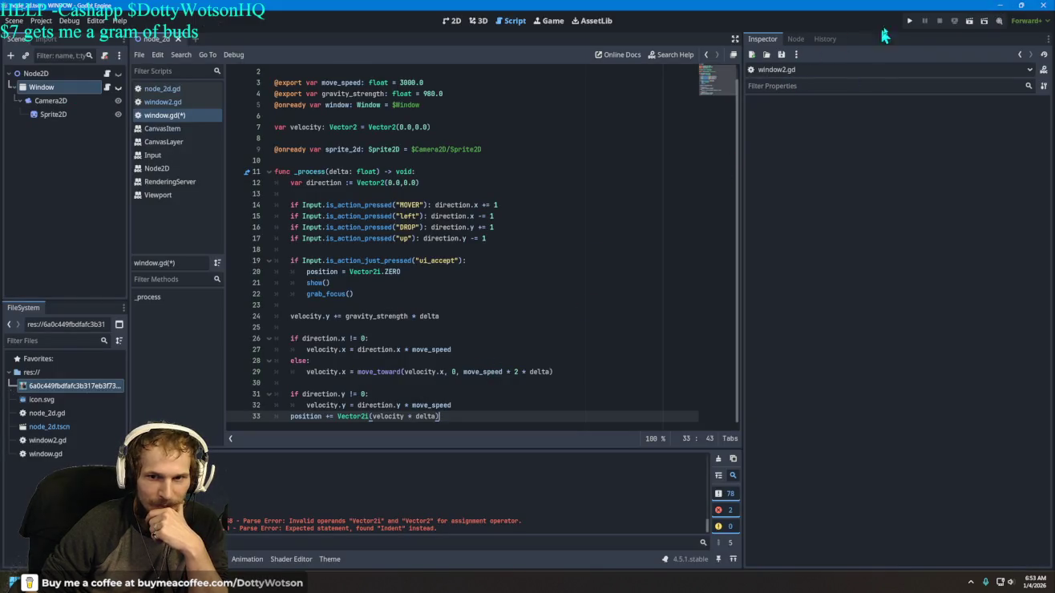
Step: Run the game and open the window.gd script
{"action": "left_click", "coordinate": [911, 21]}
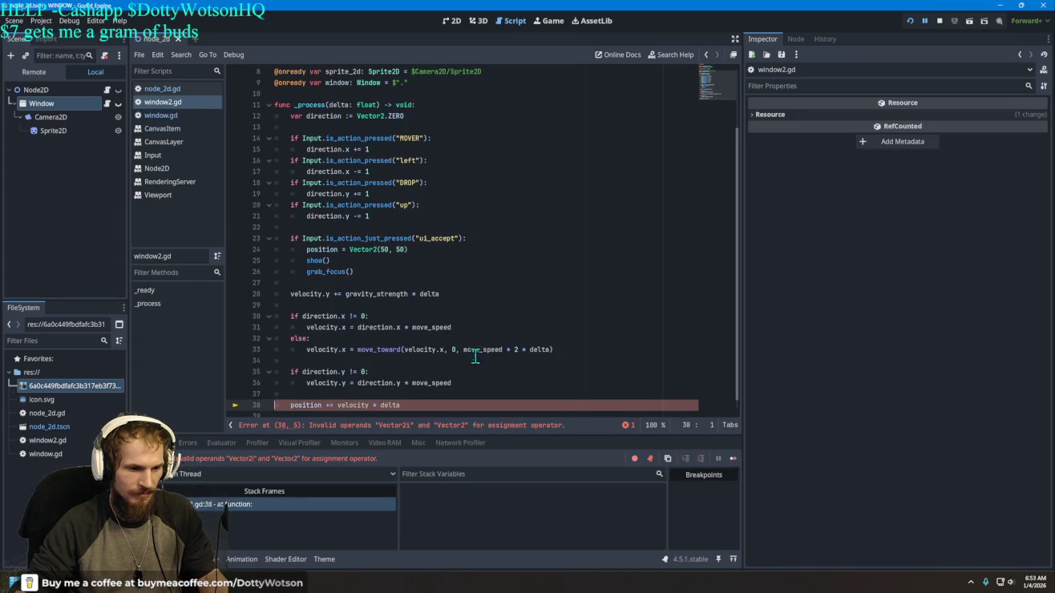
{"action": "left_click", "coordinate": [175, 117]}
{"action": "scroll", "coordinate": [229, 166], "scroll_direction": "down", "scroll_amount": 1}
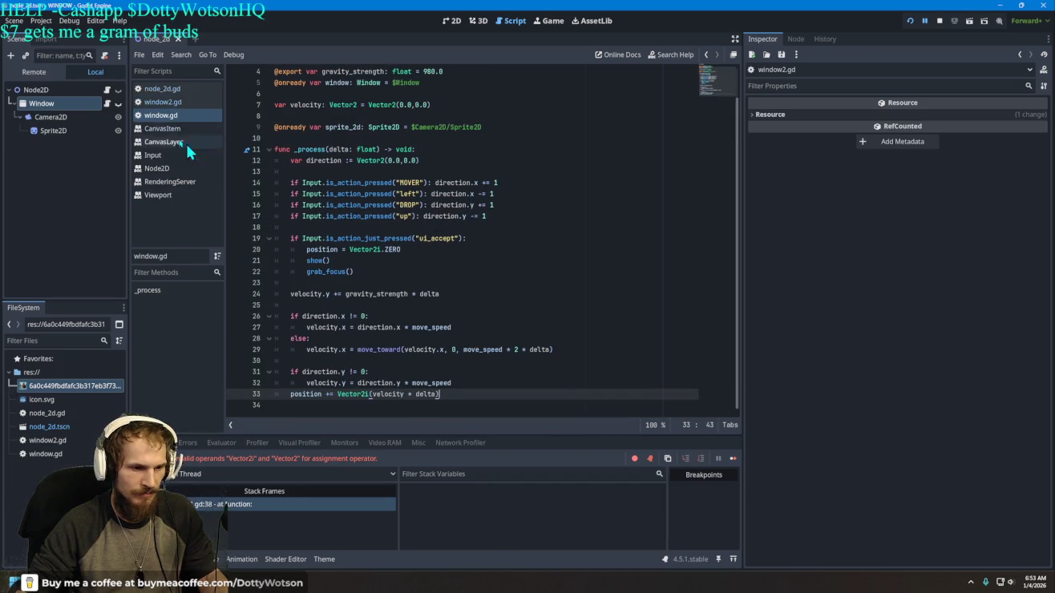
Step: Detach the Window node's script, re-attach res://window.gd, and run the game again
{"action": "right_click", "coordinate": [76, 105]}
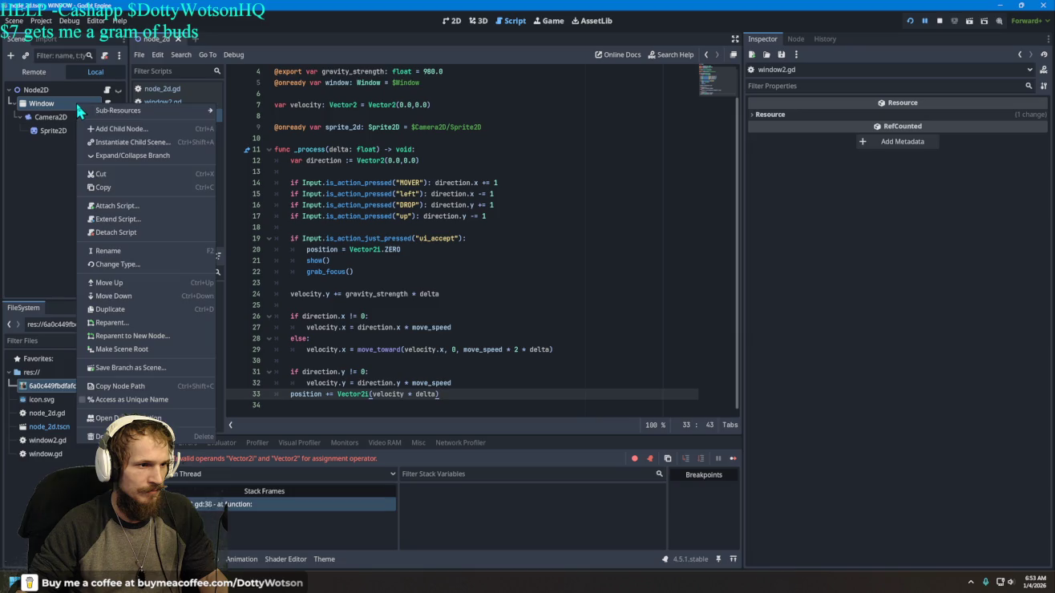
{"action": "left_click", "coordinate": [116, 232]}
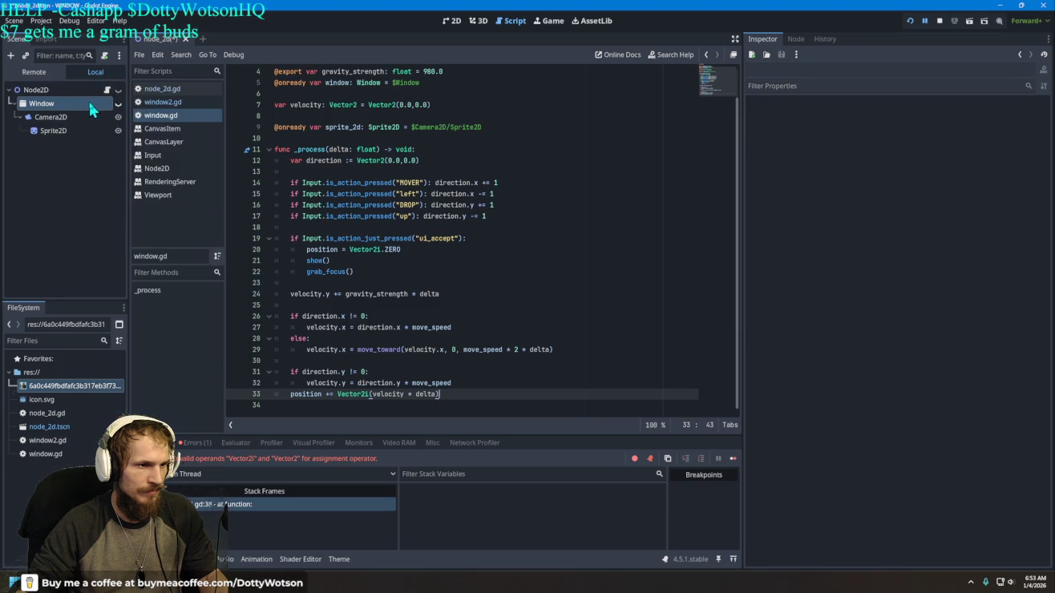
{"action": "right_click", "coordinate": [90, 110]}
{"action": "left_click", "coordinate": [129, 193]}
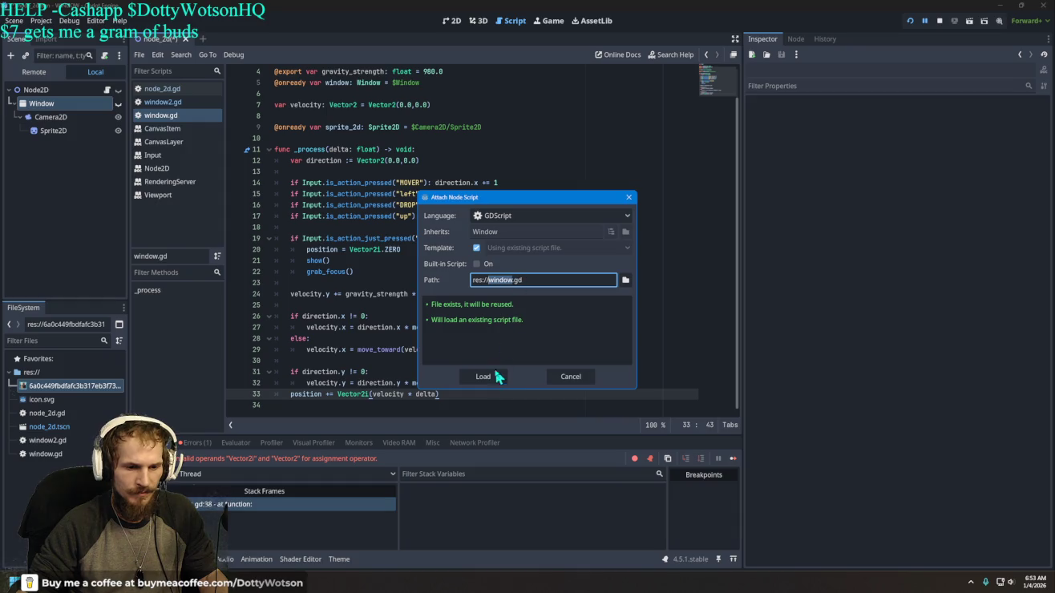
{"action": "left_click", "coordinate": [498, 372]}
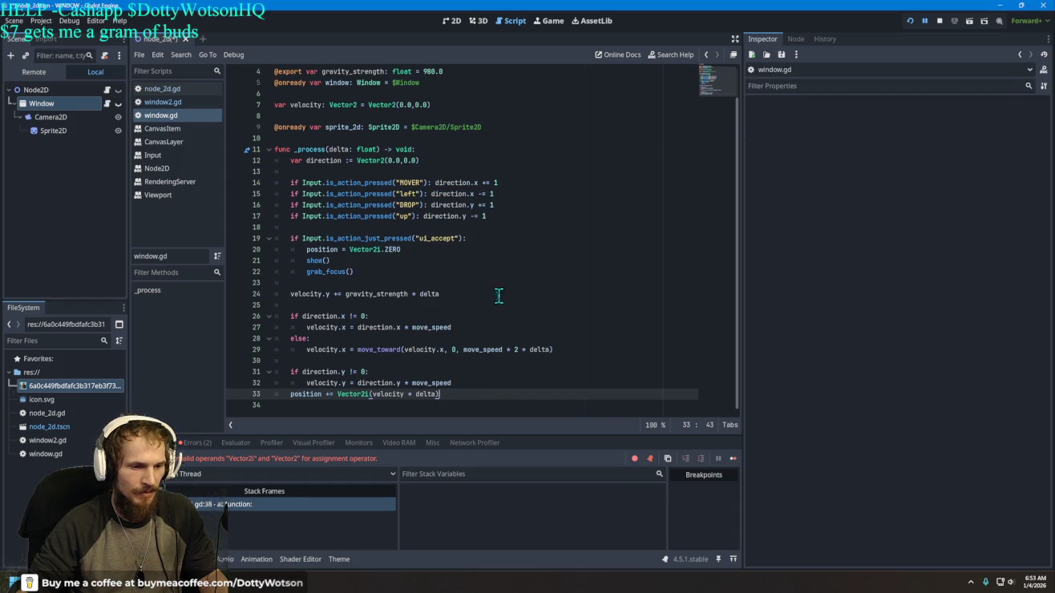
{"action": "left_click", "coordinate": [911, 21]}
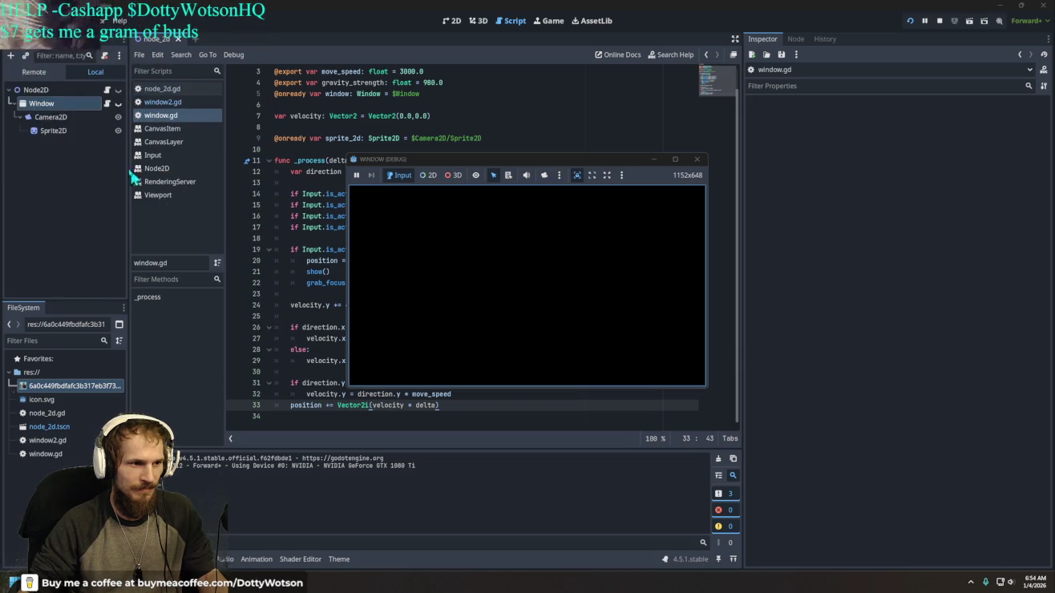
{"action": "left_click", "coordinate": [61, 129]}
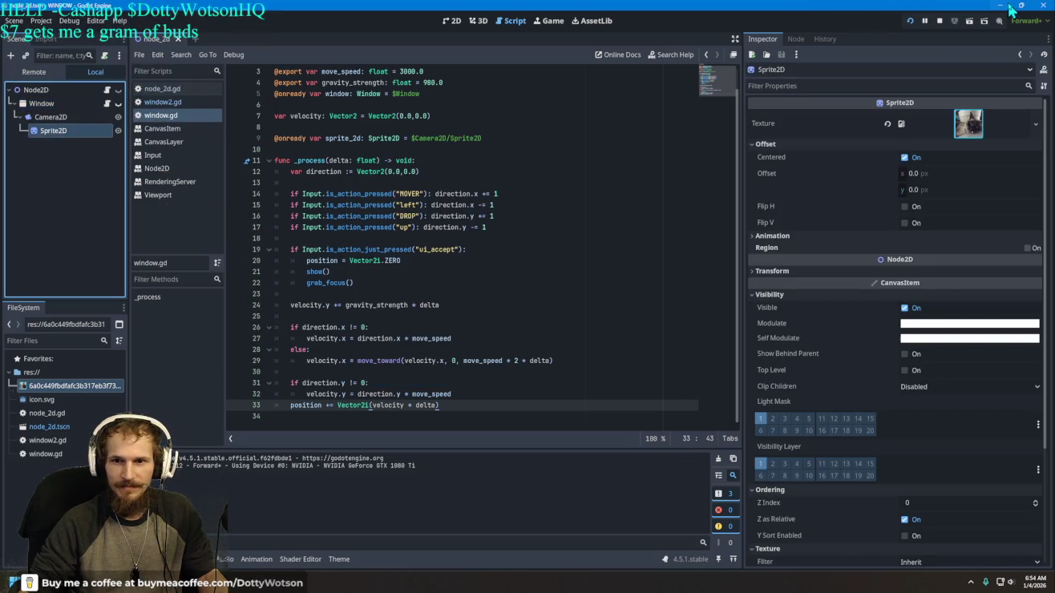
{"action": "left_click", "coordinate": [999, 4]}
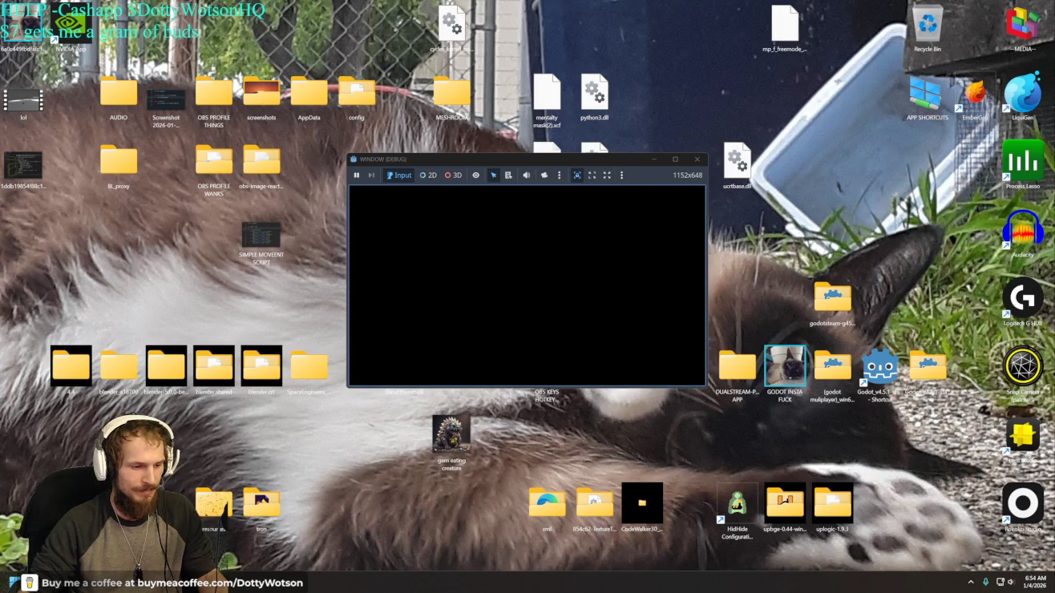
{"action": "mouse_move", "coordinate": [230, 583]}
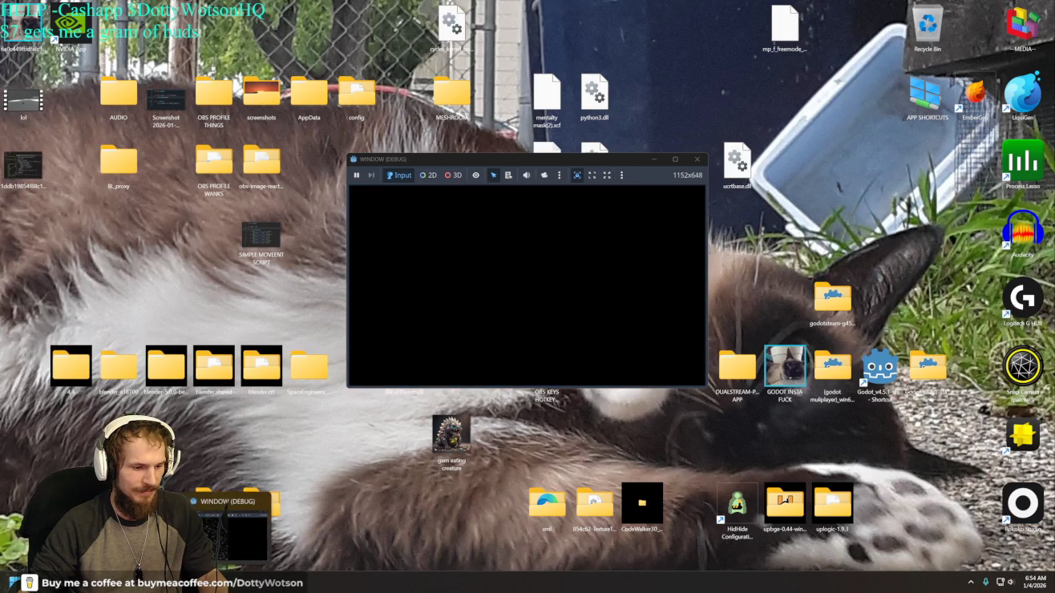
{"action": "left_click", "coordinate": [229, 529]}
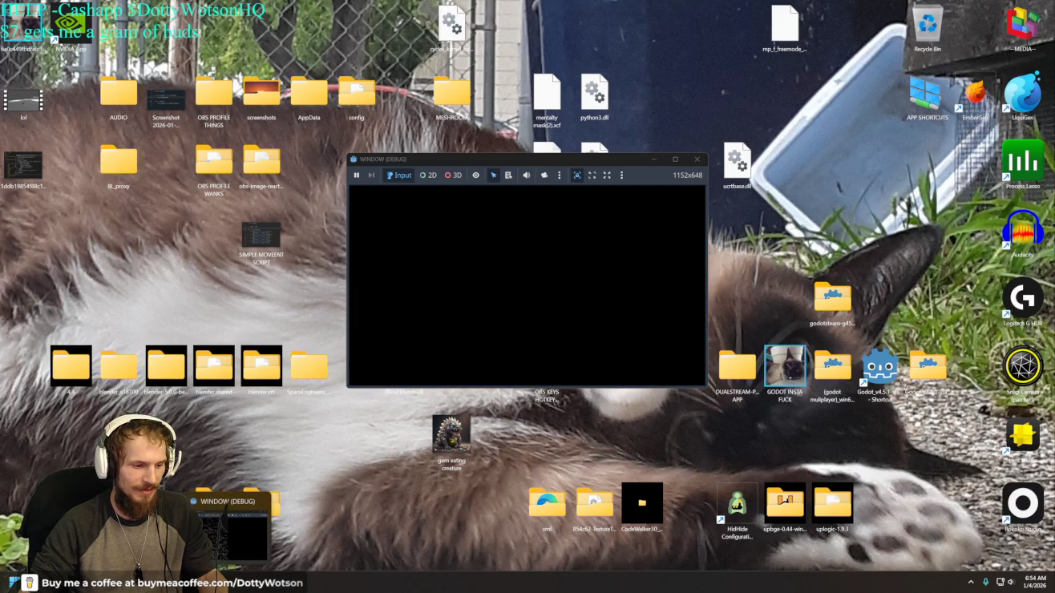
{"action": "mouse_move", "coordinate": [230, 584]}
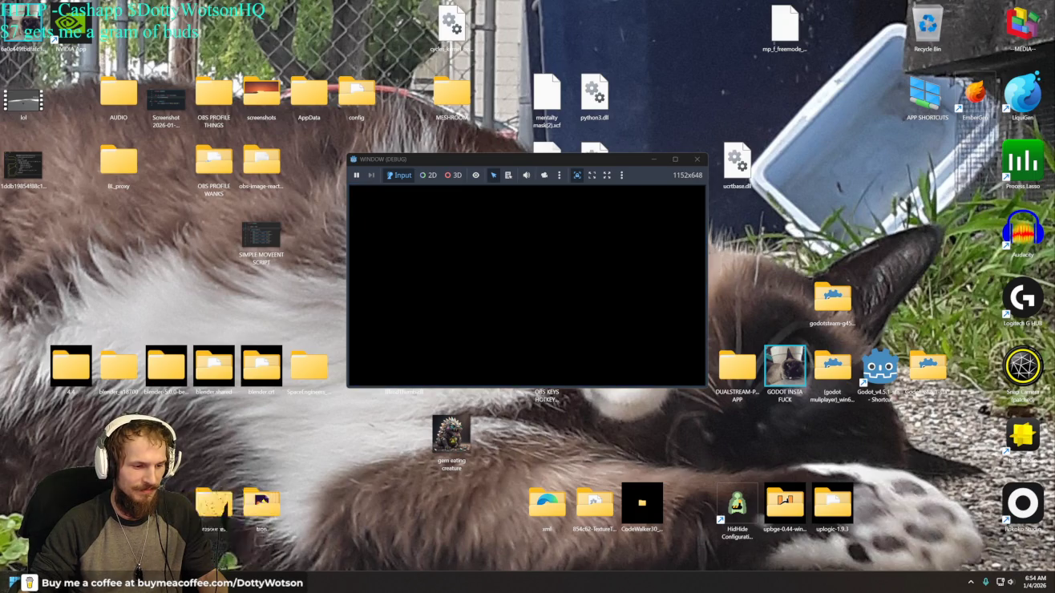
{"action": "left_click", "coordinate": [213, 534]}
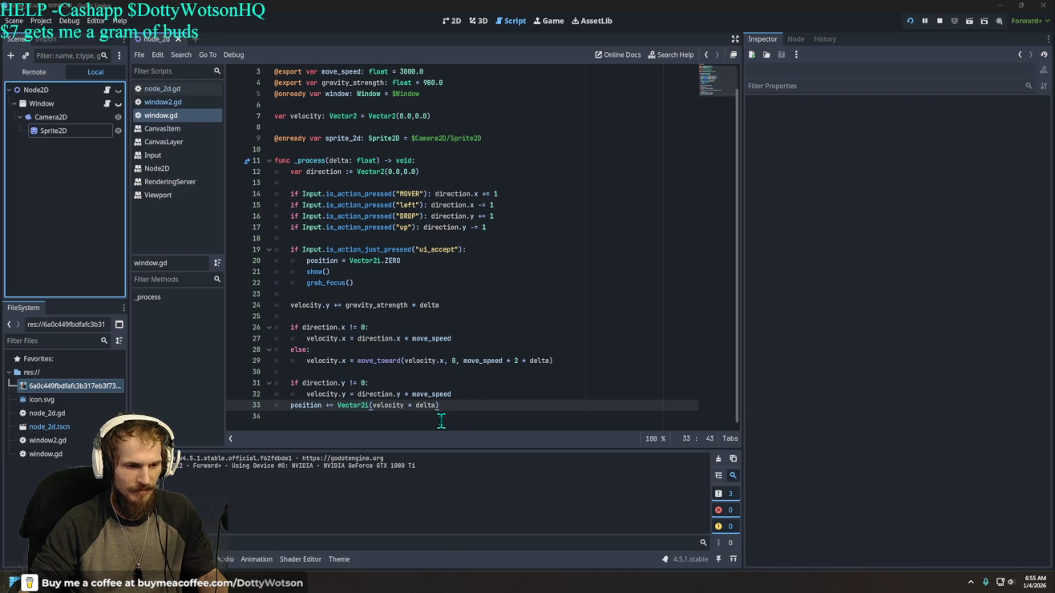
Step: Run the project from the 2D view and close the black WINDOW (DEBUG) window
{"action": "left_click", "coordinate": [361, 419]}
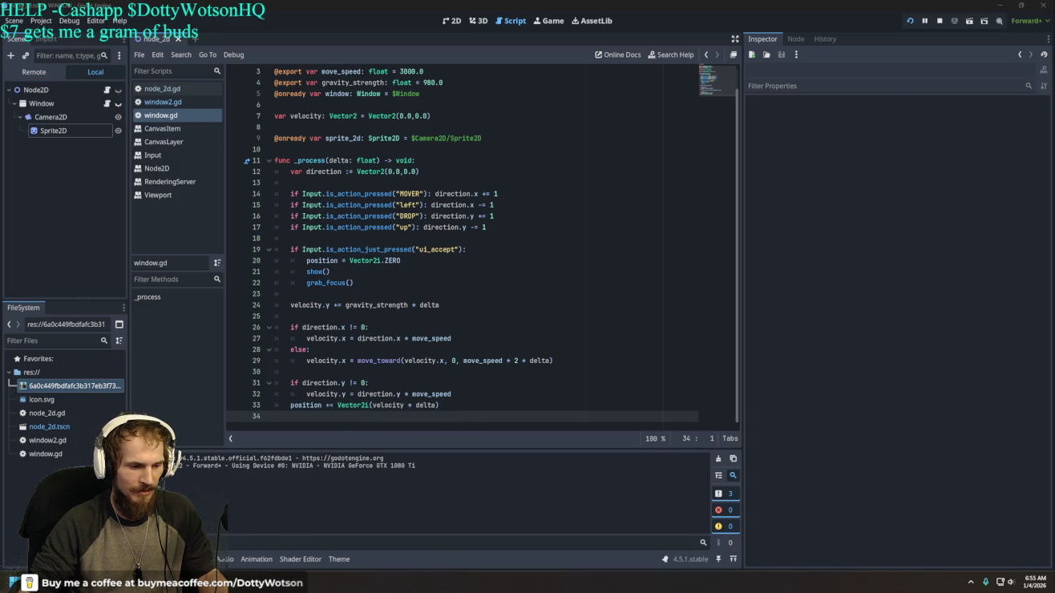
{"action": "key", "text": "alt+Tab"}
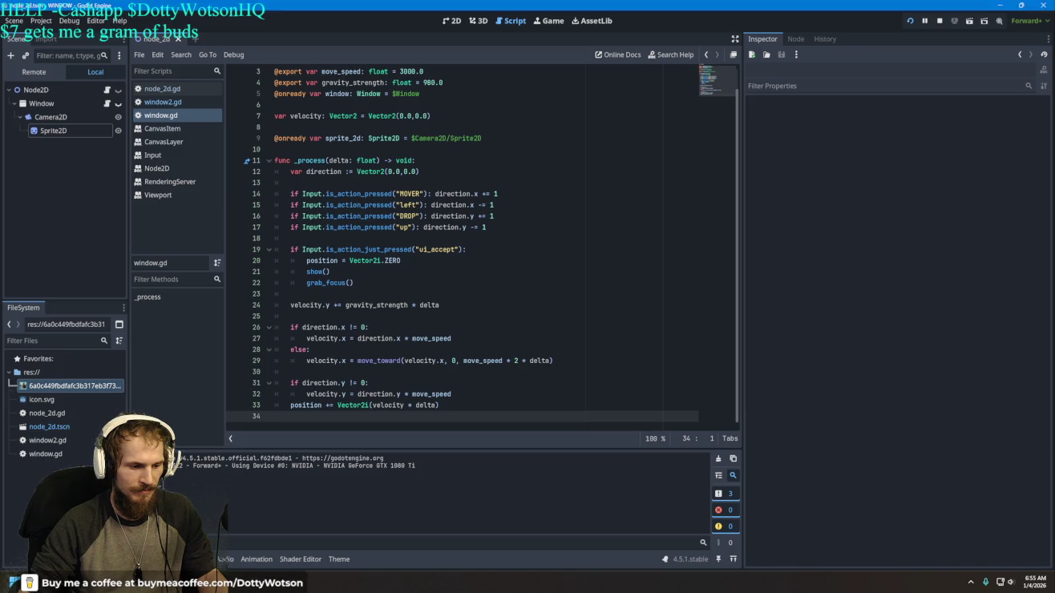
{"action": "key", "text": "ctrl+F4"}
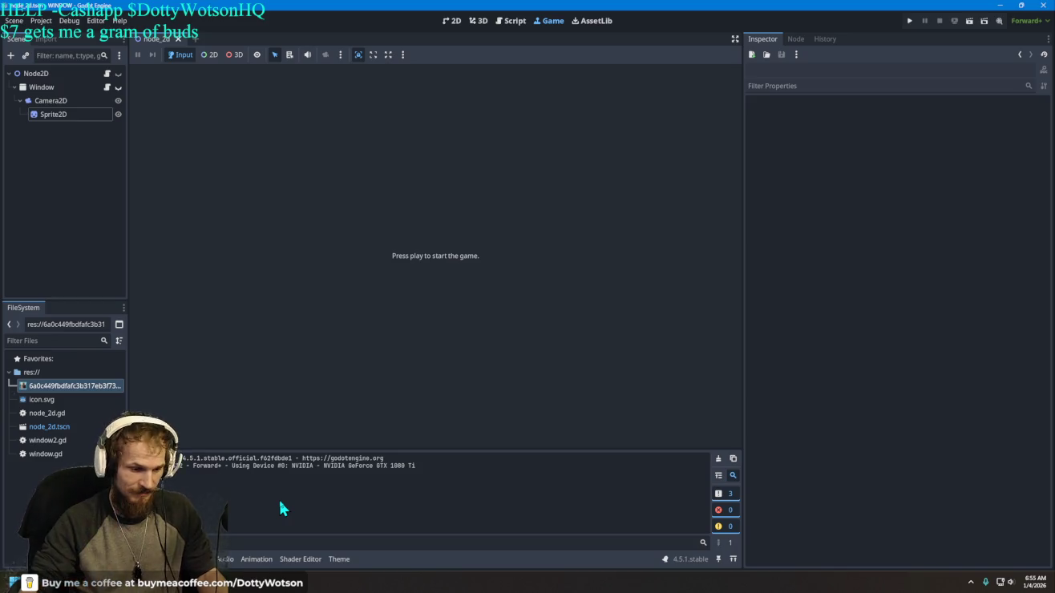
{"action": "left_click", "coordinate": [479, 20]}
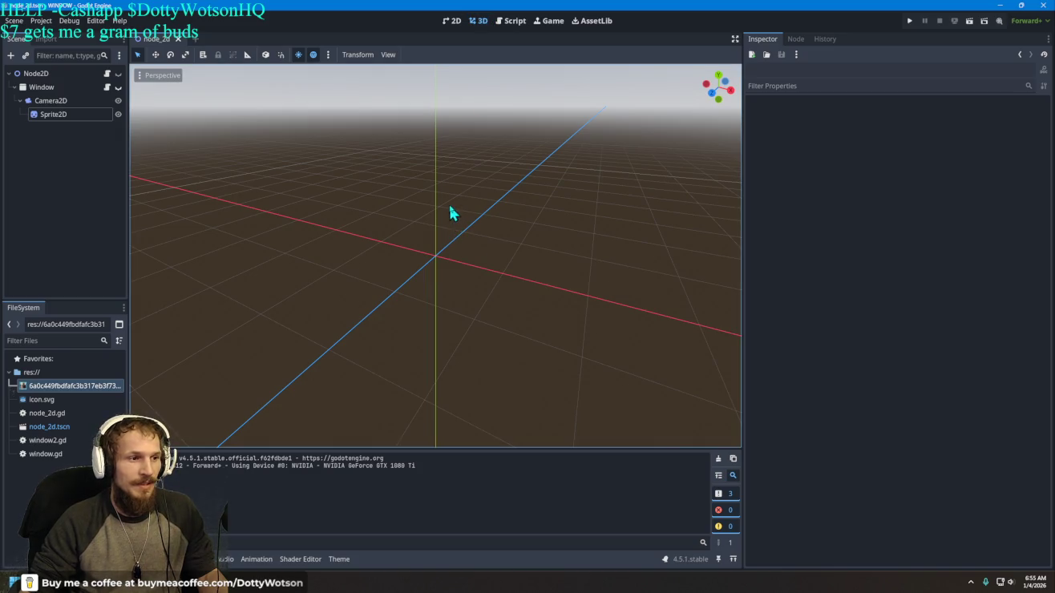
{"action": "left_click", "coordinate": [453, 22]}
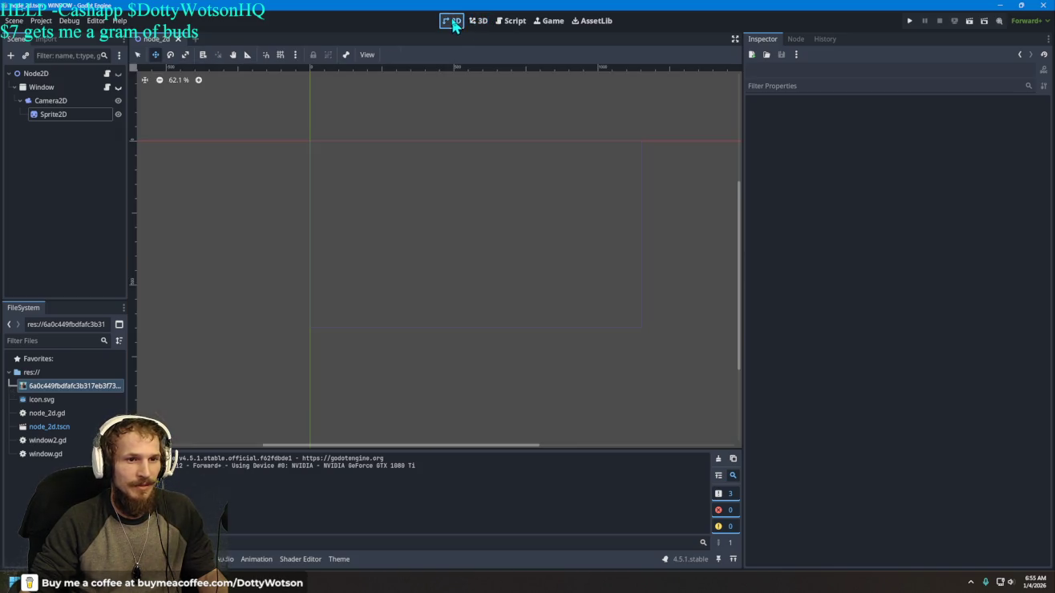
{"action": "left_click", "coordinate": [911, 23]}
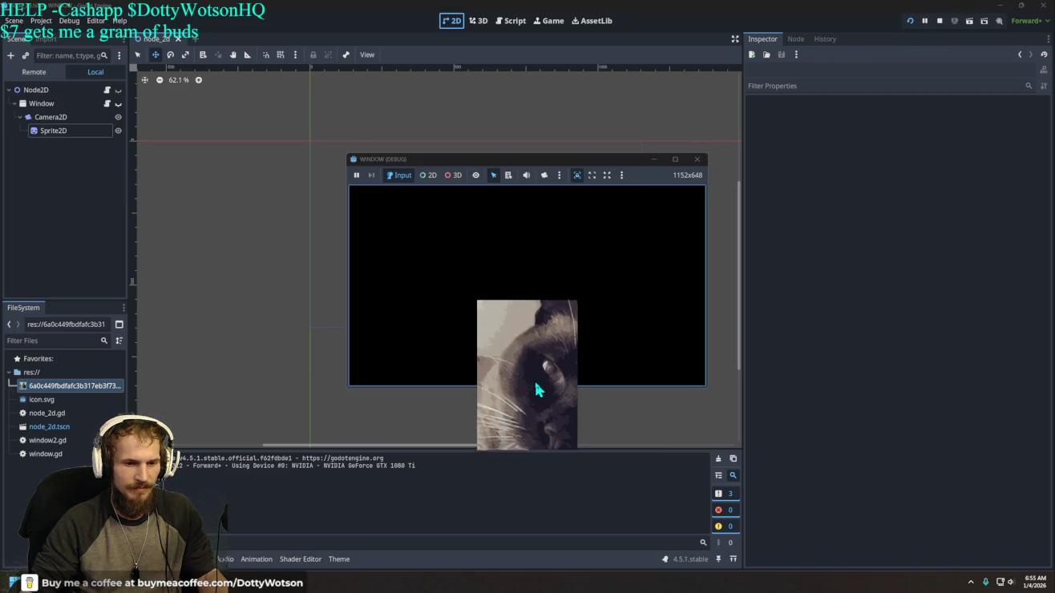
{"action": "left_click", "coordinate": [697, 159]}
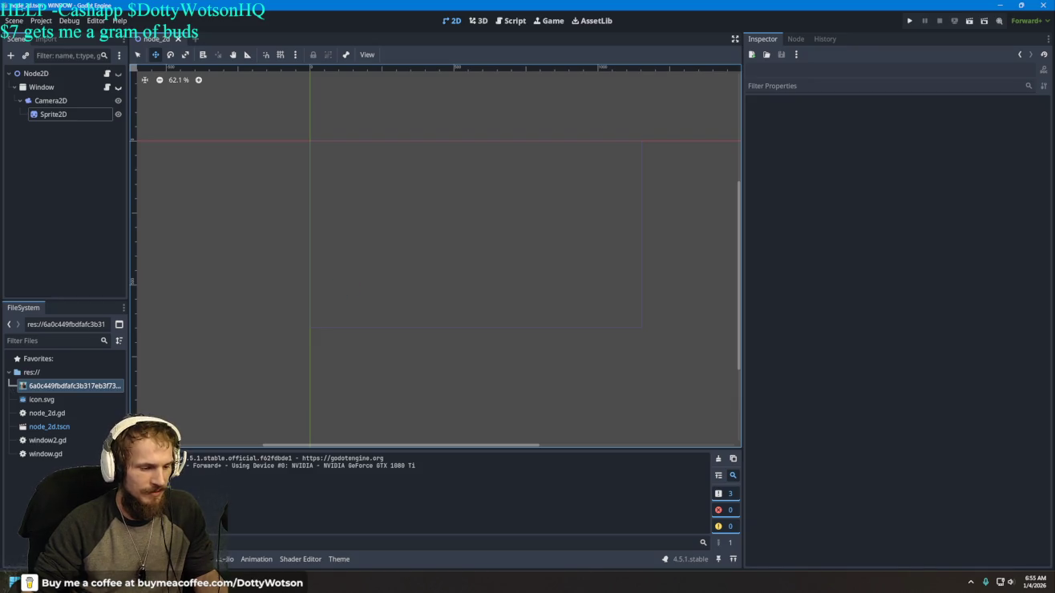
{"action": "key", "text": "alt+Tab"}
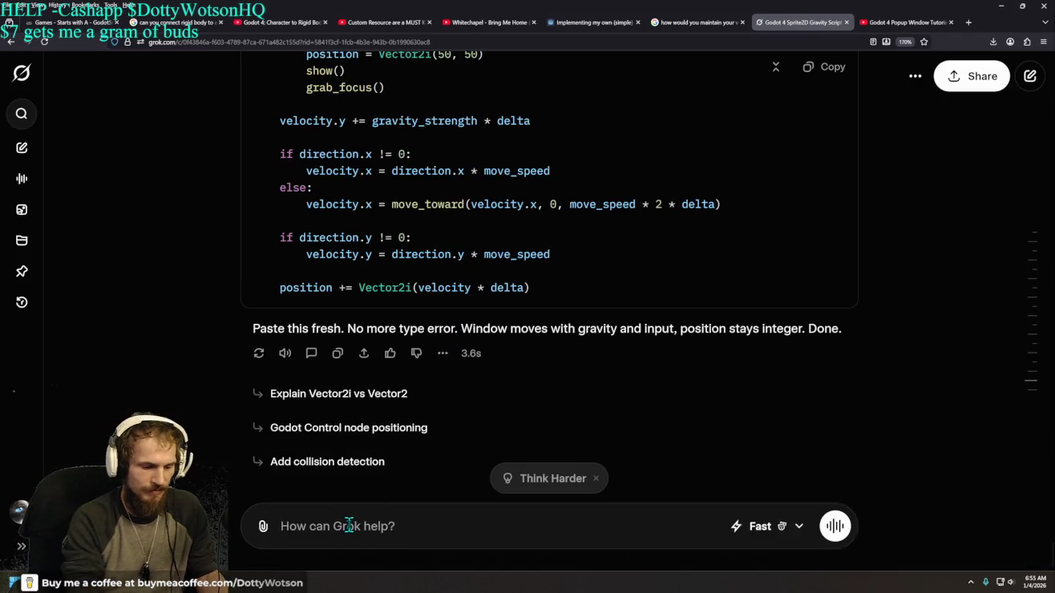
Step: Ask Grok 'how to make a window grabable in godot' and review its drag code
{"action": "type", "text": "how to make "}
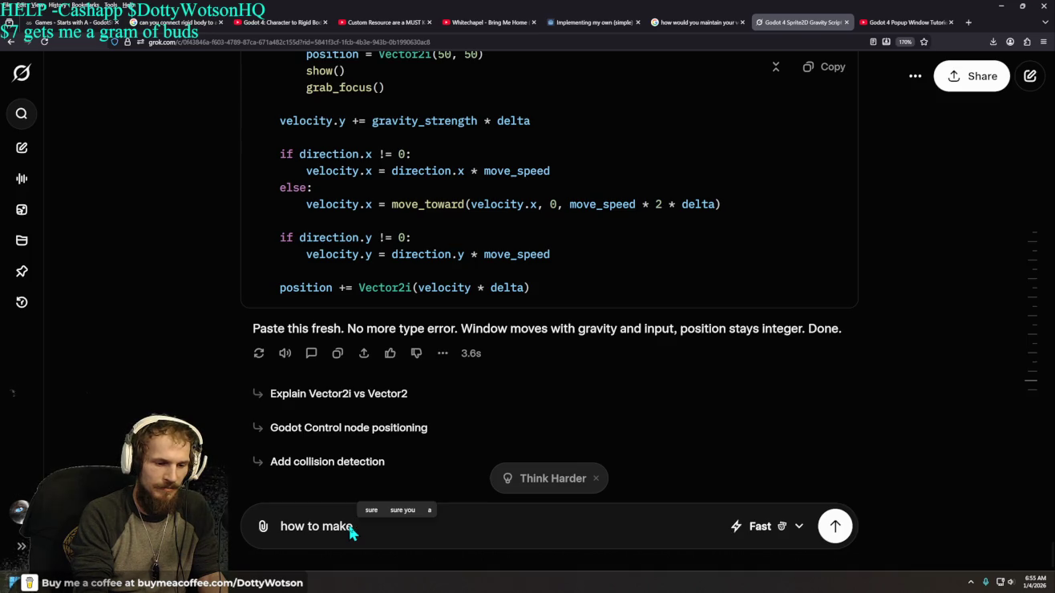
{"action": "type", "text": "a window gra"}
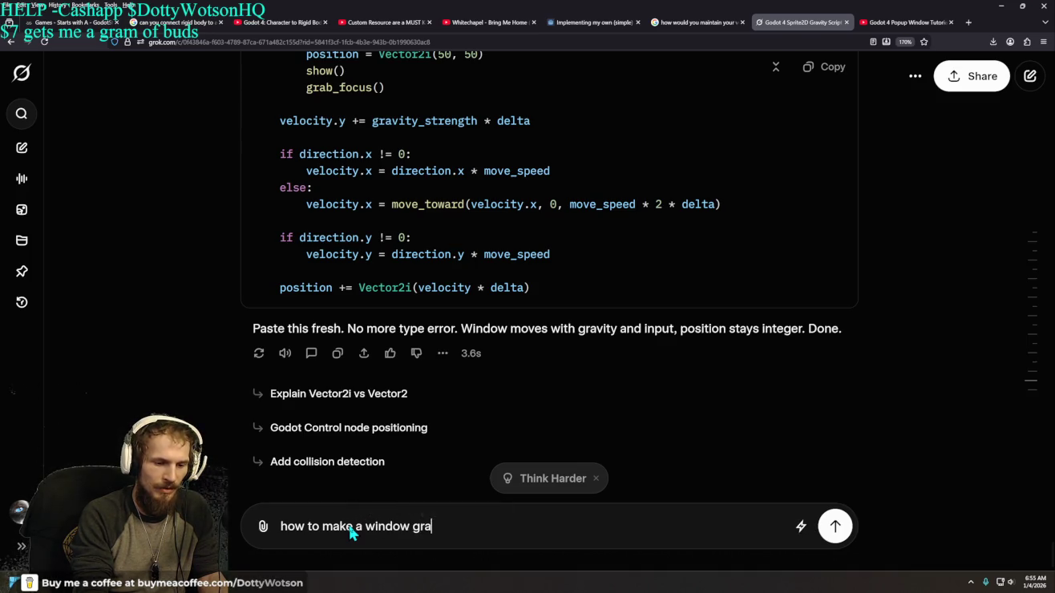
{"action": "type", "text": "bable in godot"}
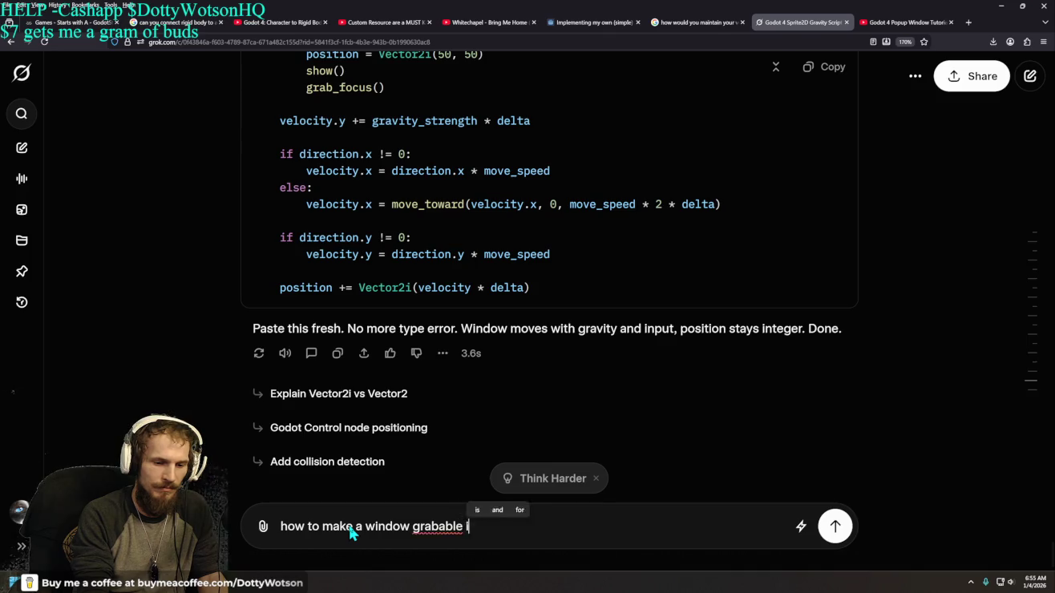
{"action": "key", "text": "Return"}
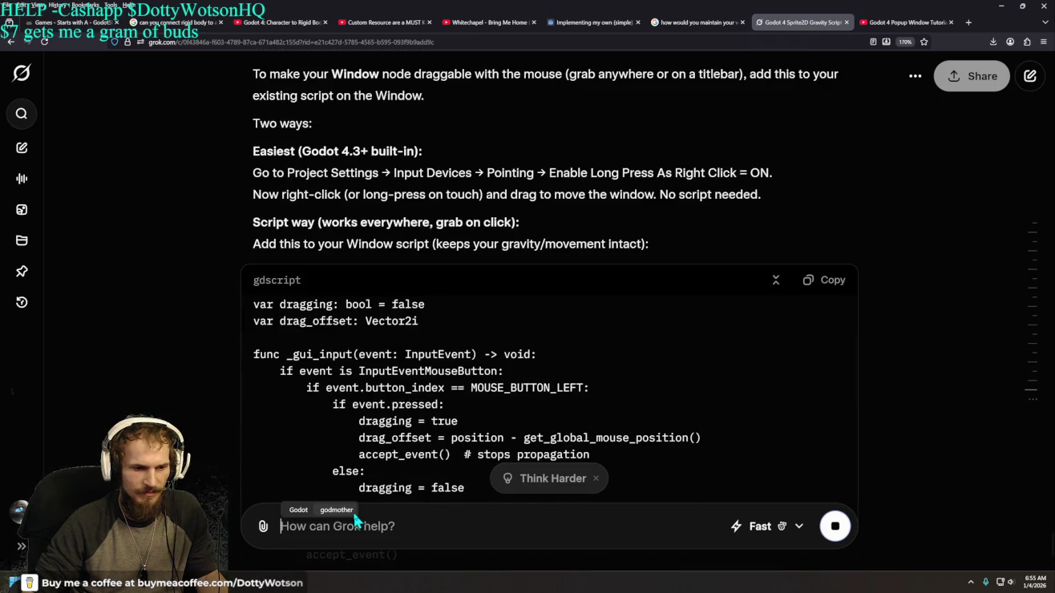
{"action": "scroll", "coordinate": [370, 273], "scroll_direction": "up", "scroll_amount": 4}
{"action": "scroll", "coordinate": [390, 274], "scroll_direction": "down", "scroll_amount": 4}
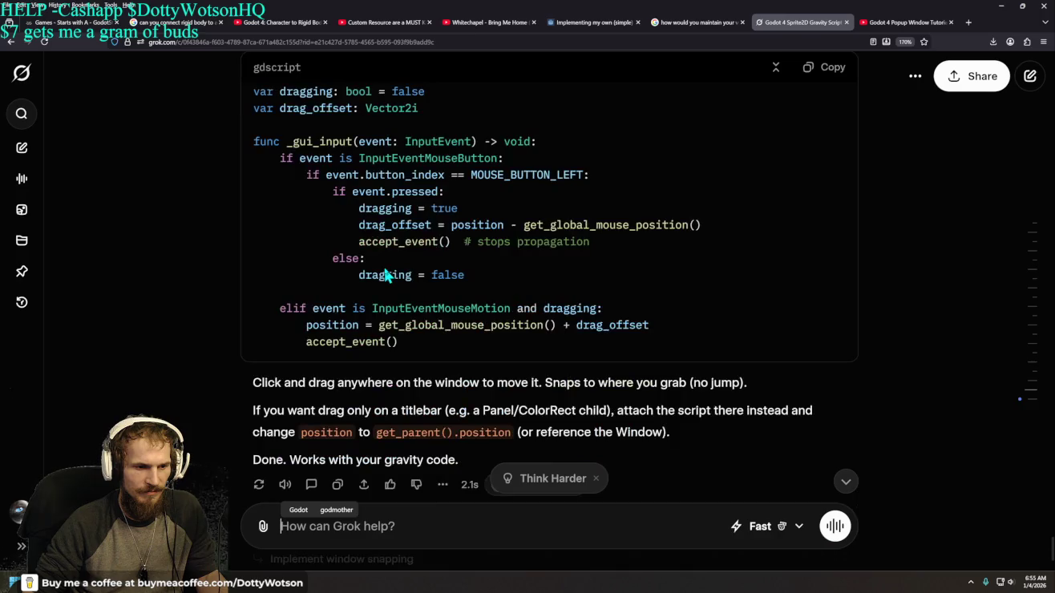
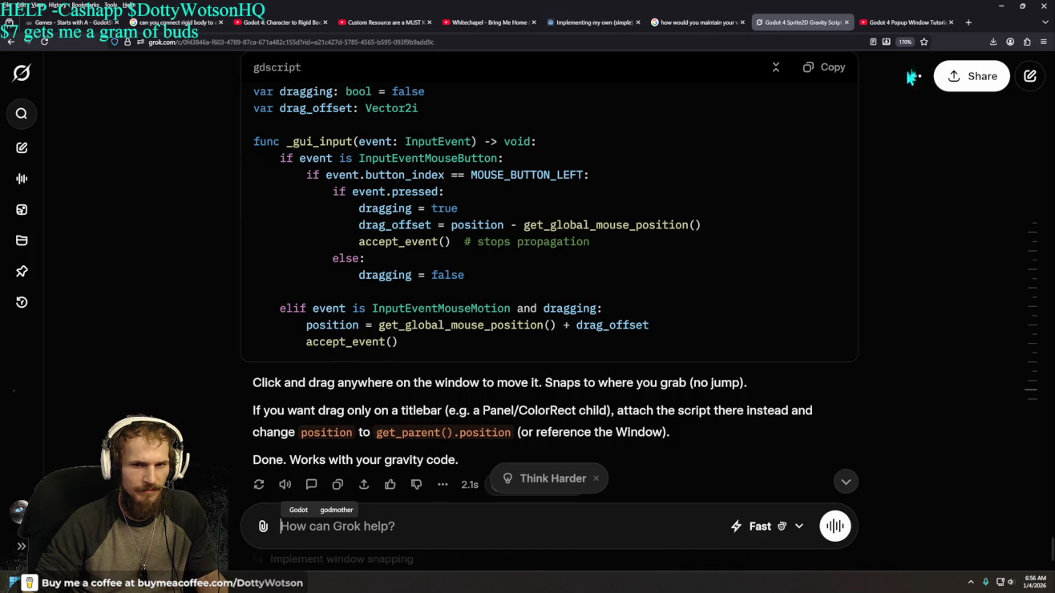
Step: Copy Grok's drag-to-move GDScript snippet and open window.gd in the Godot script editor
{"action": "left_click", "coordinate": [831, 74]}
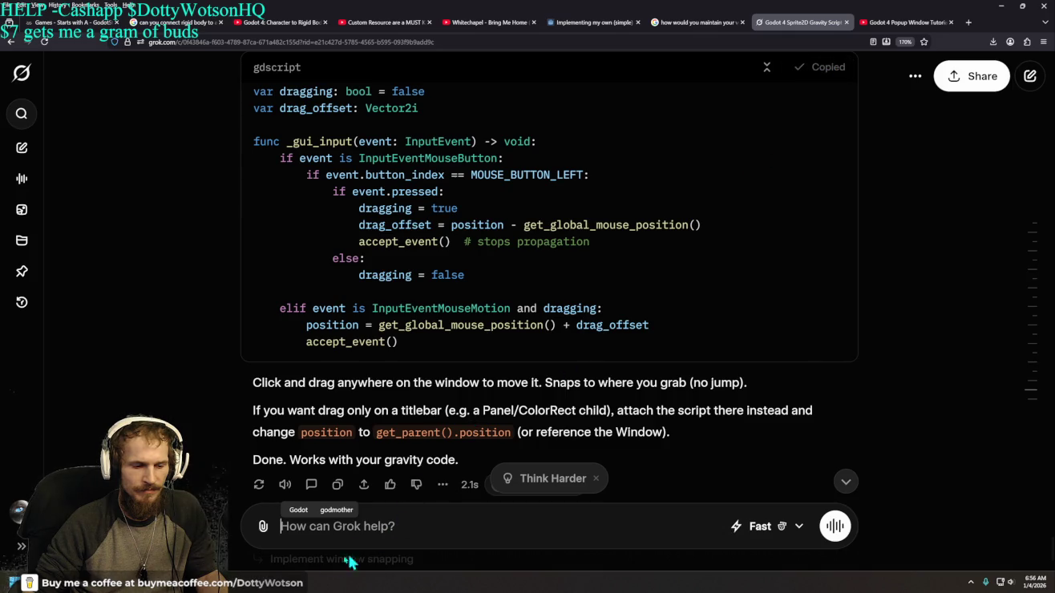
{"action": "key", "text": "alt+Tab"}
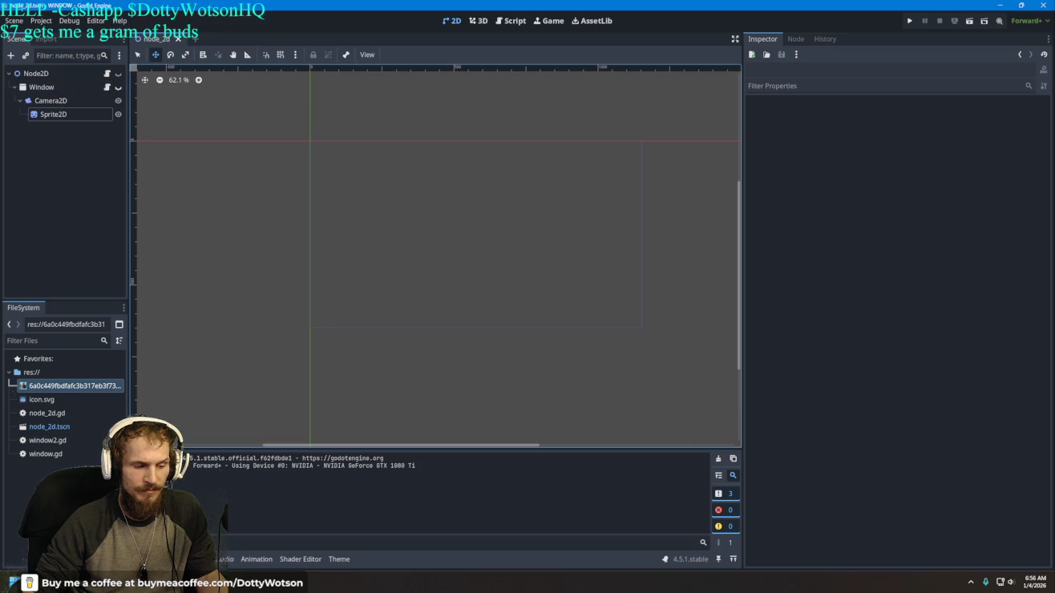
{"action": "key", "text": "alt+Tab"}
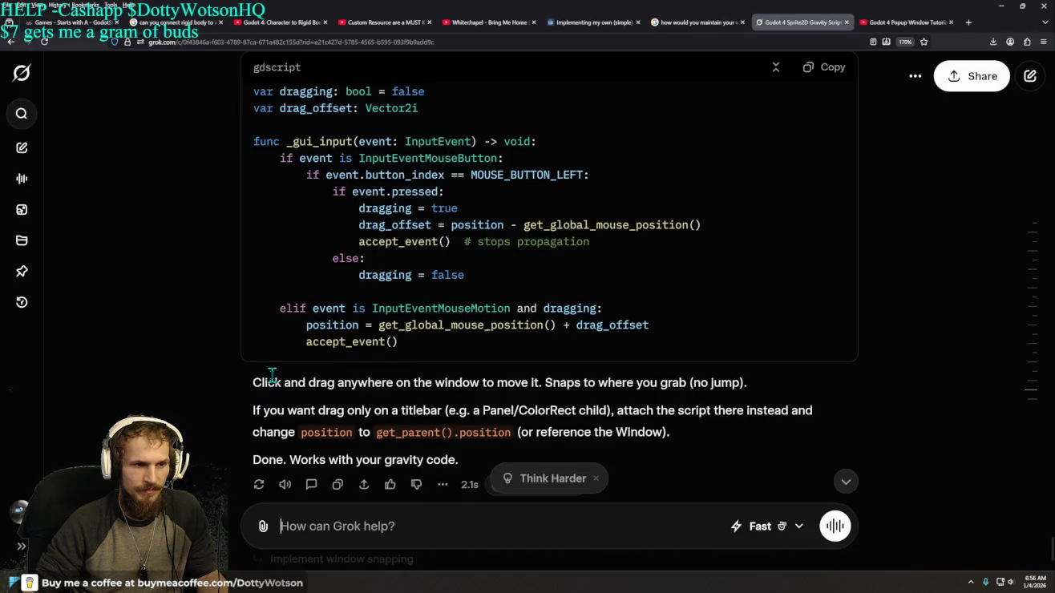
{"action": "scroll", "coordinate": [280, 369], "scroll_direction": "up", "scroll_amount": 2}
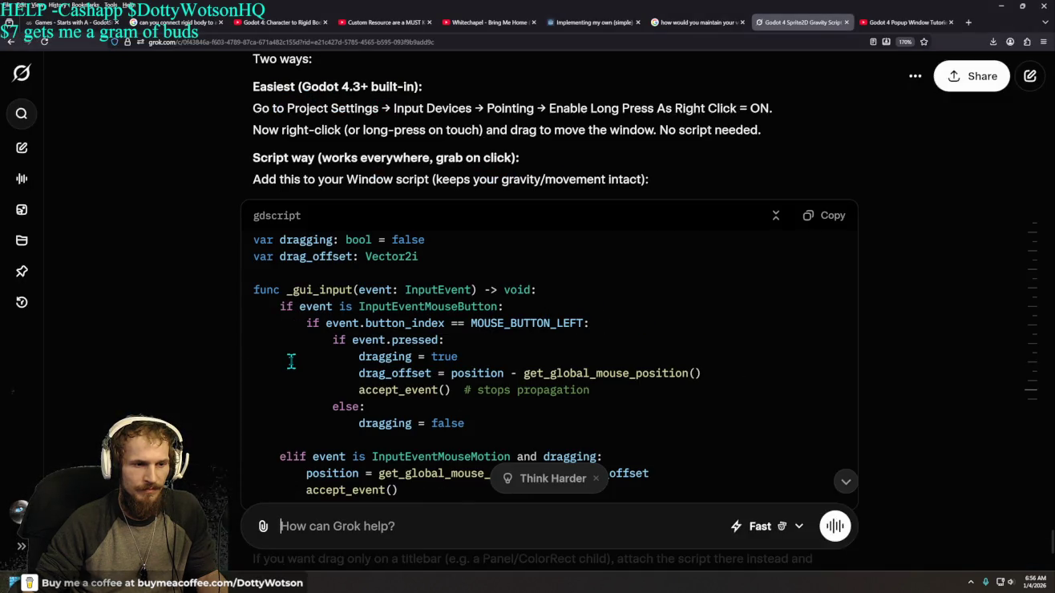
{"action": "scroll", "coordinate": [291, 362], "scroll_direction": "down", "scroll_amount": 2}
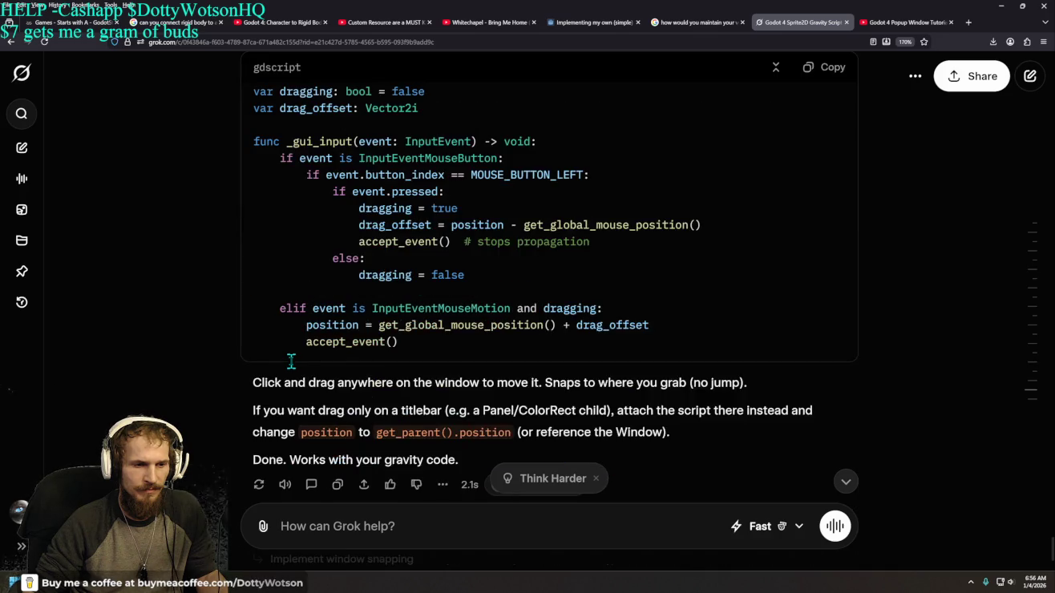
{"action": "key", "text": "alt+Tab"}
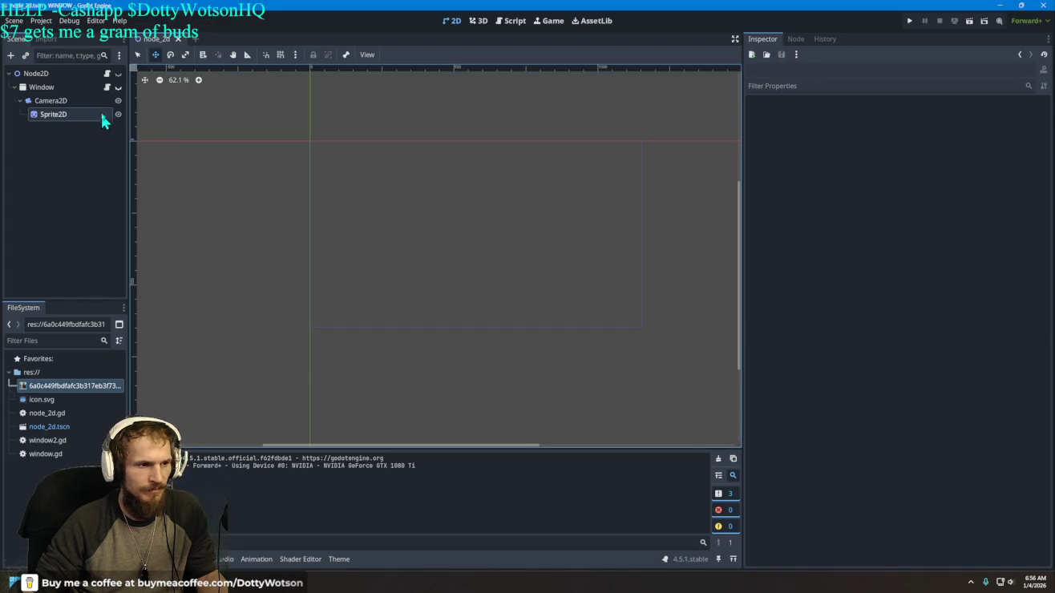
{"action": "left_click", "coordinate": [107, 88]}
Step: Paste the dragging variables and _gui_input drag code into window.gd at line 15
{"action": "scroll", "coordinate": [404, 193], "scroll_direction": "up", "scroll_amount": 1}
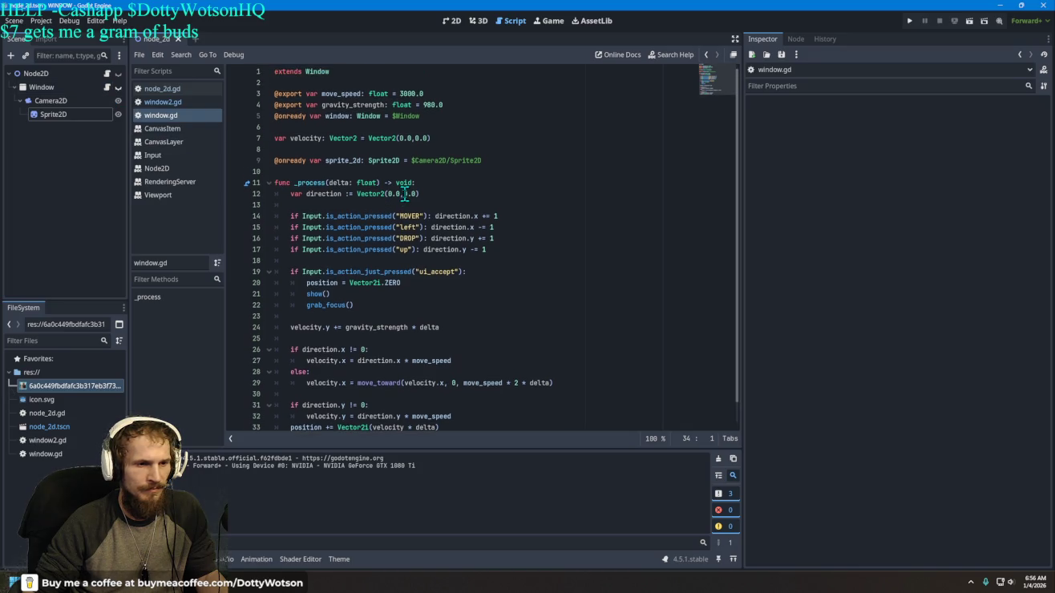
{"action": "left_click", "coordinate": [410, 171]}
{"action": "key", "text": "Return"}
{"action": "key", "text": "Return"}
{"action": "key", "text": "Return"}
{"action": "key", "text": "Up"}
{"action": "key", "text": "Up"}
{"action": "key", "text": "Up"}
{"action": "key", "text": "Up"}
{"action": "key", "text": "ctrl+v"}
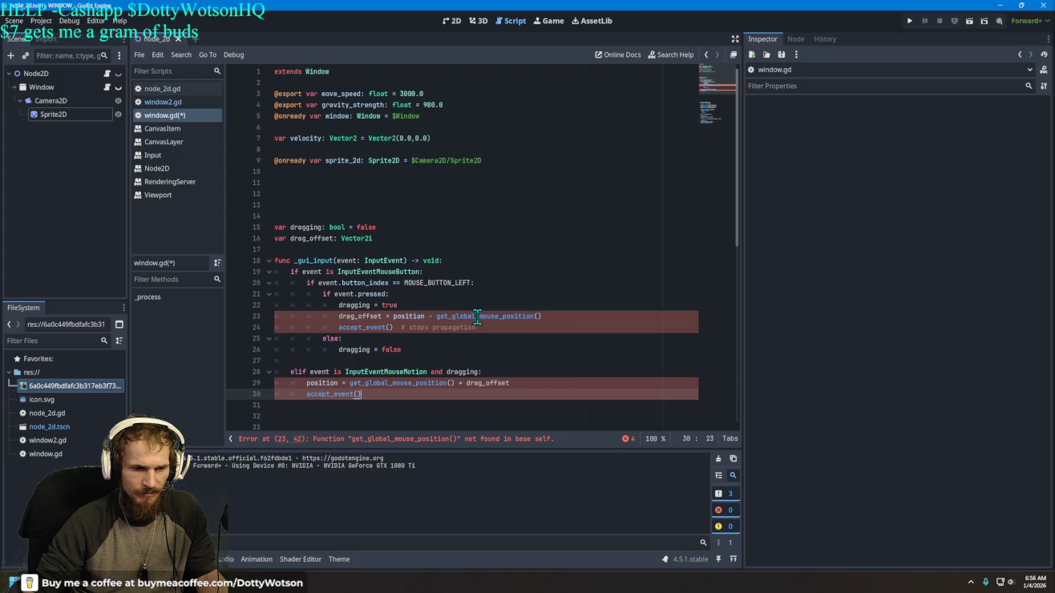
Step: Review the pasted lines 20 and 22 and show the full script error list
{"action": "left_click", "coordinate": [515, 288]}
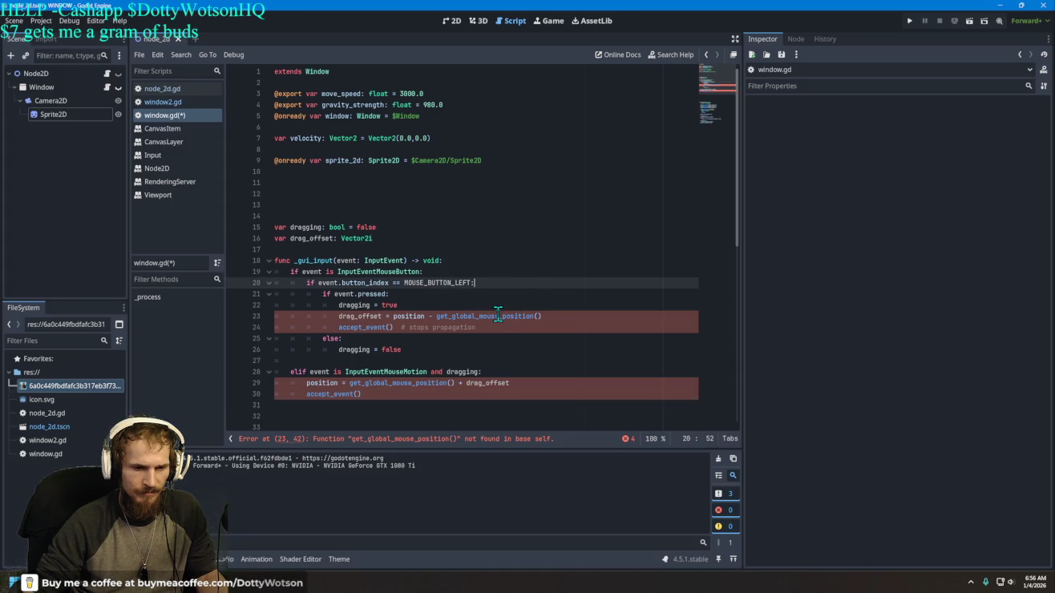
{"action": "left_click", "coordinate": [429, 303]}
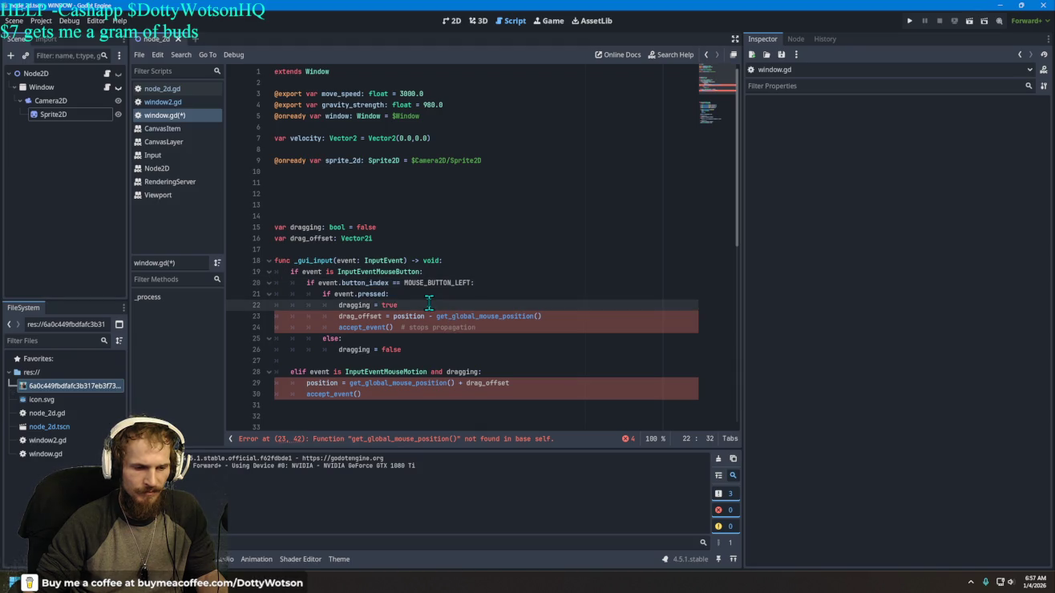
{"action": "left_click", "coordinate": [628, 439]}
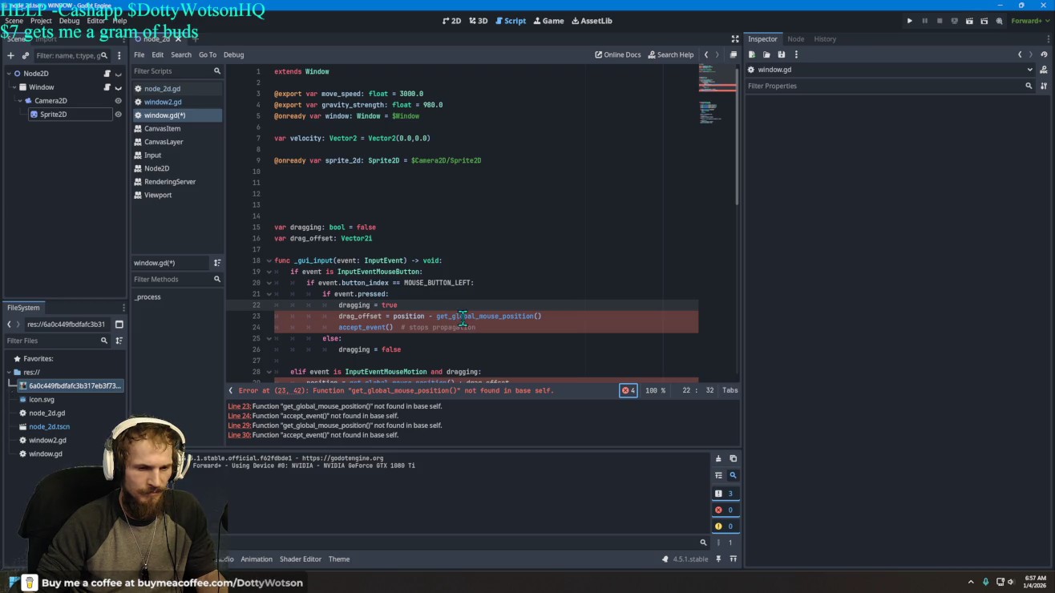
Step: Type 'mouse' on empty line 12, then erase it again
{"action": "left_click", "coordinate": [304, 193]}
{"action": "type", "text": "mouse"}
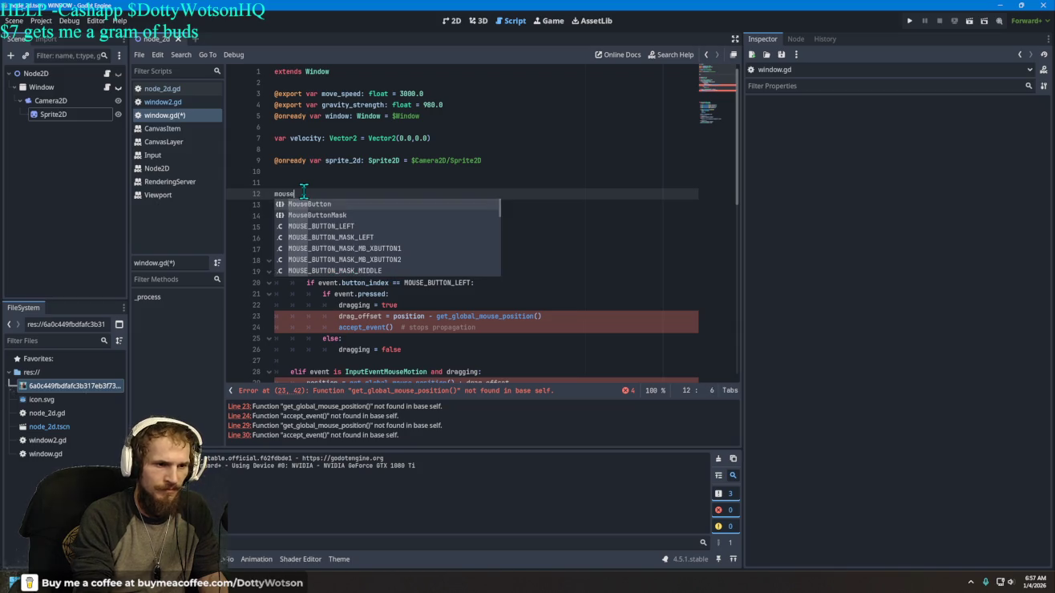
{"action": "key", "text": "BackSpace"}
{"action": "key", "text": "BackSpace"}
{"action": "key", "text": "BackSpace"}
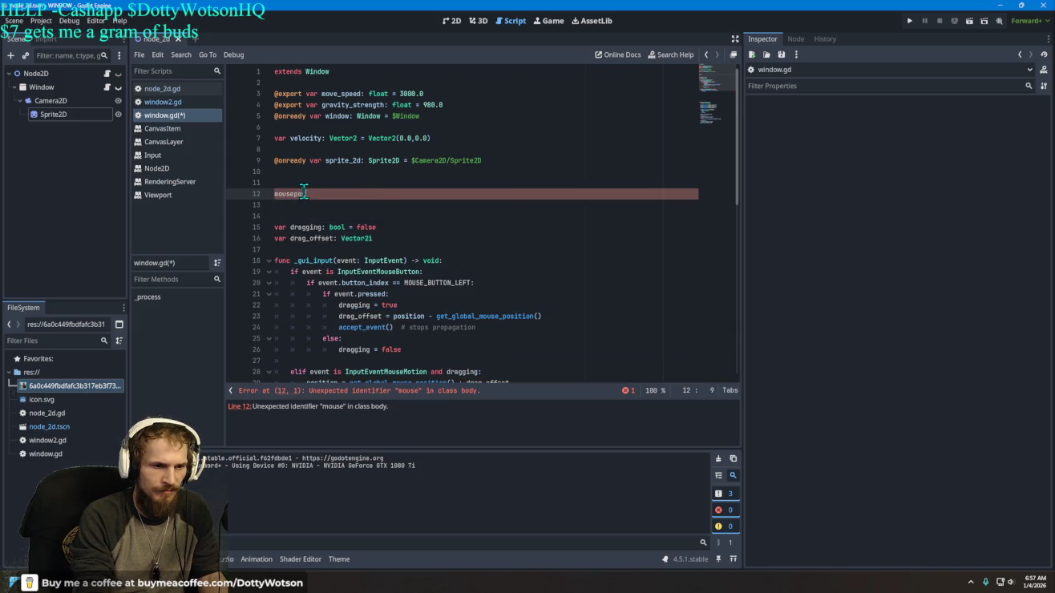
{"action": "key", "text": "BackSpace"}
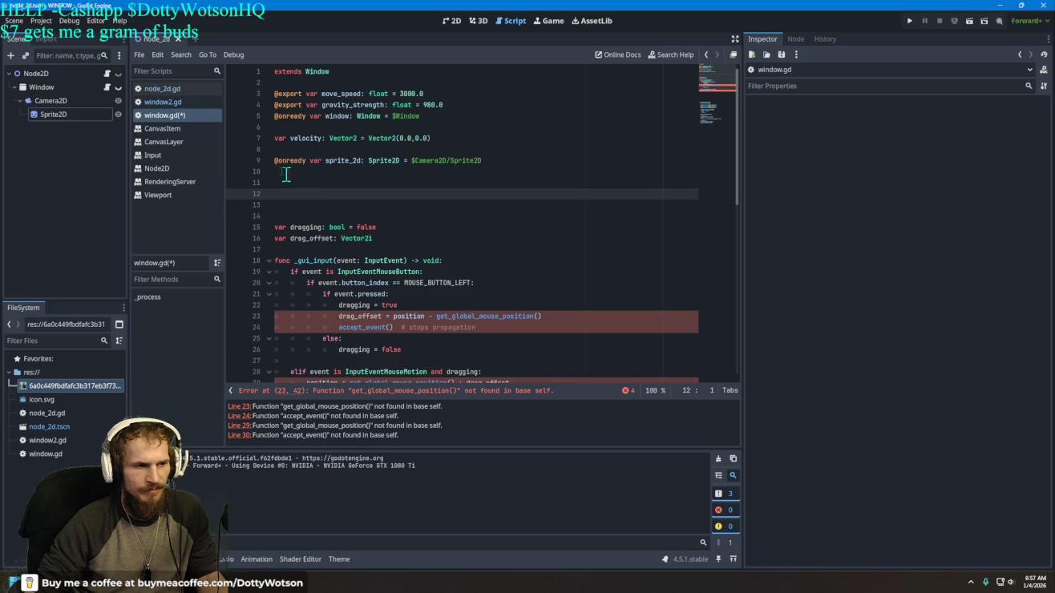
{"action": "right_click", "coordinate": [42, 87]}
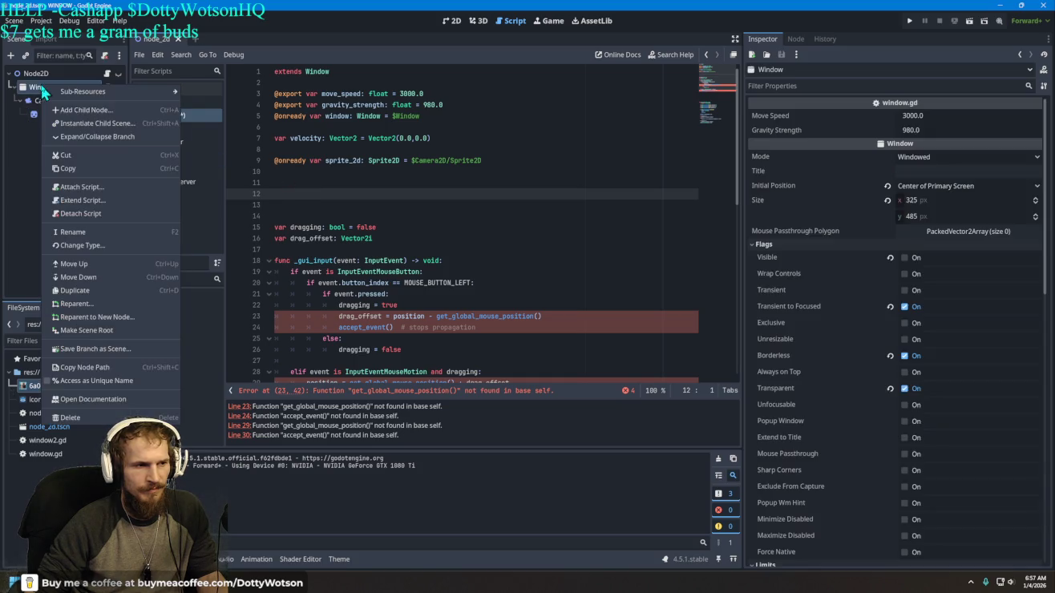
Step: Open the Window class documentation and scroll through its properties
{"action": "left_click", "coordinate": [101, 399]}
{"action": "scroll", "coordinate": [451, 272], "scroll_direction": "down", "scroll_amount": 3}
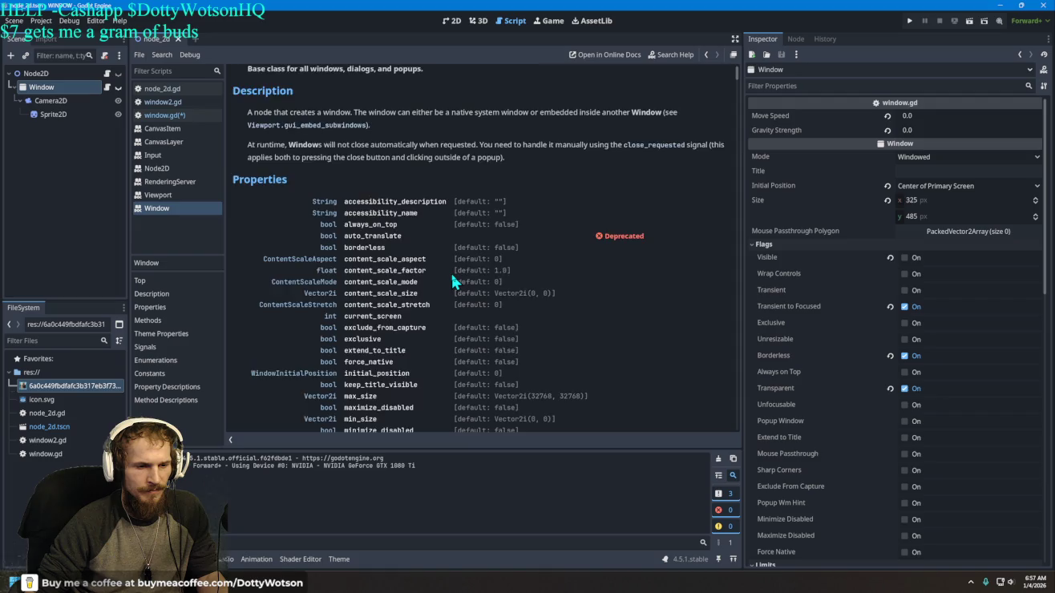
{"action": "scroll", "coordinate": [454, 277], "scroll_direction": "down", "scroll_amount": 3}
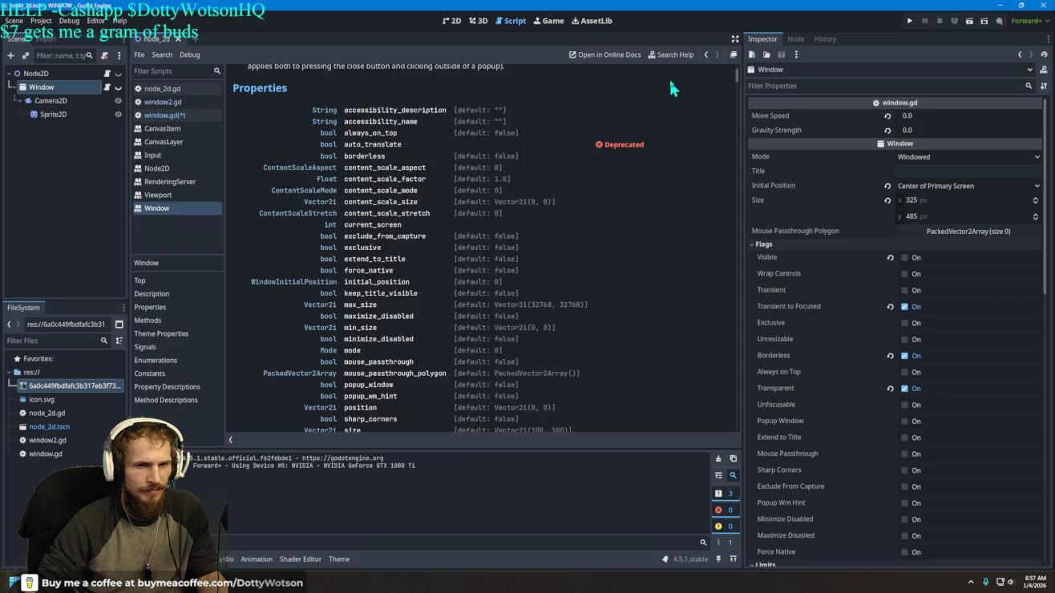
Step: Search the help for 'mouse' and 'get_mous', then cancel and return to window.gd
{"action": "left_click", "coordinate": [659, 55]}
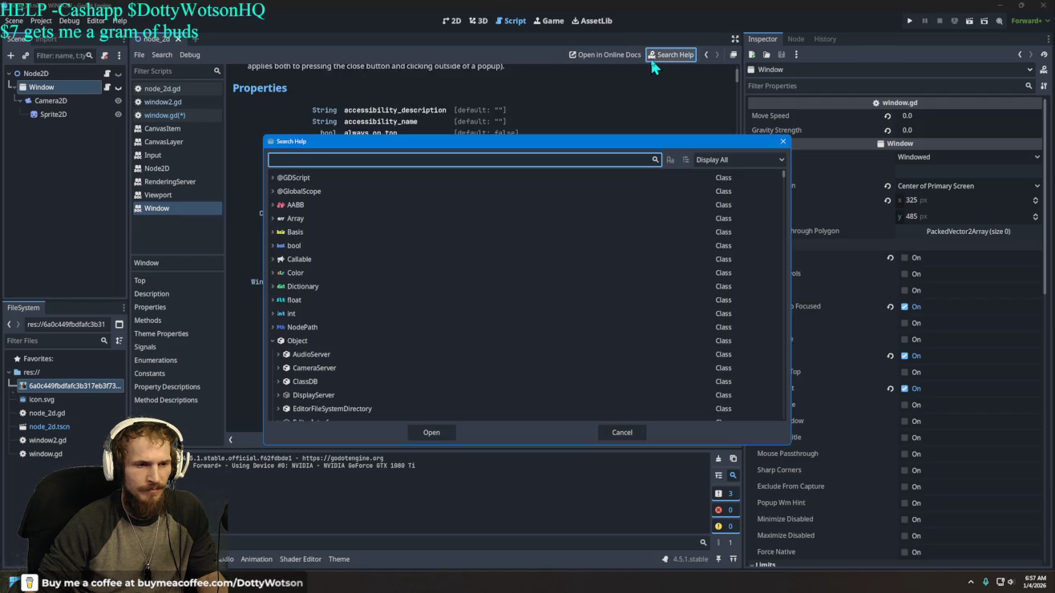
{"action": "type", "text": "get"}
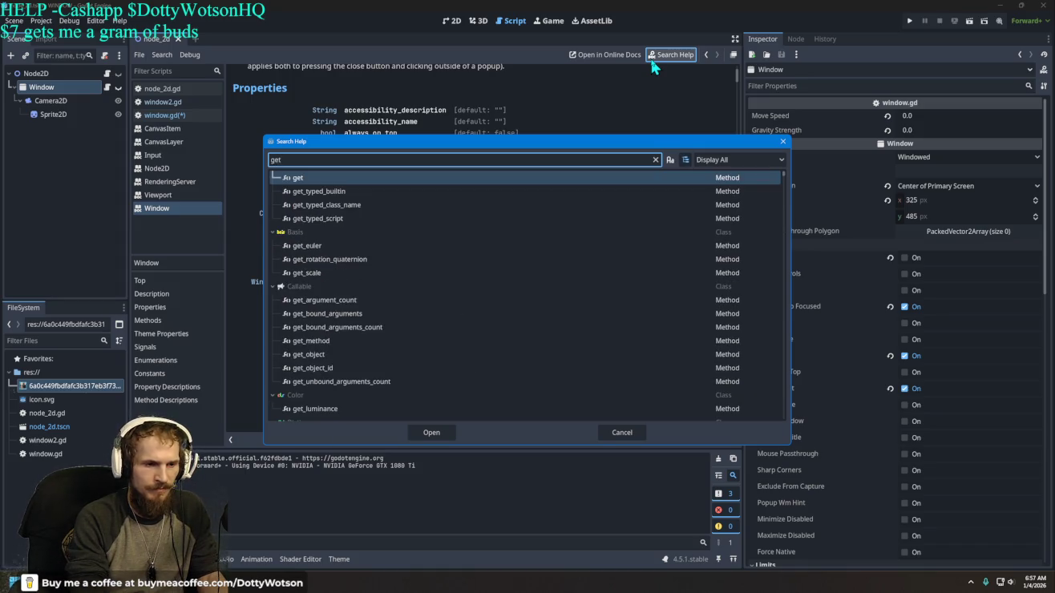
{"action": "key", "text": "BackSpace"}
{"action": "key", "text": "BackSpace"}
{"action": "key", "text": "BackSpace"}
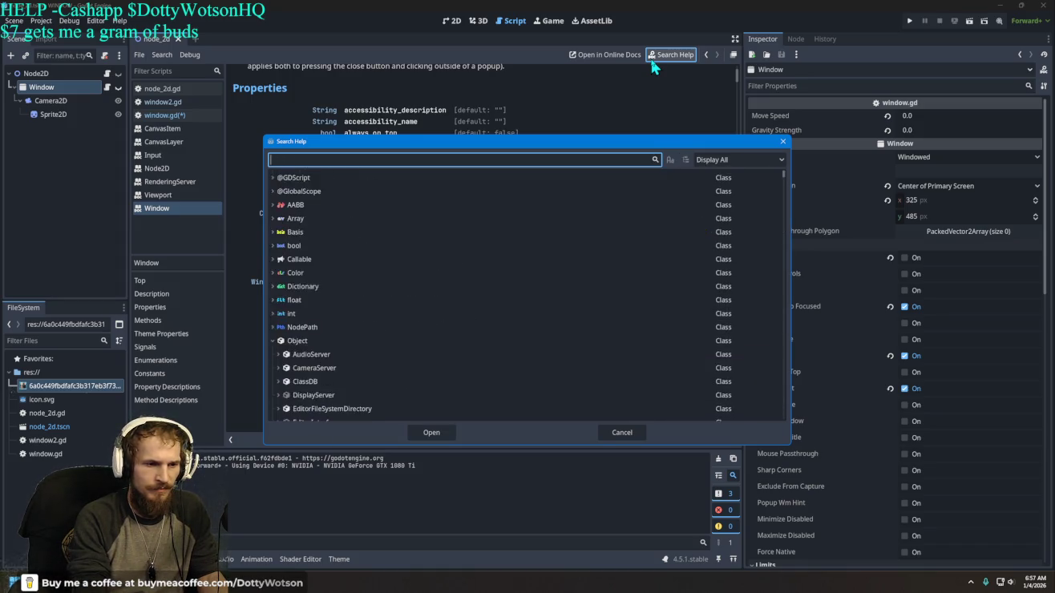
{"action": "type", "text": "mouse"}
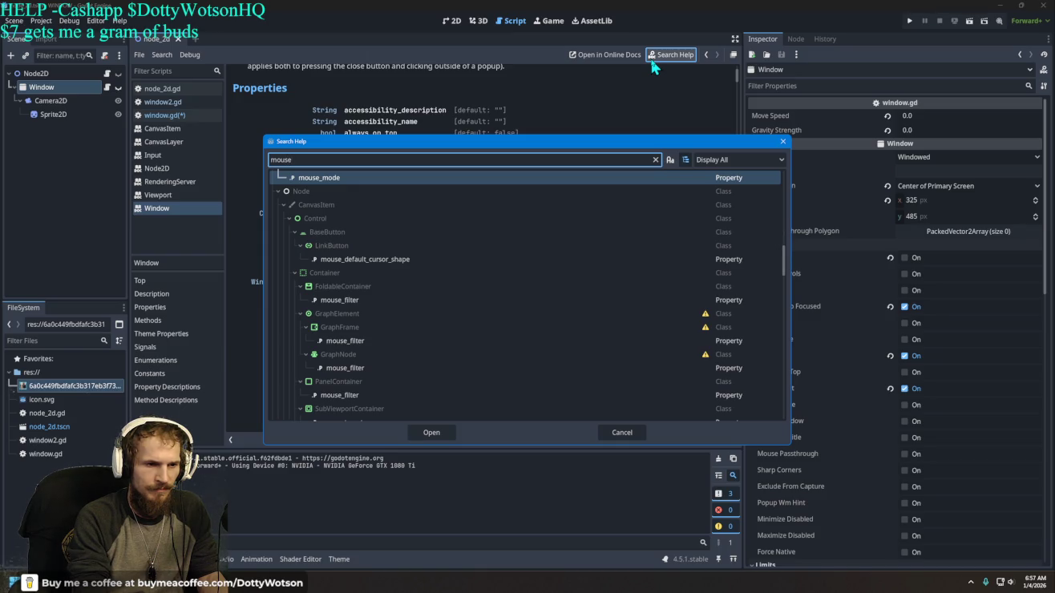
{"action": "scroll", "coordinate": [389, 243], "scroll_direction": "up", "scroll_amount": 2}
{"action": "scroll", "coordinate": [386, 239], "scroll_direction": "up", "scroll_amount": 5}
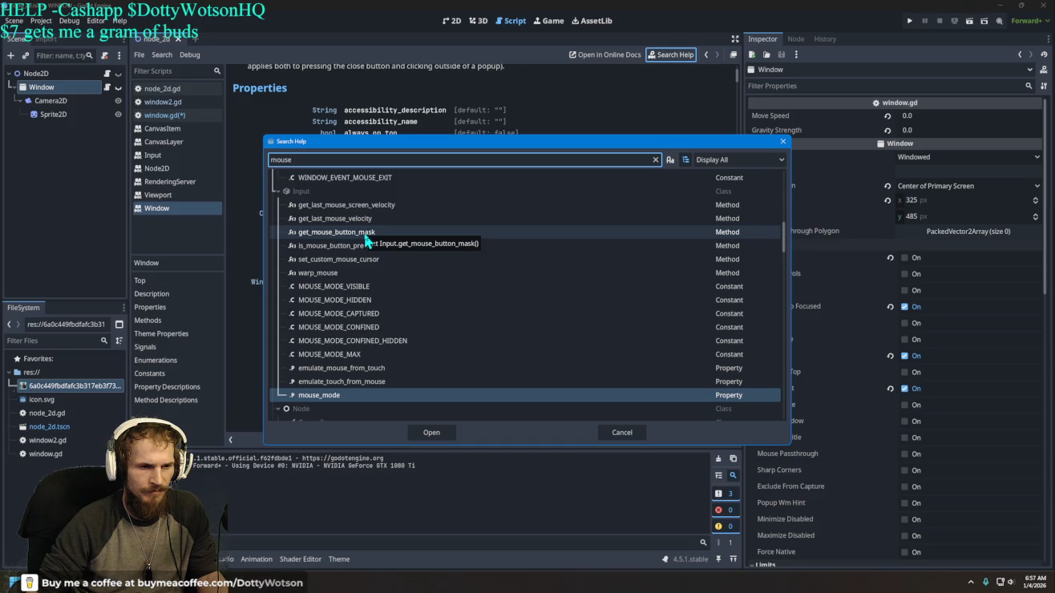
{"action": "scroll", "coordinate": [366, 235], "scroll_direction": "up", "scroll_amount": 2}
{"action": "scroll", "coordinate": [365, 235], "scroll_direction": "up", "scroll_amount": 4}
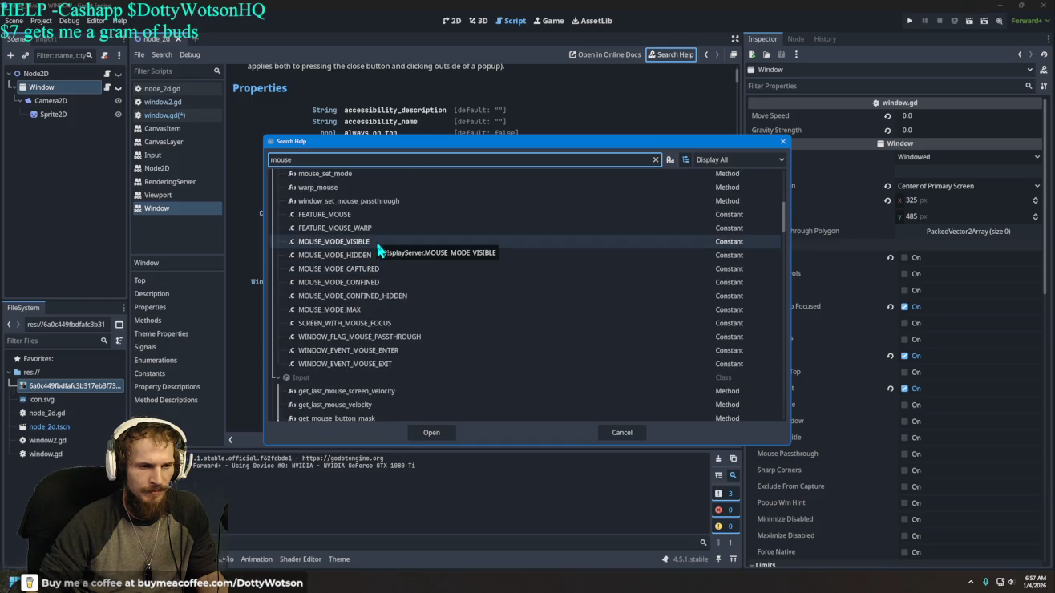
{"action": "key", "text": "BackSpace"}
{"action": "key", "text": "BackSpace"}
{"action": "key", "text": "BackSpace"}
{"action": "type", "text": "get"}
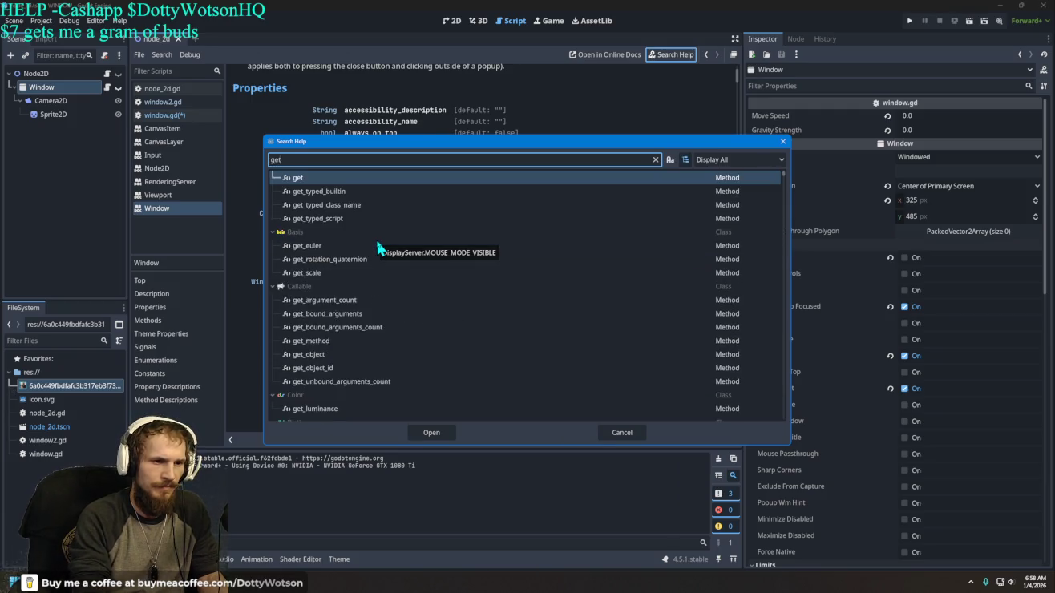
{"action": "type", "text": "_mouse"}
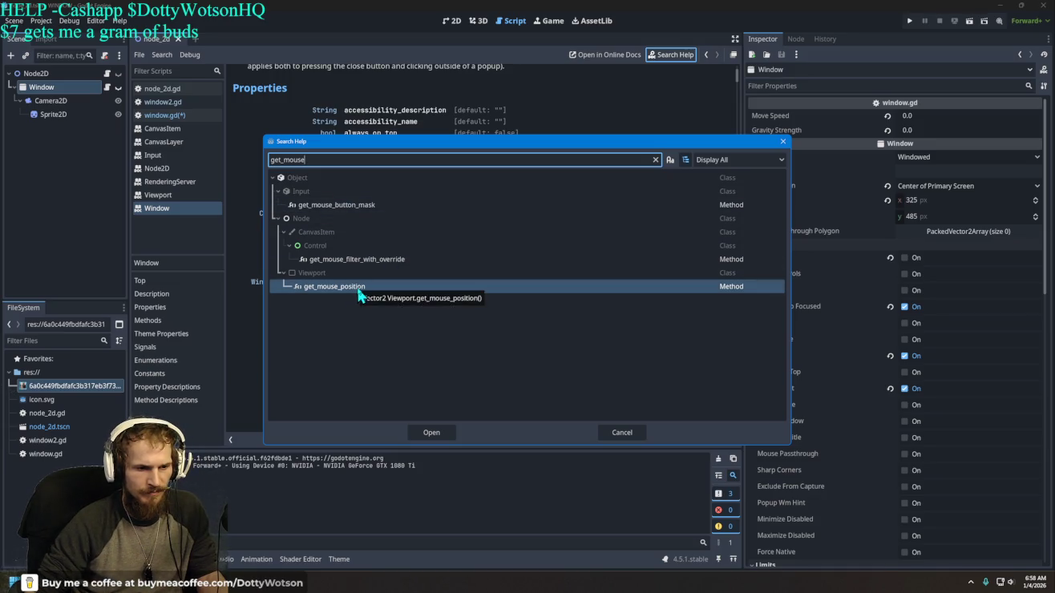
{"action": "left_click", "coordinate": [783, 141]}
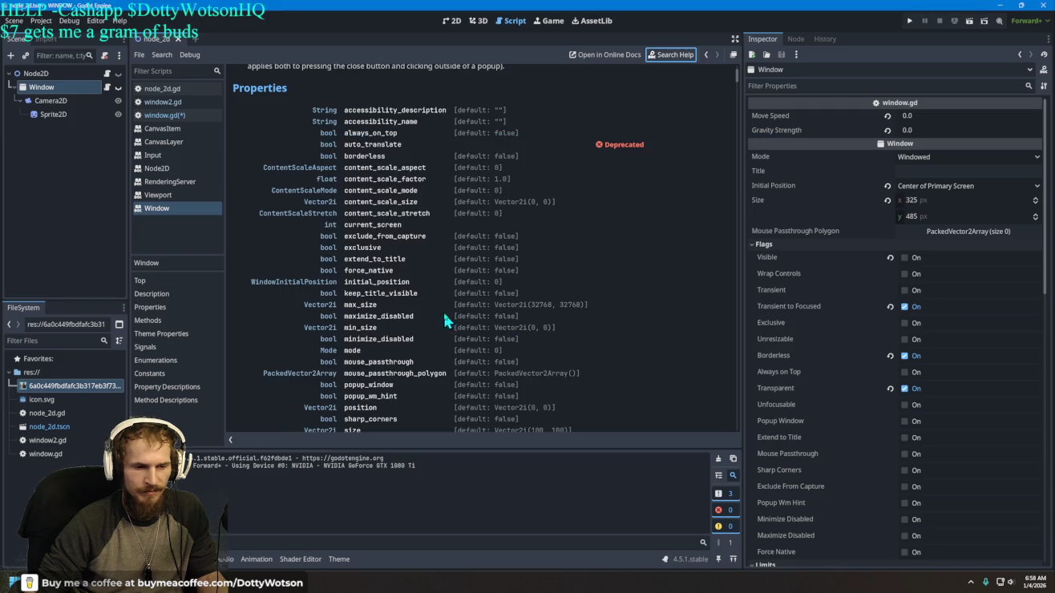
{"action": "left_click", "coordinate": [107, 88]}
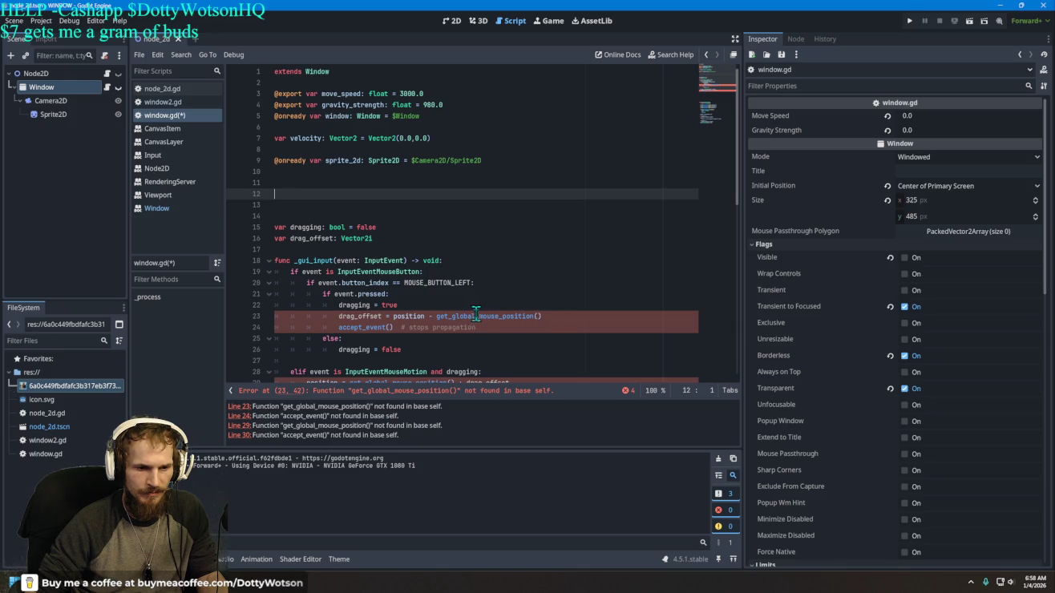
Step: Replace line 23's get_global_mouse_position() with get_mouse_position() via autocomplete
{"action": "left_click_drag", "start_coordinate": [481, 320], "coordinate": [457, 319]}
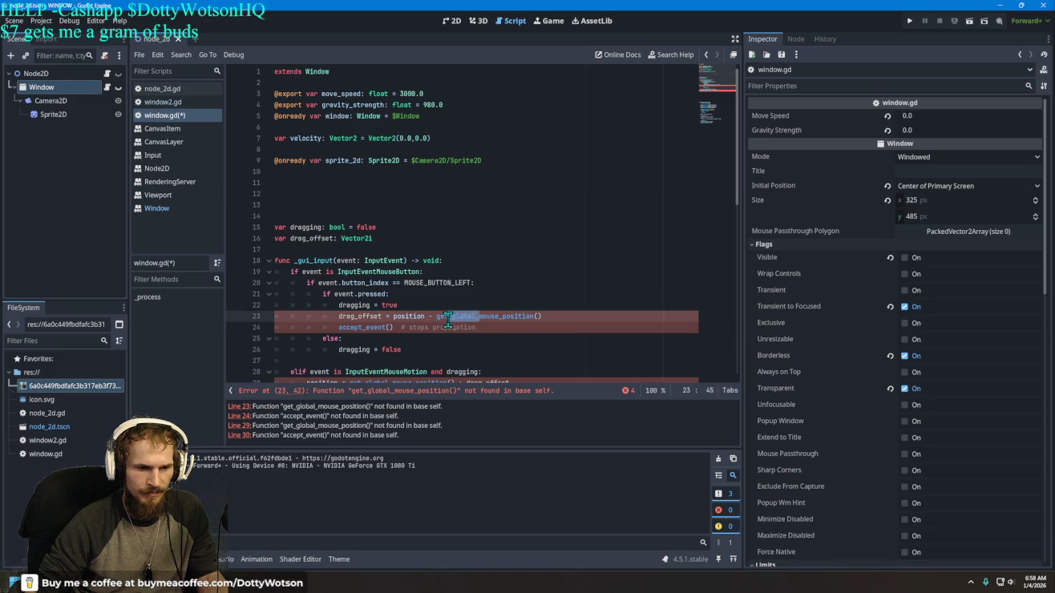
{"action": "key", "text": "BackSpace"}
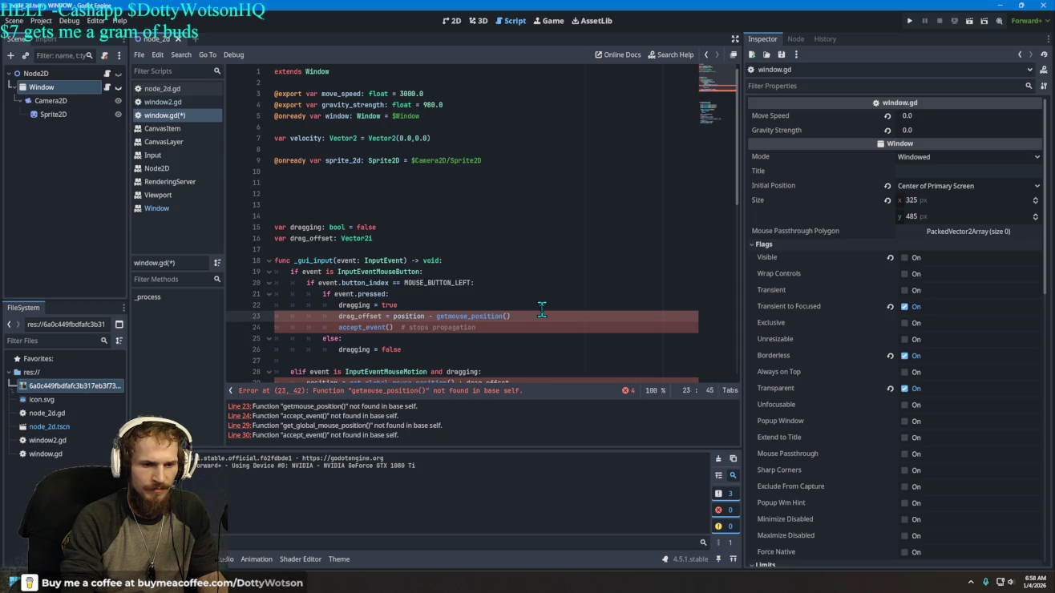
{"action": "type", "text": "_"}
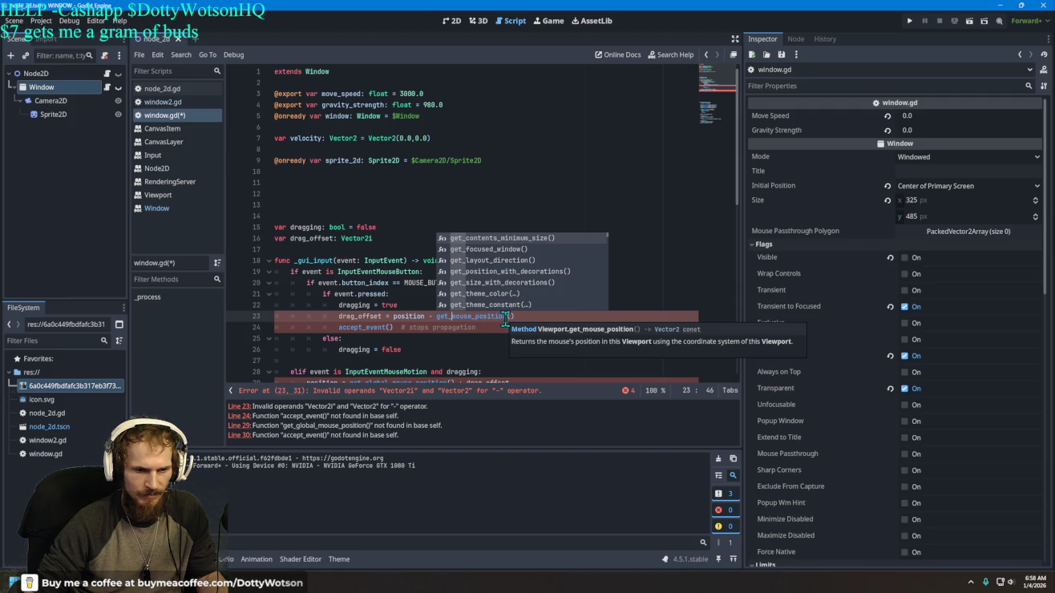
{"action": "left_click_drag", "start_coordinate": [506, 317], "coordinate": [432, 321]}
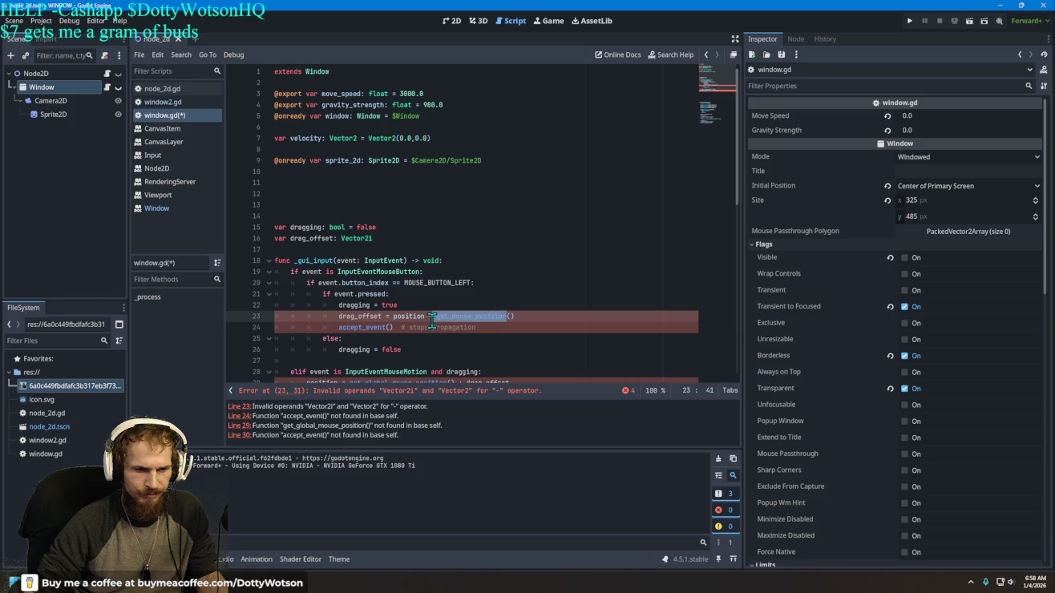
{"action": "type", "text": "get_"}
{"action": "type", "text": "_mouse"}
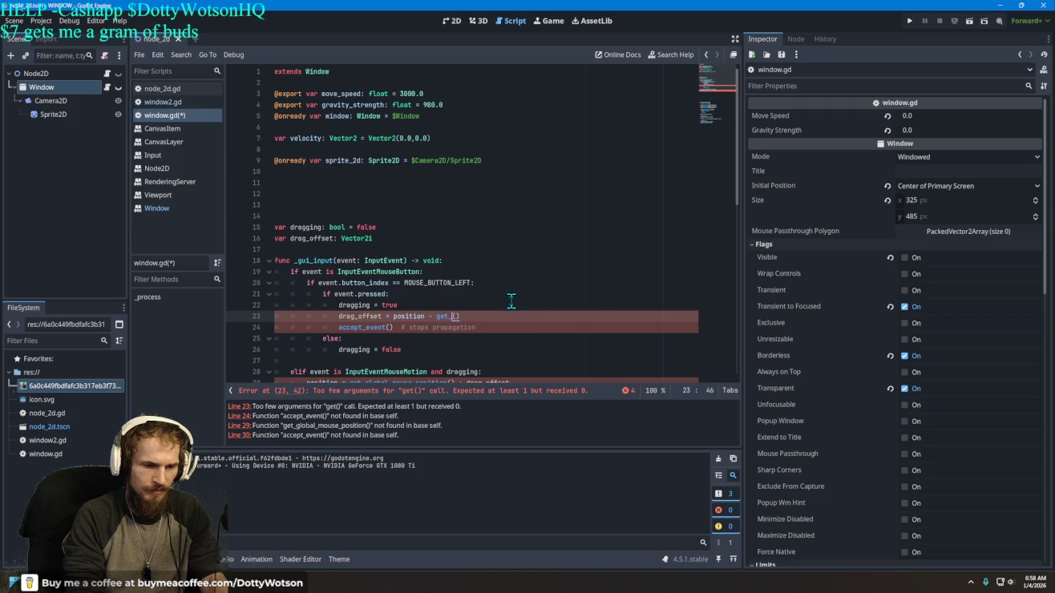
{"action": "key", "text": "Return"}
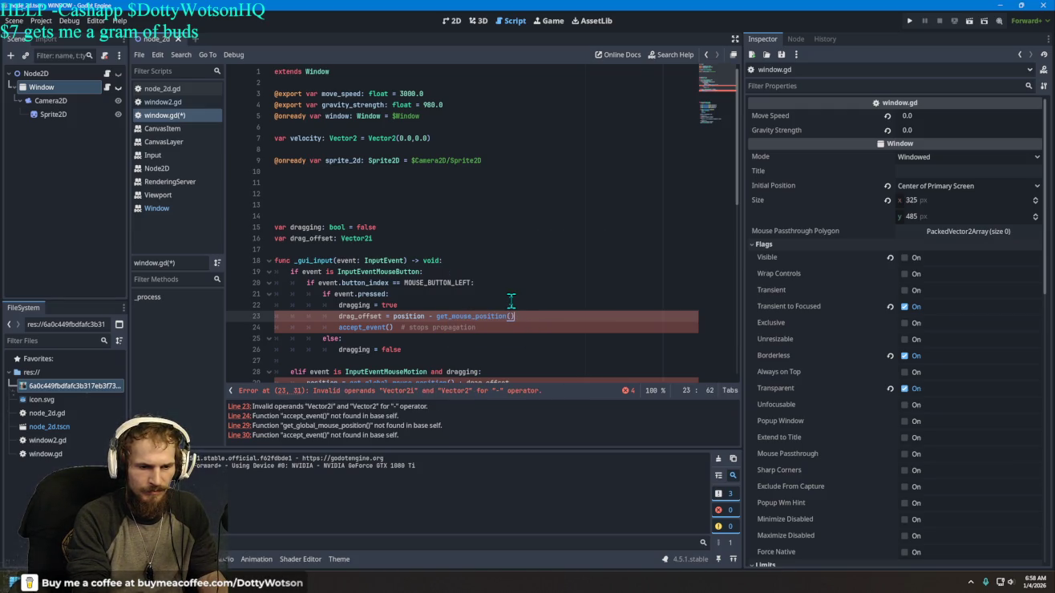
{"action": "scroll", "coordinate": [482, 308], "scroll_direction": "down", "scroll_amount": 3}
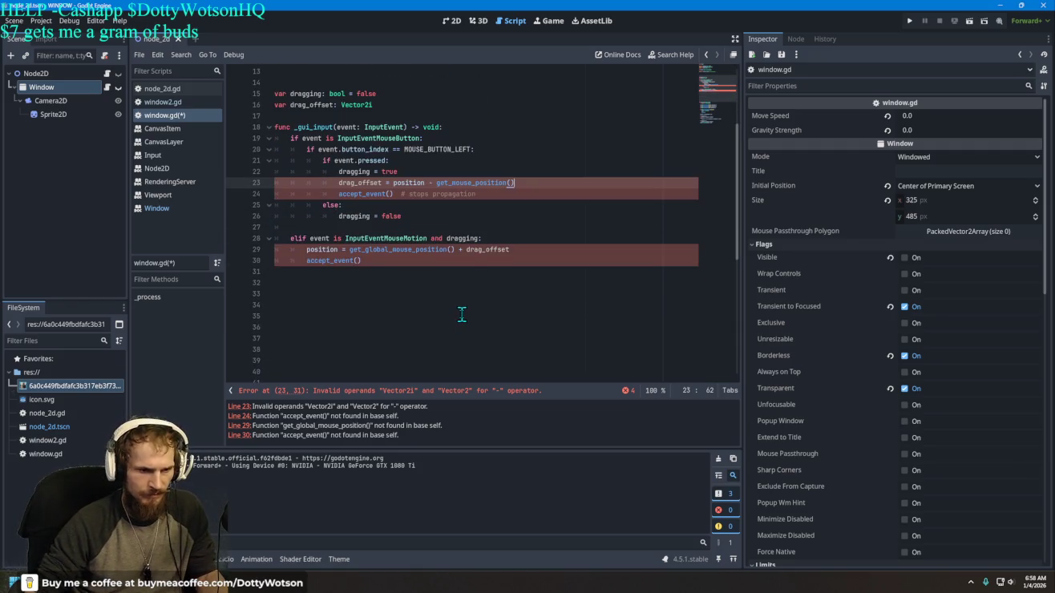
{"action": "scroll", "coordinate": [461, 314], "scroll_direction": "up", "scroll_amount": 1}
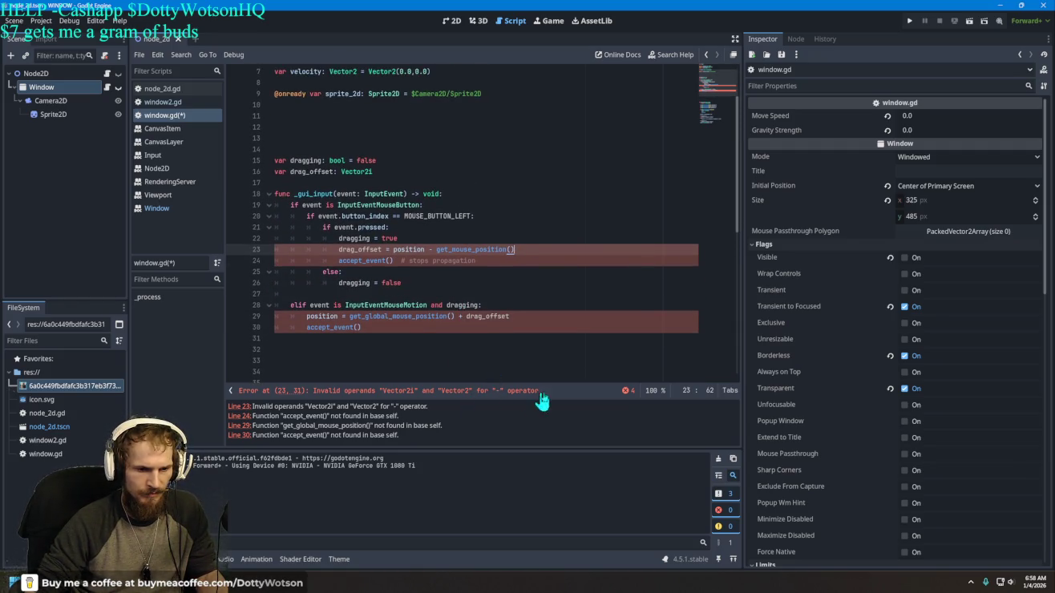
{"action": "left_click", "coordinate": [627, 392]}
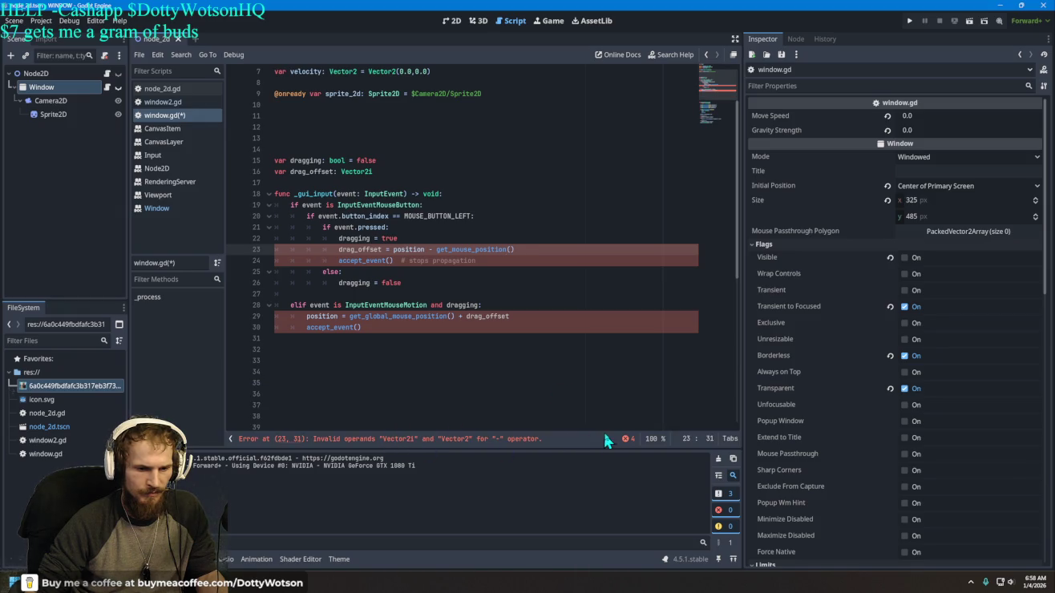
{"action": "left_click", "coordinate": [627, 440]}
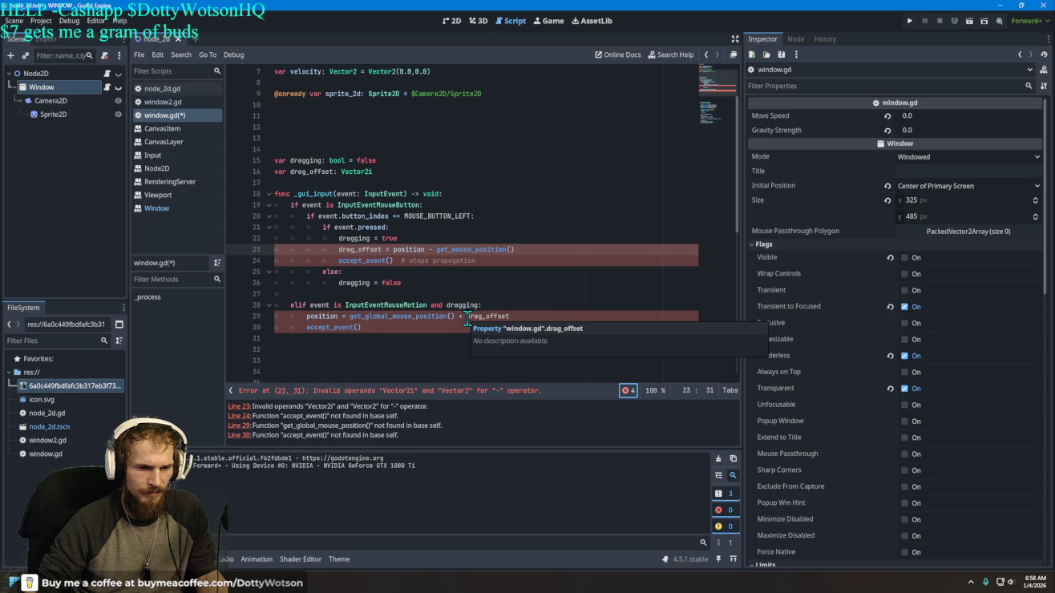
Step: Remove 'global_' from line 29's mouse call, then jump to line 23 and type 've2i'
{"action": "left_click", "coordinate": [394, 320]}
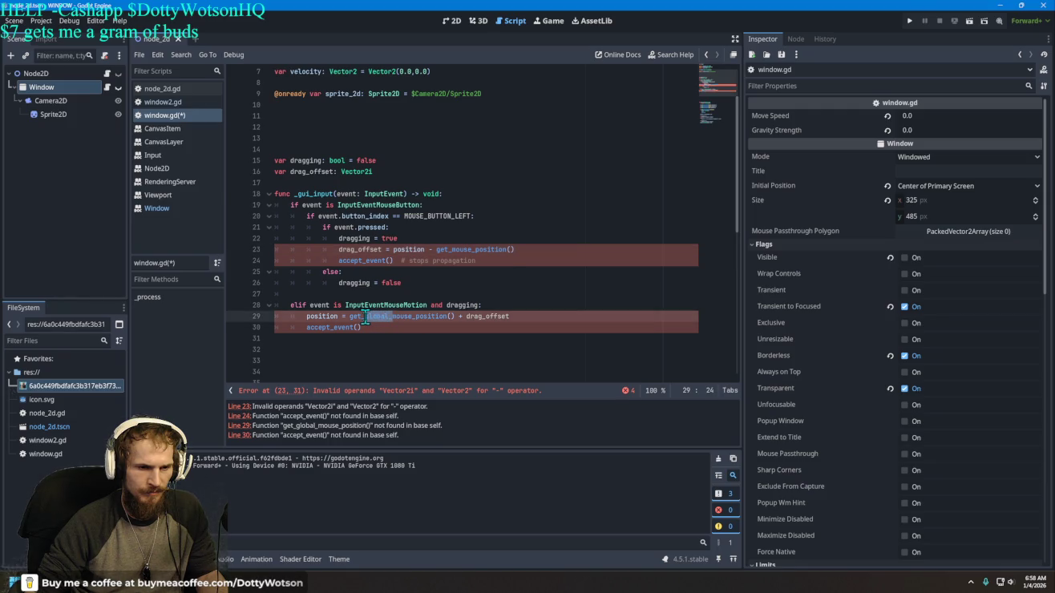
{"action": "key", "text": "BackSpace"}
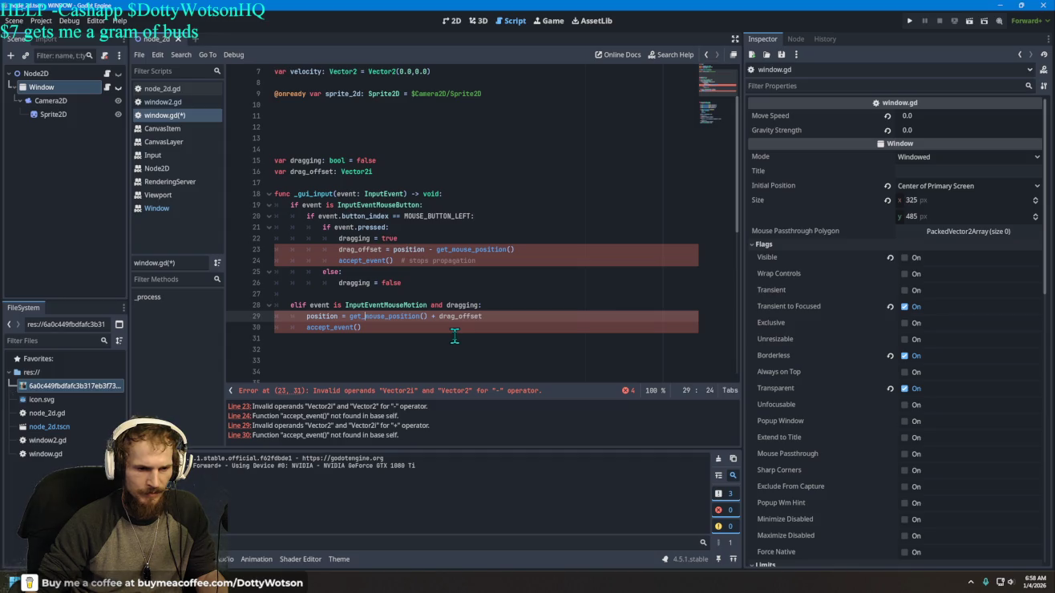
{"action": "key", "text": "End"}
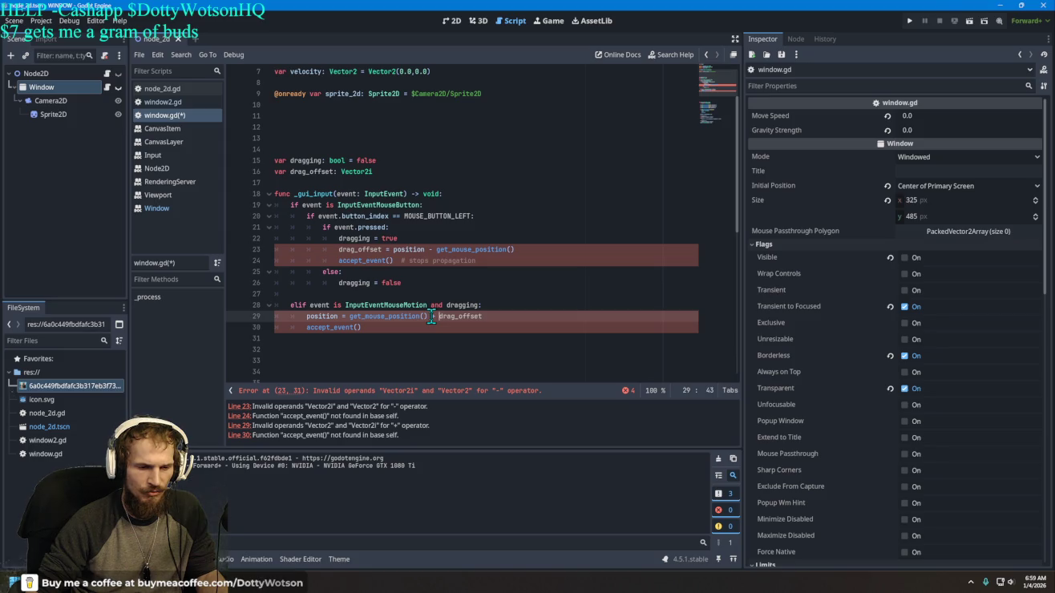
{"action": "left_click", "coordinate": [334, 406]}
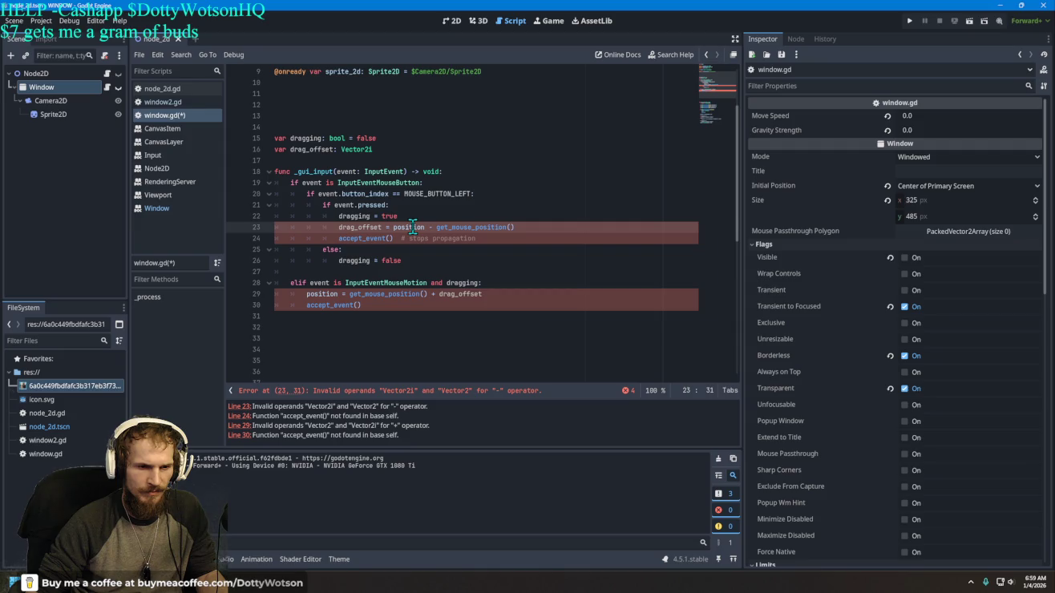
{"action": "scroll", "coordinate": [441, 240], "scroll_direction": "up", "scroll_amount": 1}
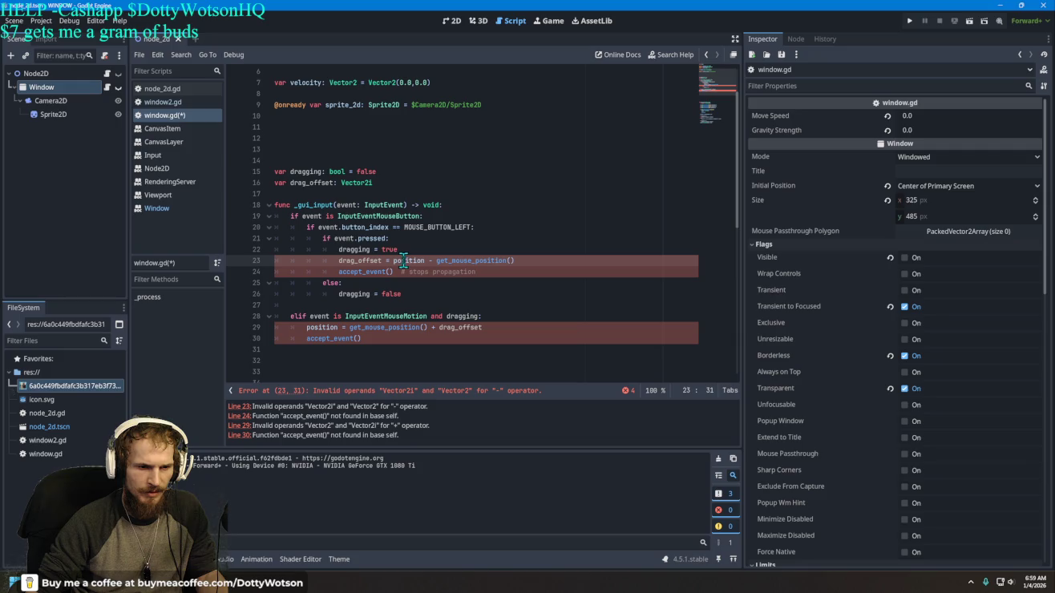
{"action": "mouse_move", "coordinate": [425, 258]}
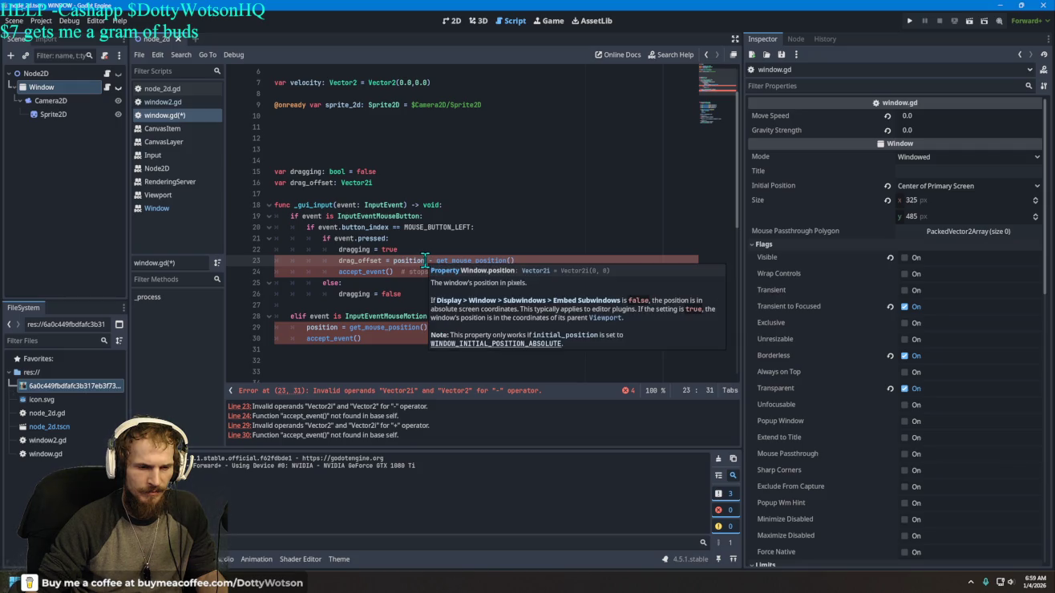
{"action": "type", "text": "v"}
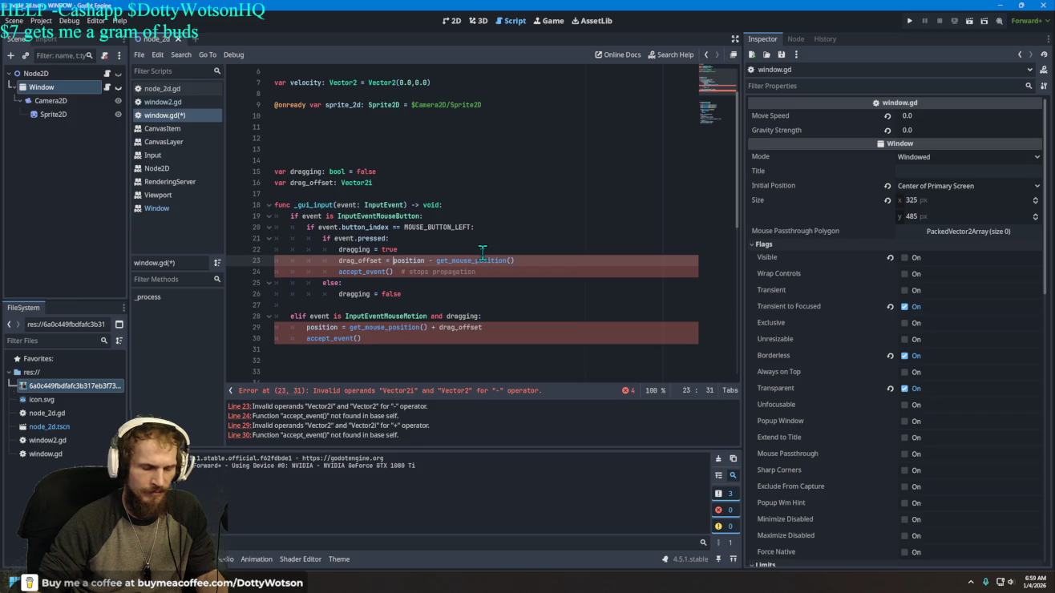
{"action": "type", "text": "e2"}
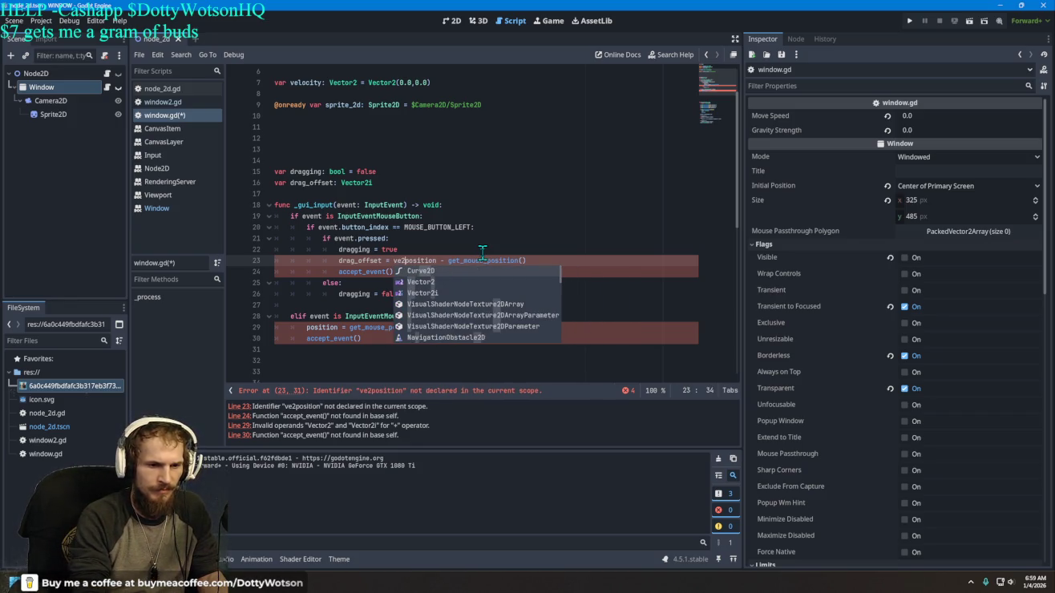
{"action": "type", "text": "i"}
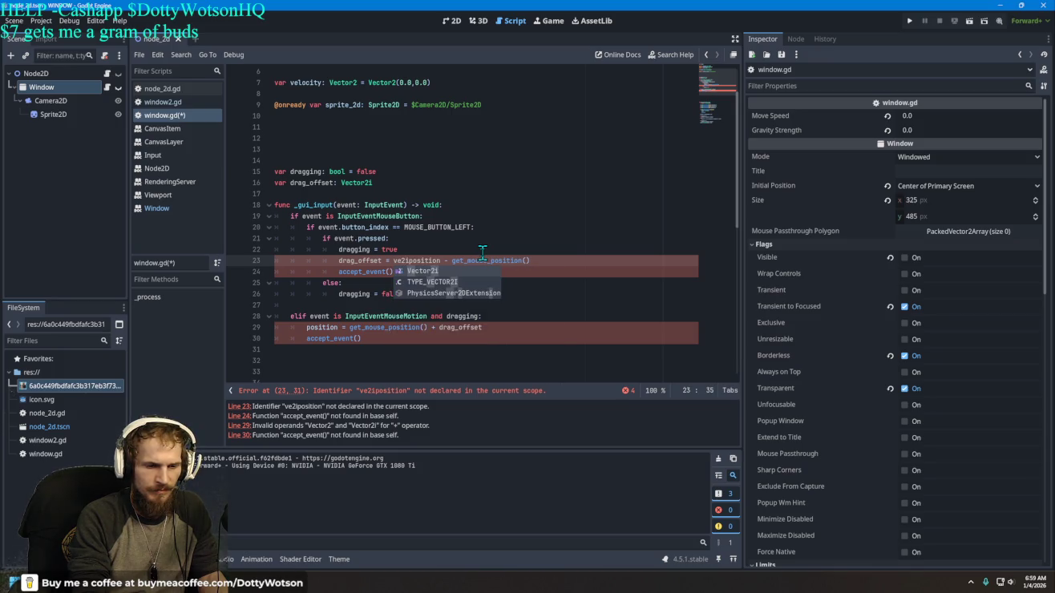
{"action": "key", "text": "Tab"}
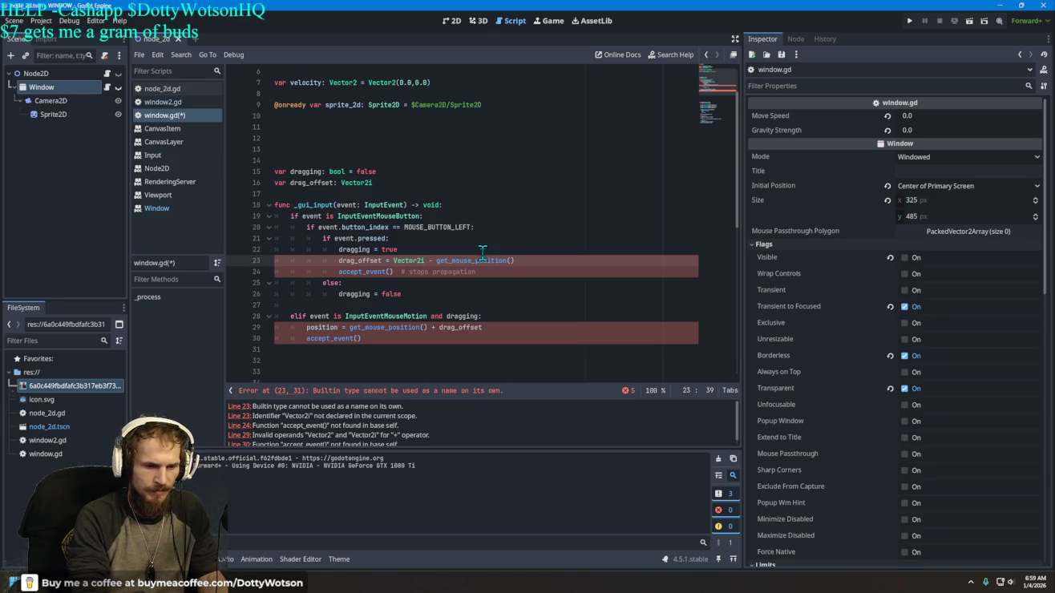
{"action": "type", "text": "(position"}
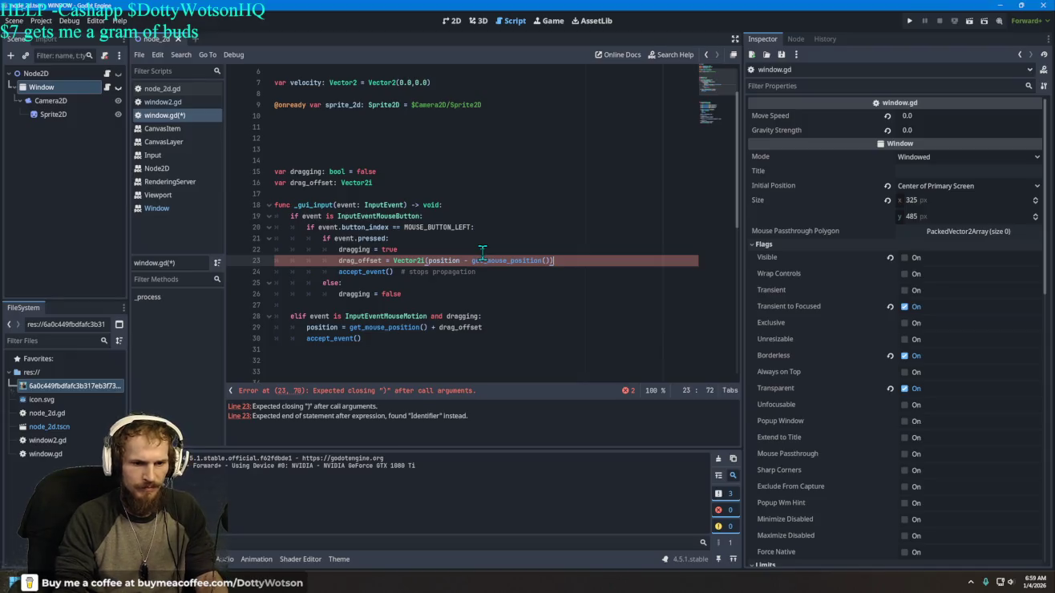
{"action": "type", "text": ")"}
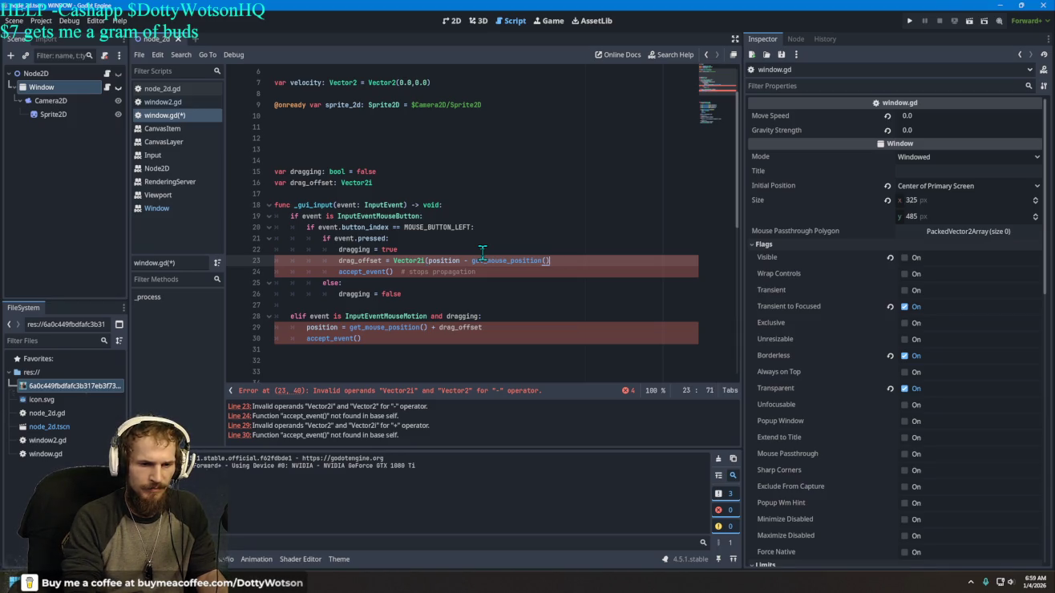
{"action": "key", "text": "BackSpace"}
{"action": "key", "text": "Left"}
{"action": "key", "text": "Left"}
{"action": "key", "text": "Left"}
{"action": "key", "text": "Left"}
{"action": "key", "text": "Left"}
{"action": "key", "text": "Left"}
{"action": "key", "text": "BackSpace"}
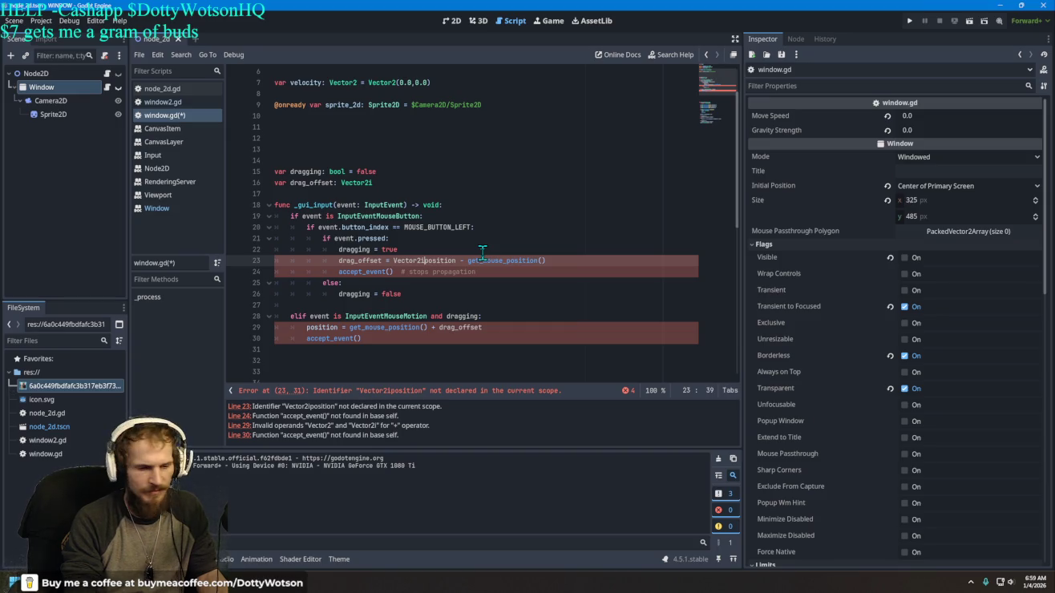
{"action": "key", "text": "BackSpace"}
{"action": "key", "text": "BackSpace"}
{"action": "key", "text": "BackSpace"}
{"action": "key", "text": "BackSpace"}
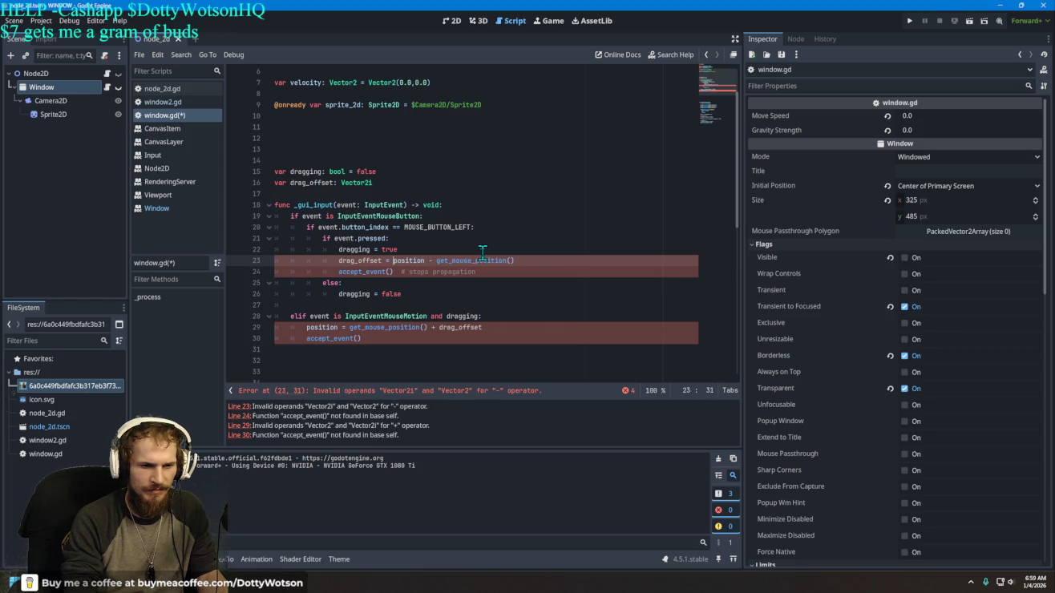
{"action": "key", "text": "Down"}
{"action": "key", "text": "Down"}
{"action": "key", "text": "Down"}
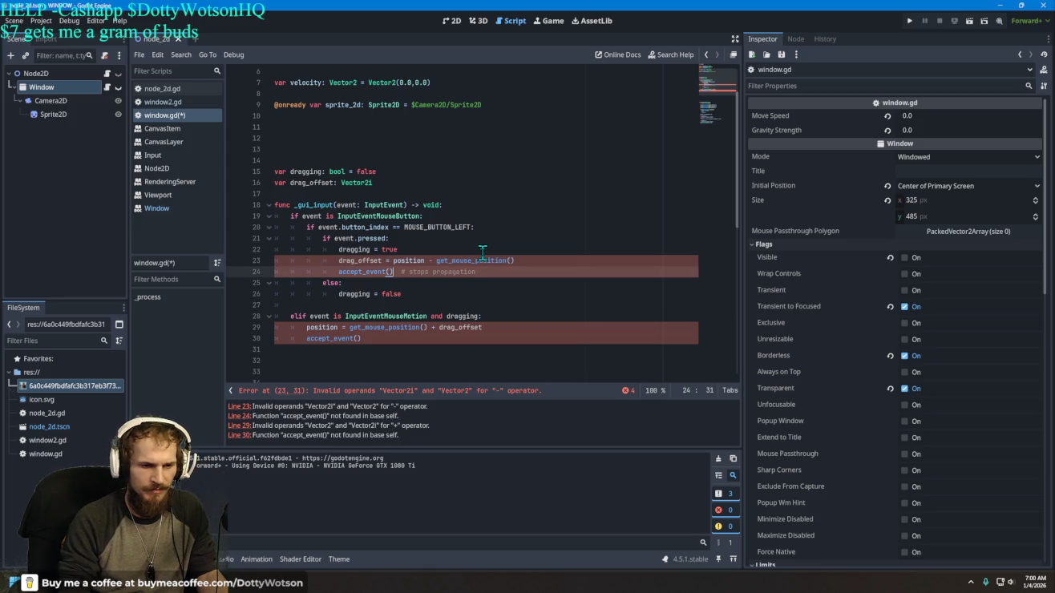
Step: Try wrapping line 29's mouse call in Vector2i via autocomplete, undoing each attempt
{"action": "key", "text": "Up"}
{"action": "key", "text": "Up"}
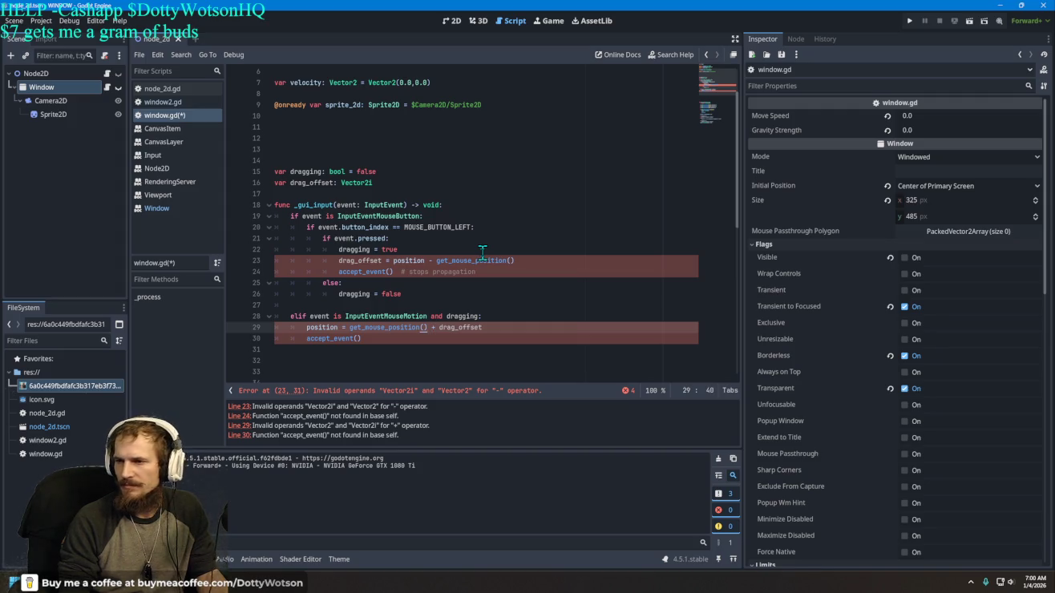
{"action": "key", "text": "Left"}
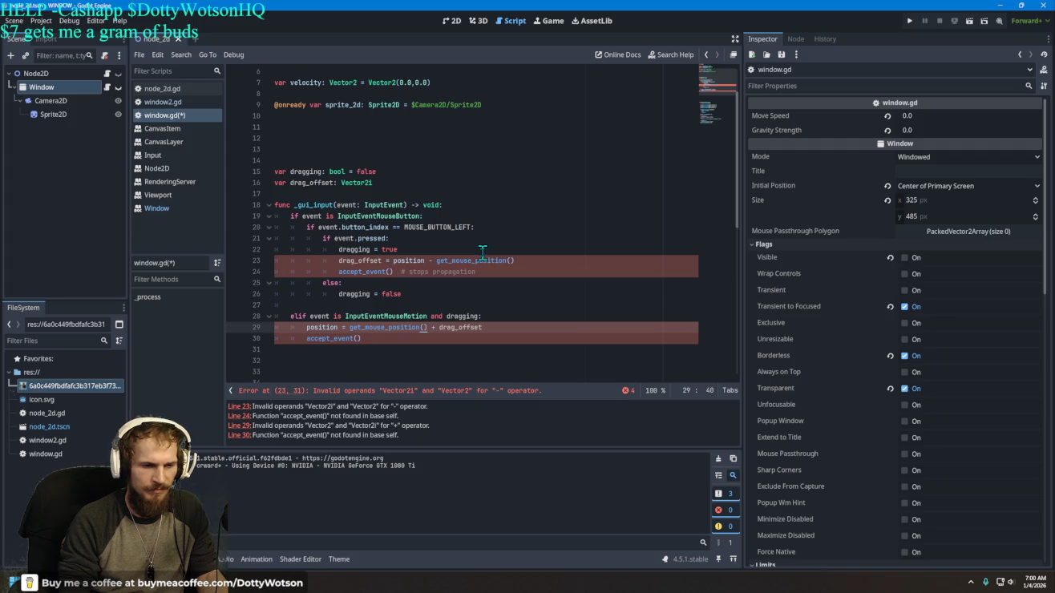
{"action": "key", "text": "Left"}
{"action": "key", "text": "Left"}
{"action": "key", "text": "Left"}
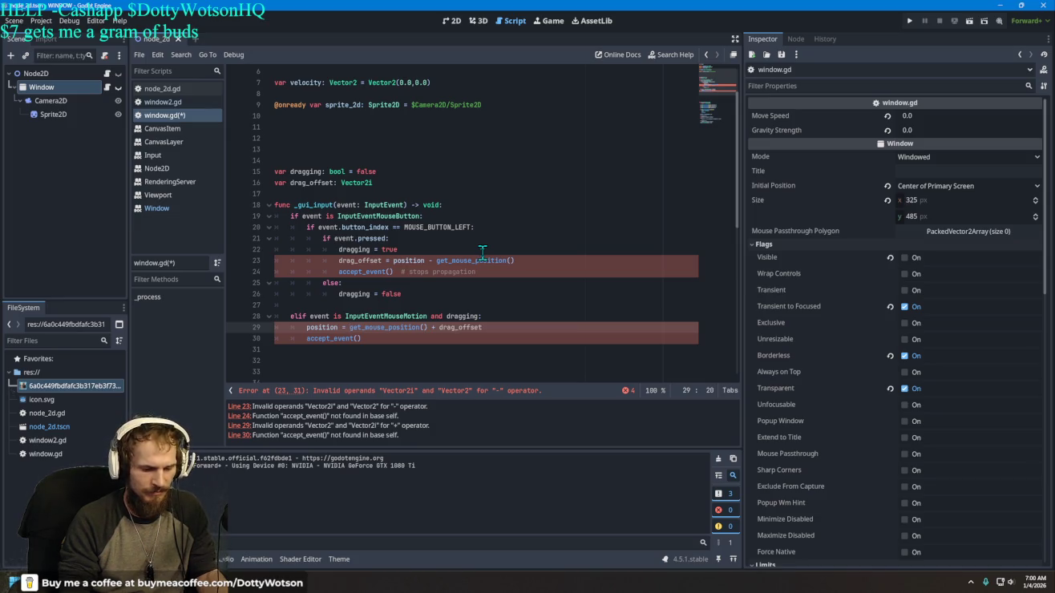
{"action": "type", "text": "v2i"}
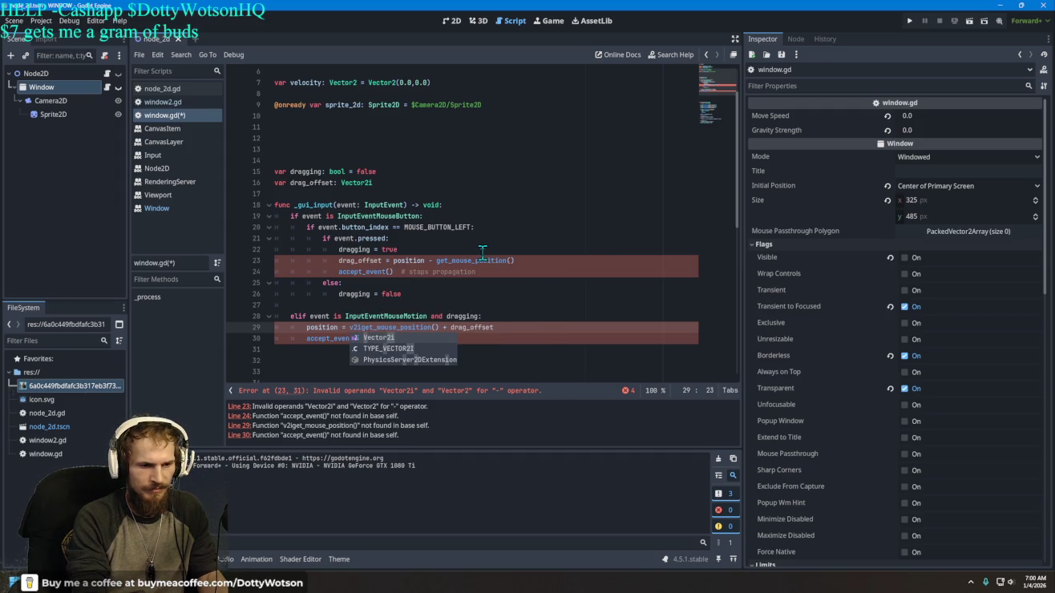
{"action": "key", "text": "Tab"}
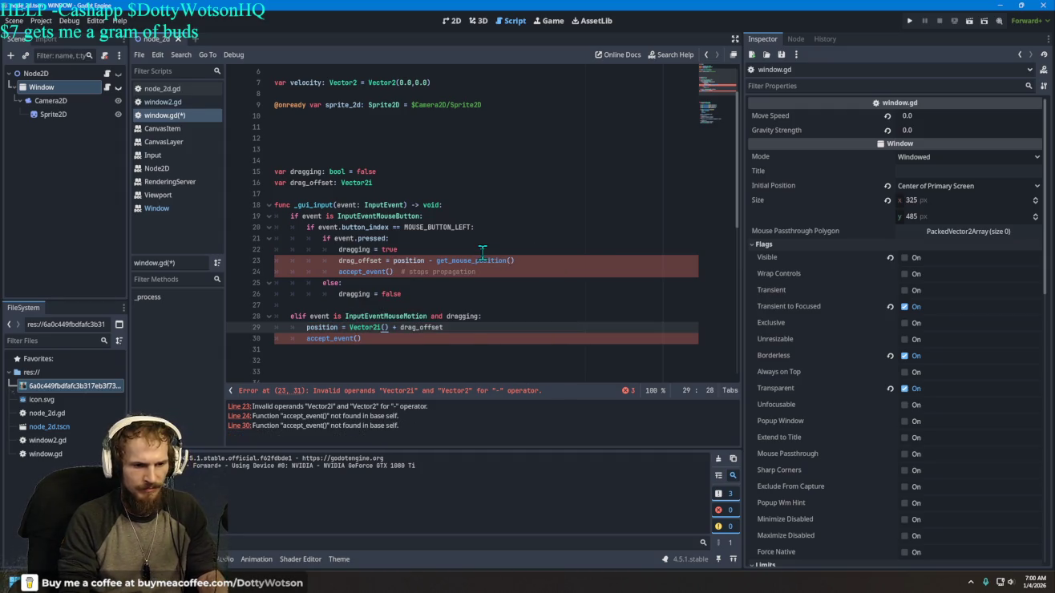
{"action": "key", "text": "ctrl+z"}
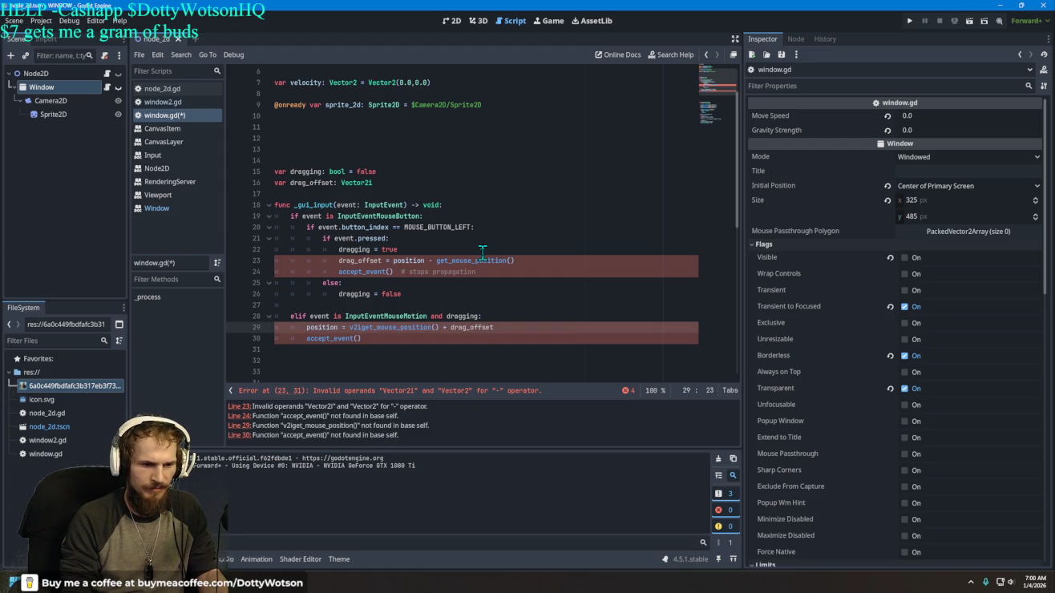
{"action": "key", "text": "Left"}
{"action": "key", "text": "BackSpace"}
{"action": "key", "text": "ctrl+space"}
{"action": "type", "text": "2i"}
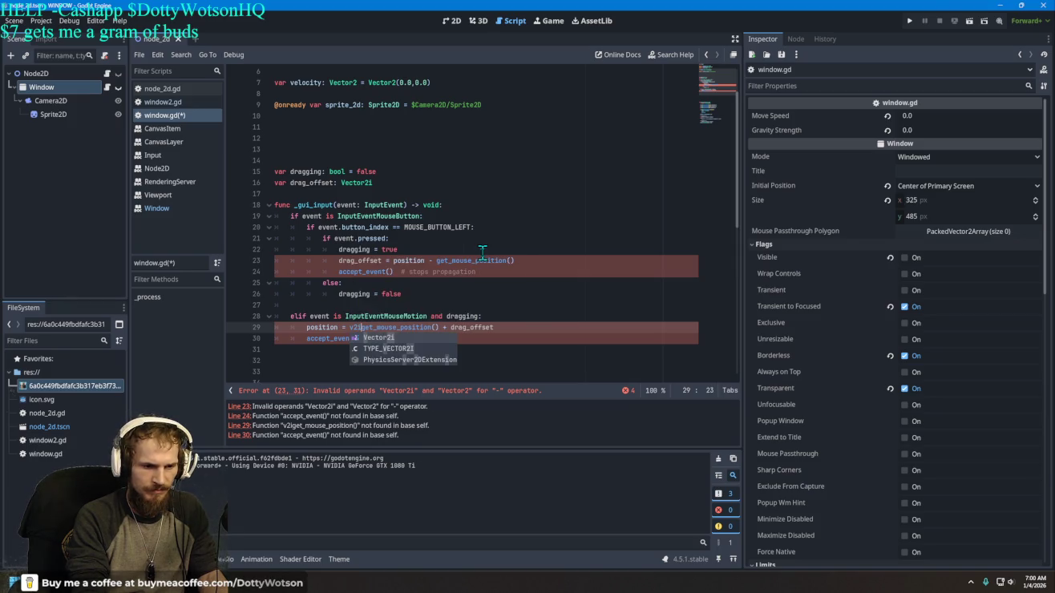
{"action": "key", "text": "Tab"}
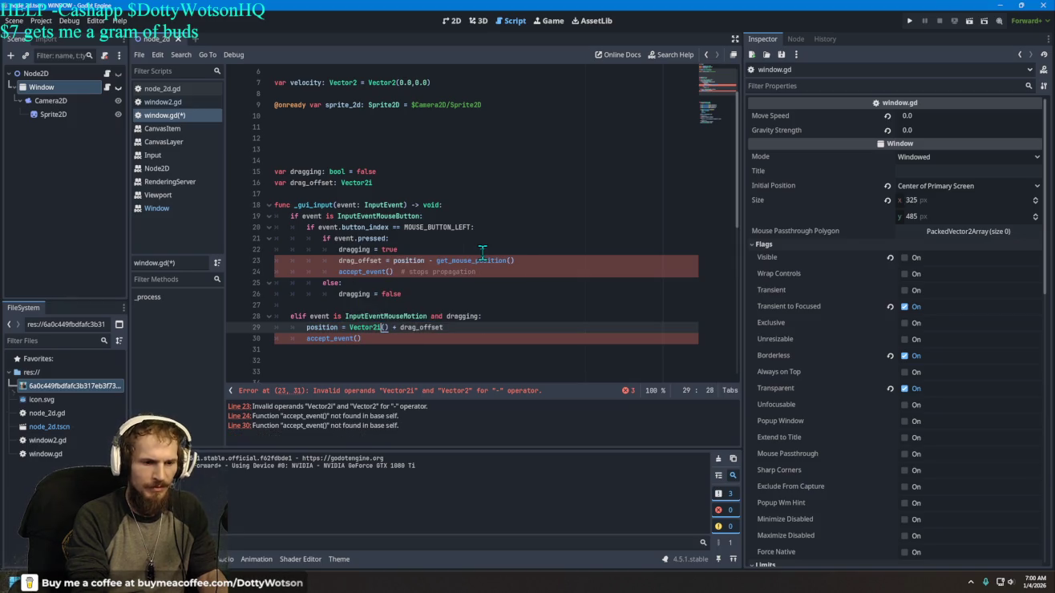
{"action": "key", "text": "ctrl+z"}
{"action": "key", "text": "Delete"}
{"action": "key", "text": "Delete"}
{"action": "key", "text": "Delete"}
{"action": "key", "text": "Delete"}
{"action": "key", "text": "Delete"}
{"action": "key", "text": "Delete"}
{"action": "key", "text": "Delete"}
{"action": "key", "text": "Delete"}
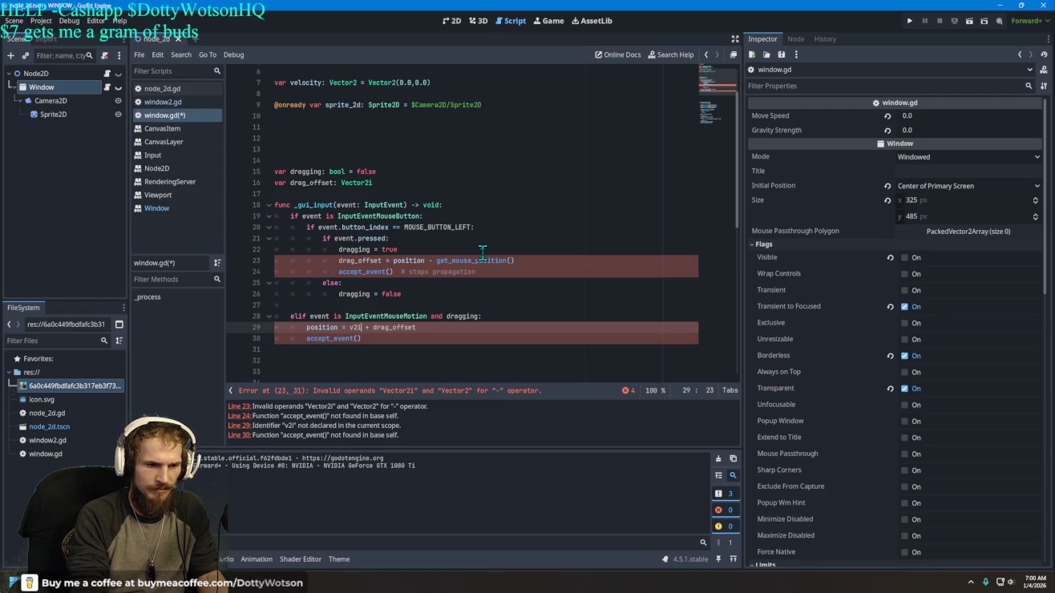
Step: Build Vector2i(get_mouse_position() + drag_offset) on line 29, then remove the Vector2i wrapper
{"action": "key", "text": "ctrl+space"}
{"action": "key", "text": "Return"}
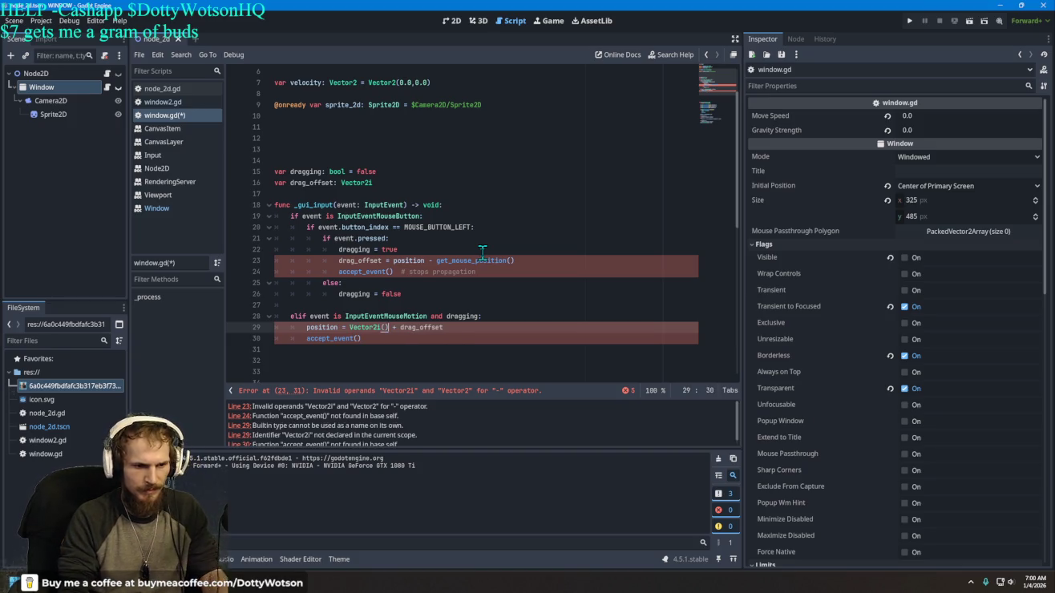
{"action": "type", "text": "get_mousepos"}
{"action": "key", "text": "Return"}
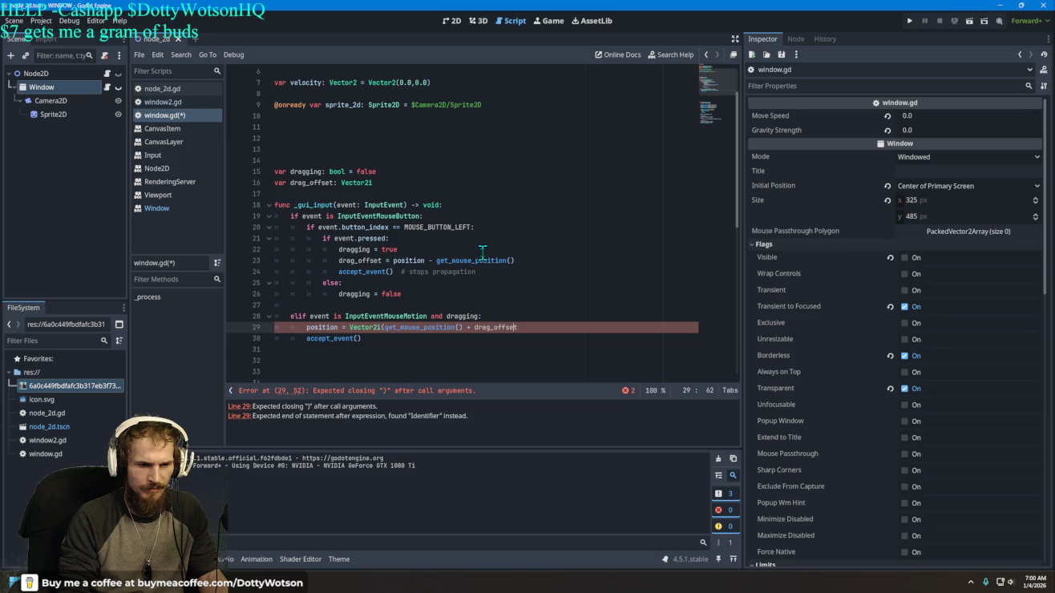
{"action": "type", "text": "t"}
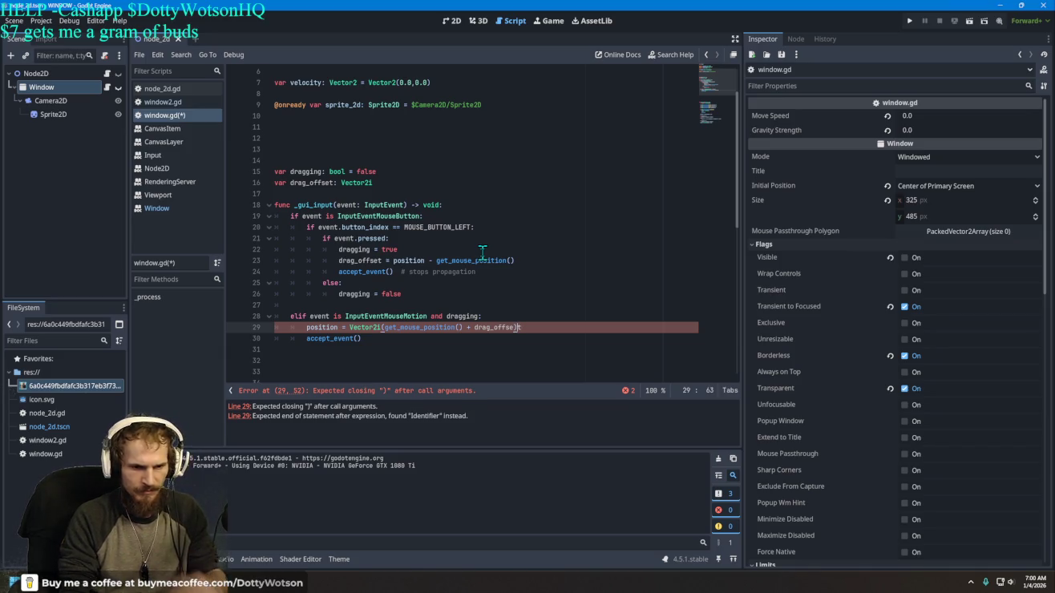
{"action": "type", "text": "_"}
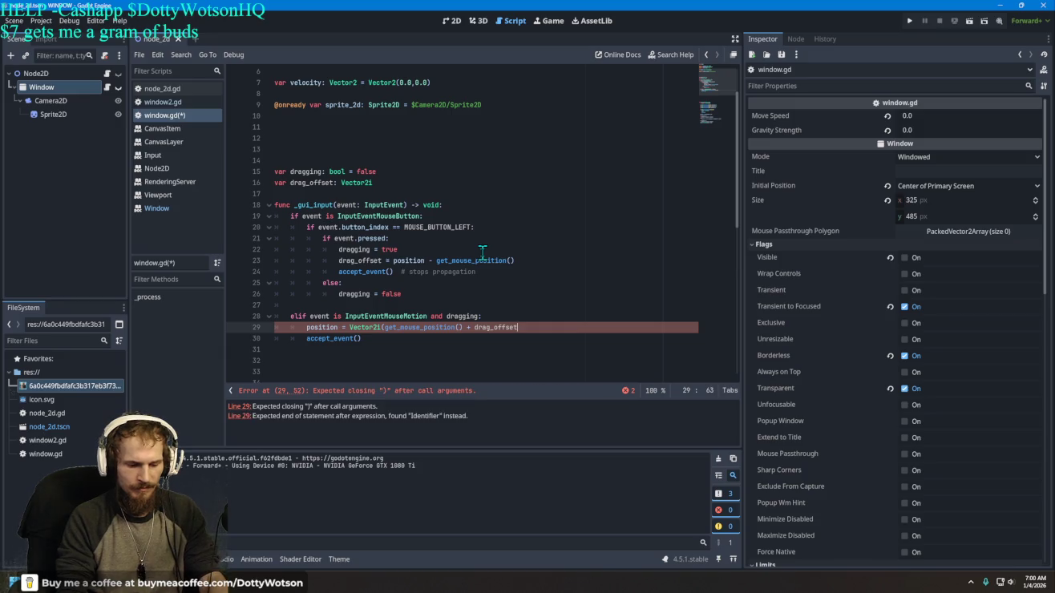
{"action": "key", "text": "BackSpace"}
{"action": "type", "text": ")"}
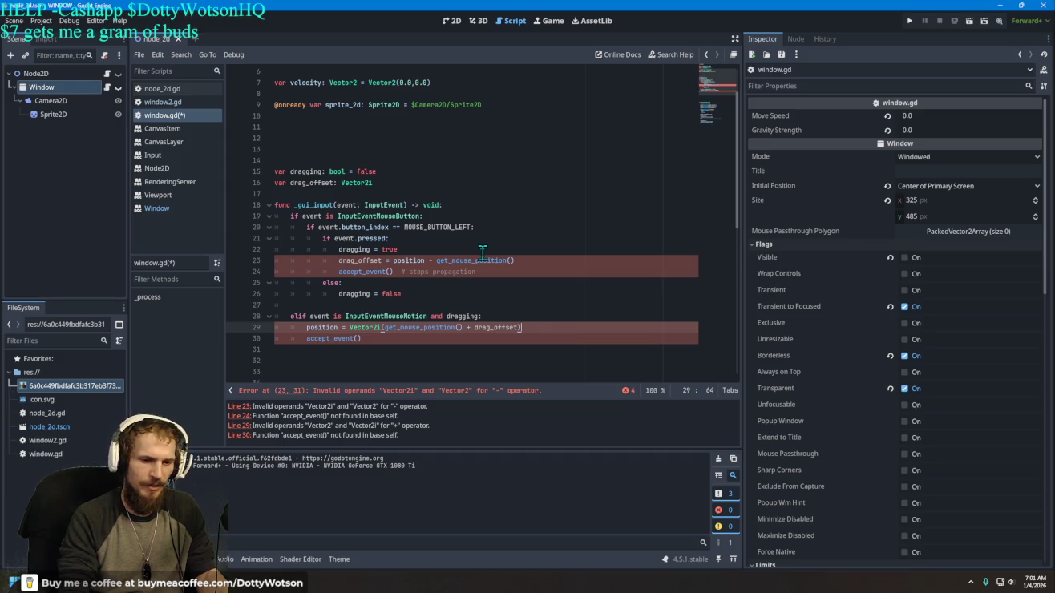
{"action": "key", "text": "ctrl+z"}
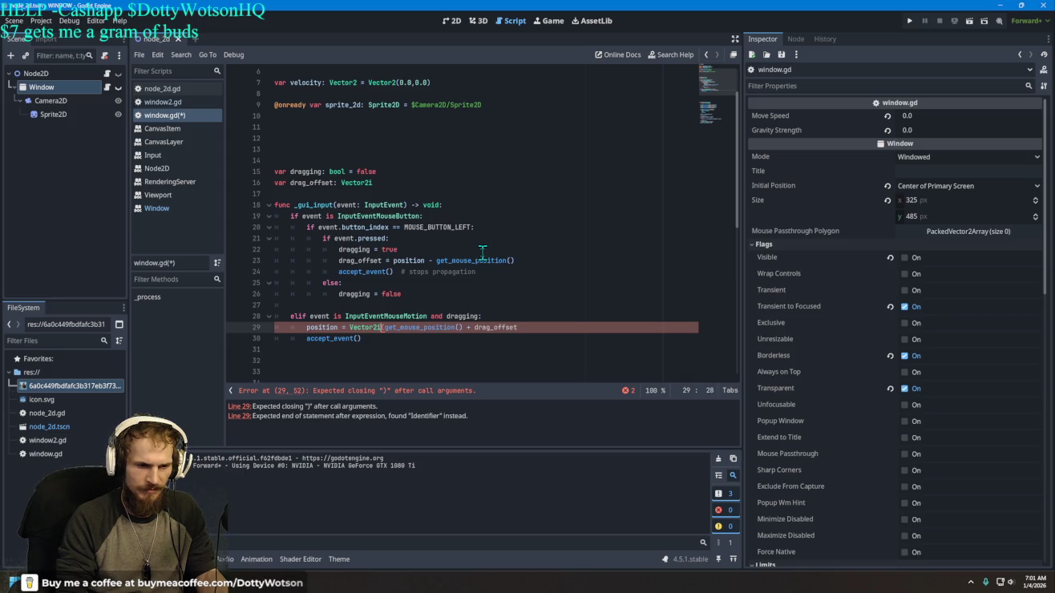
{"action": "key", "text": "BackSpace"}
{"action": "key", "text": "BackSpace"}
{"action": "key", "text": "BackSpace"}
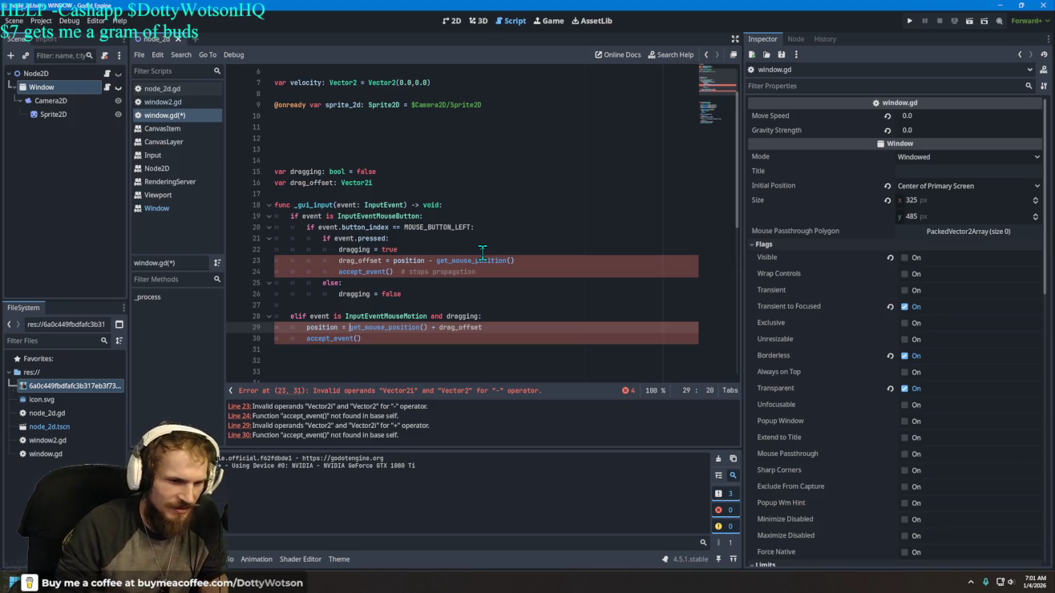
{"action": "scroll", "coordinate": [442, 265], "scroll_direction": "down", "scroll_amount": 6}
{"action": "scroll", "coordinate": [442, 273], "scroll_direction": "down", "scroll_amount": 5}
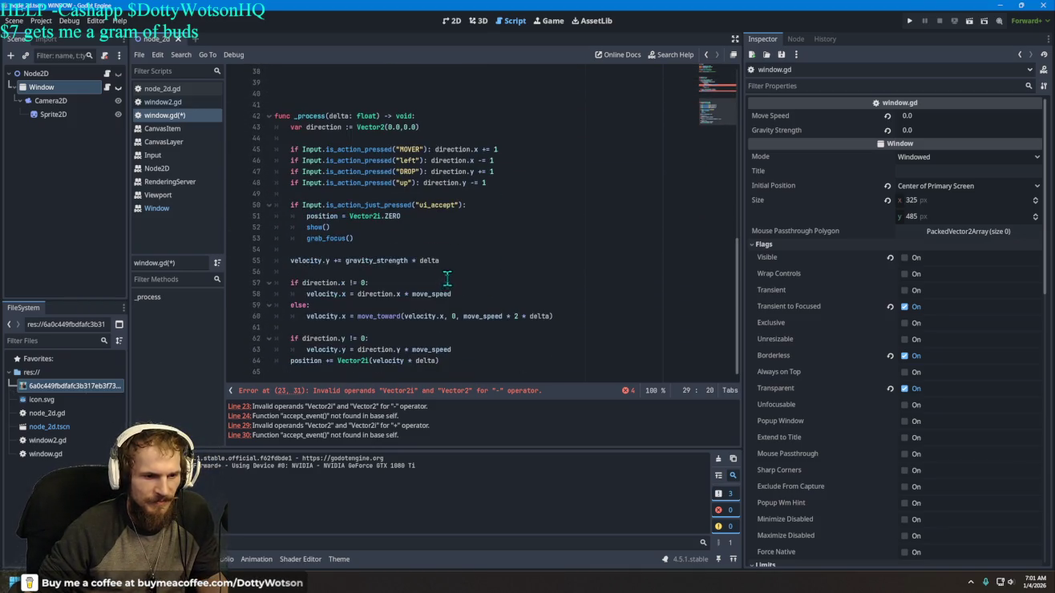
{"action": "left_click", "coordinate": [412, 392]}
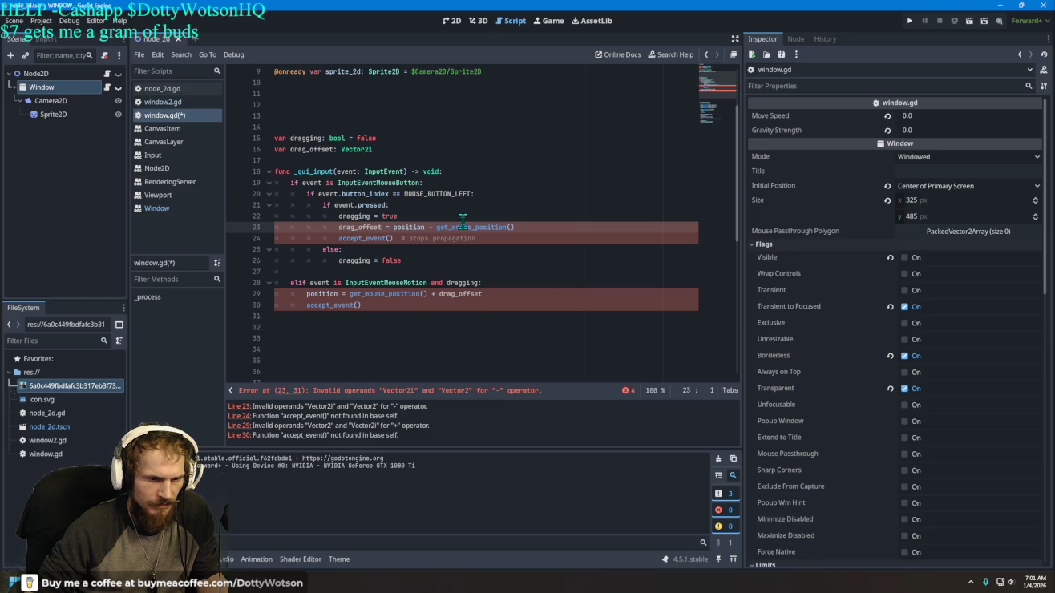
{"action": "mouse_move", "coordinate": [409, 228]}
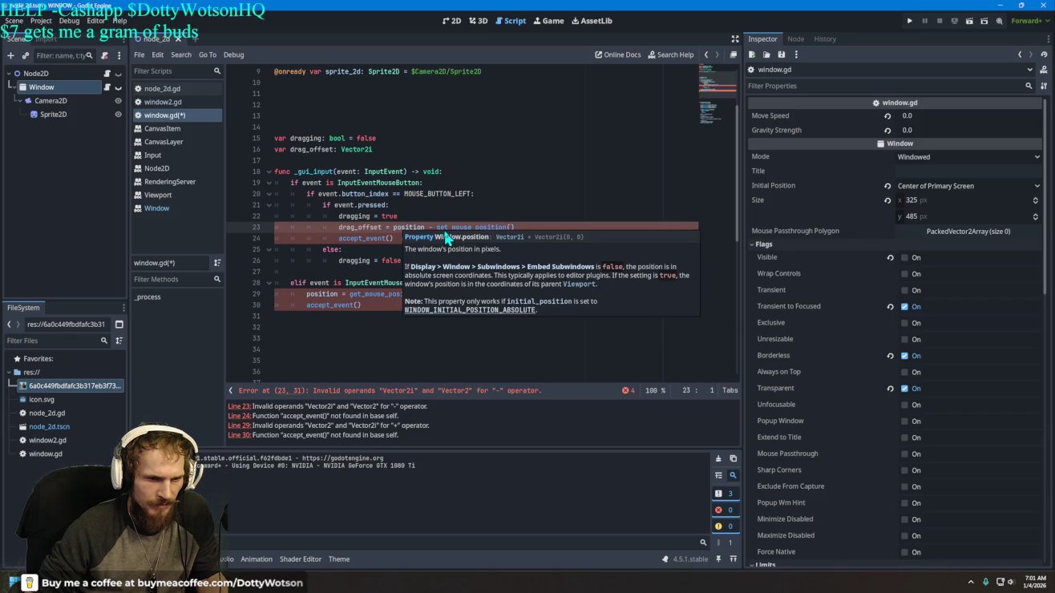
{"action": "mouse_move", "coordinate": [375, 230]}
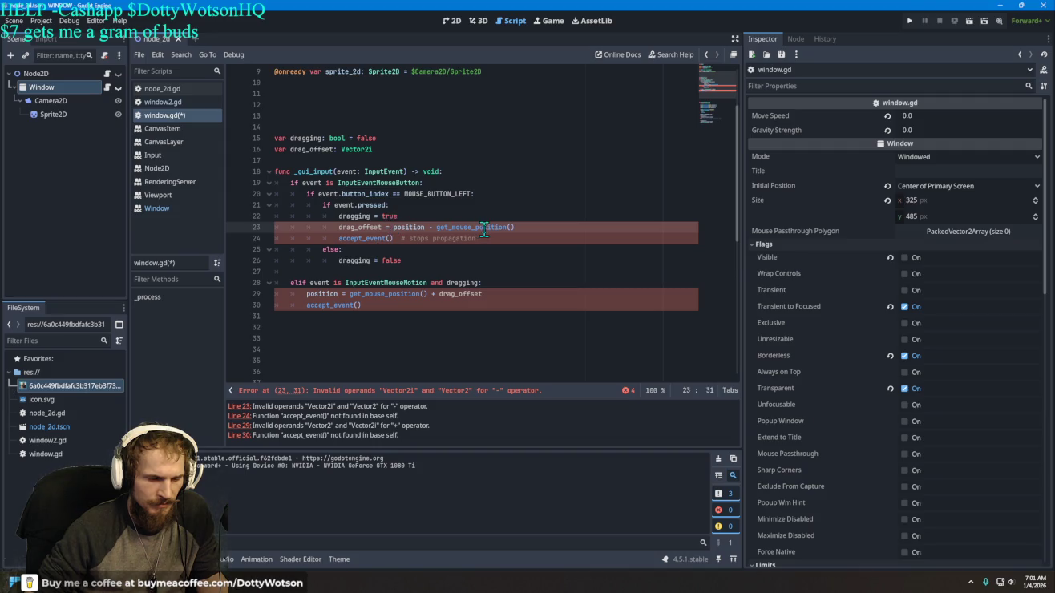
Step: Wrap position in Vector2 on line 23: drag_offset = Vector2(position) - get_mouse_position()
{"action": "type", "text": "v2"}
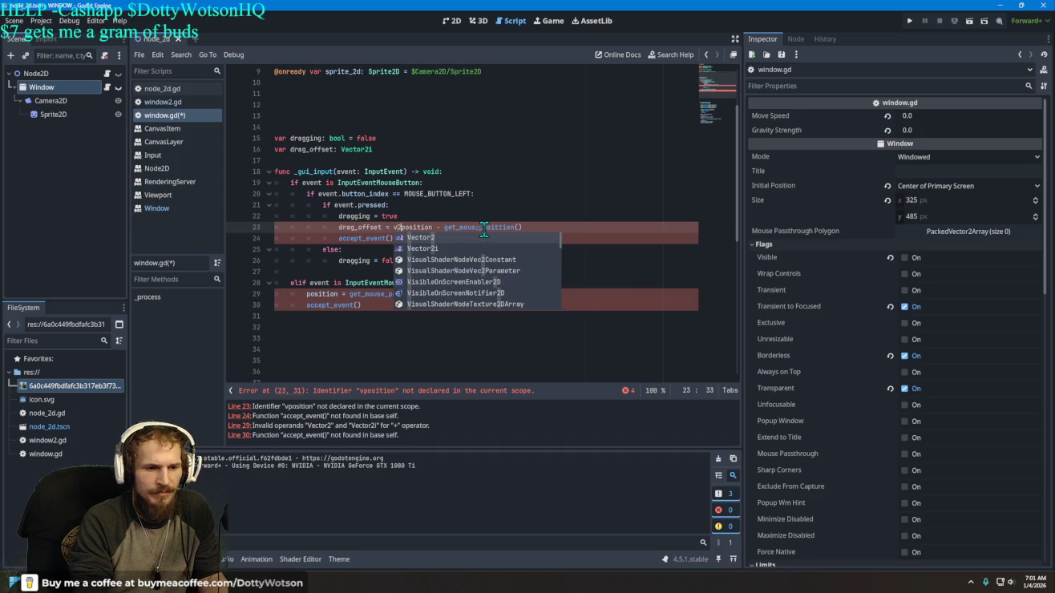
{"action": "key", "text": "Tab"}
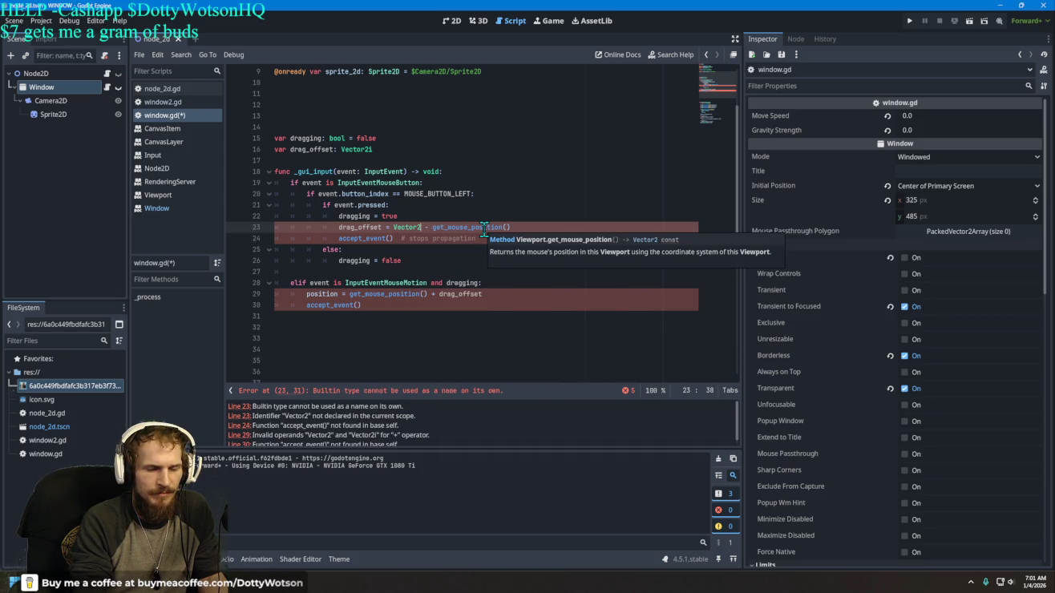
{"action": "type", "text": "(psoti"}
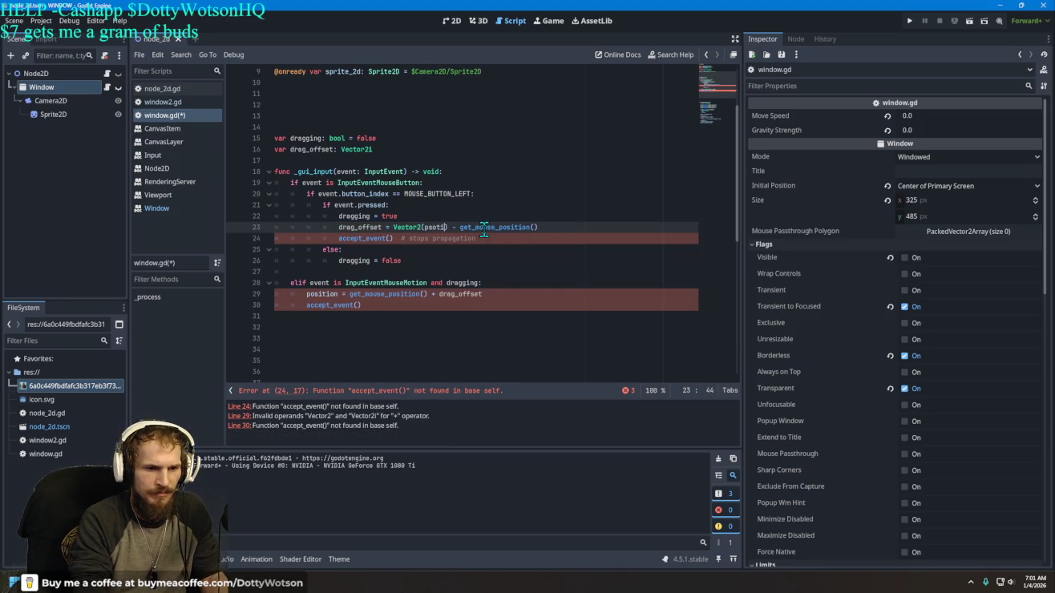
{"action": "type", "text": "position"}
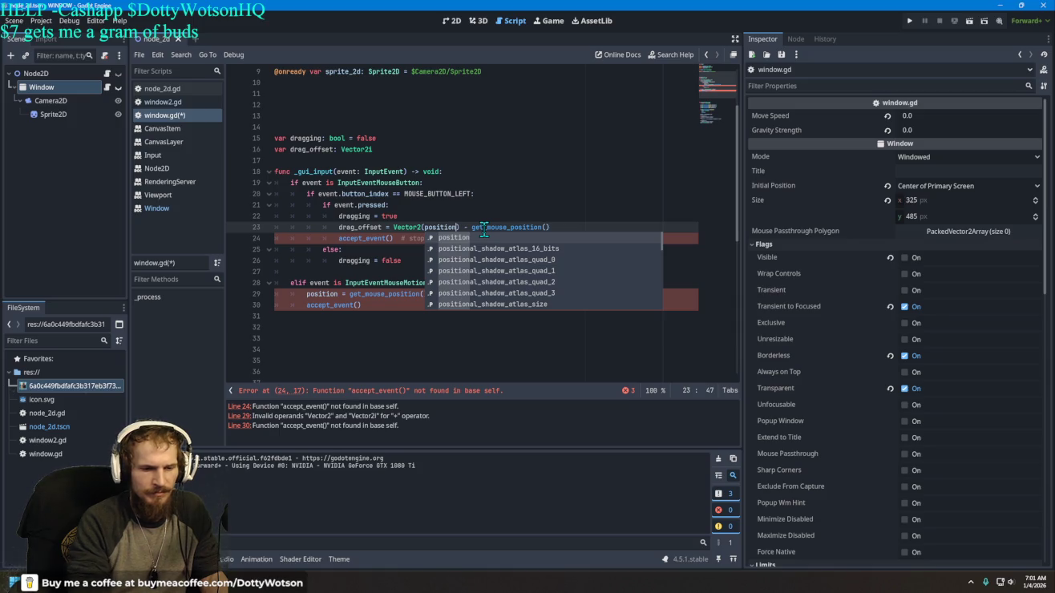
{"action": "left_click", "coordinate": [418, 260]}
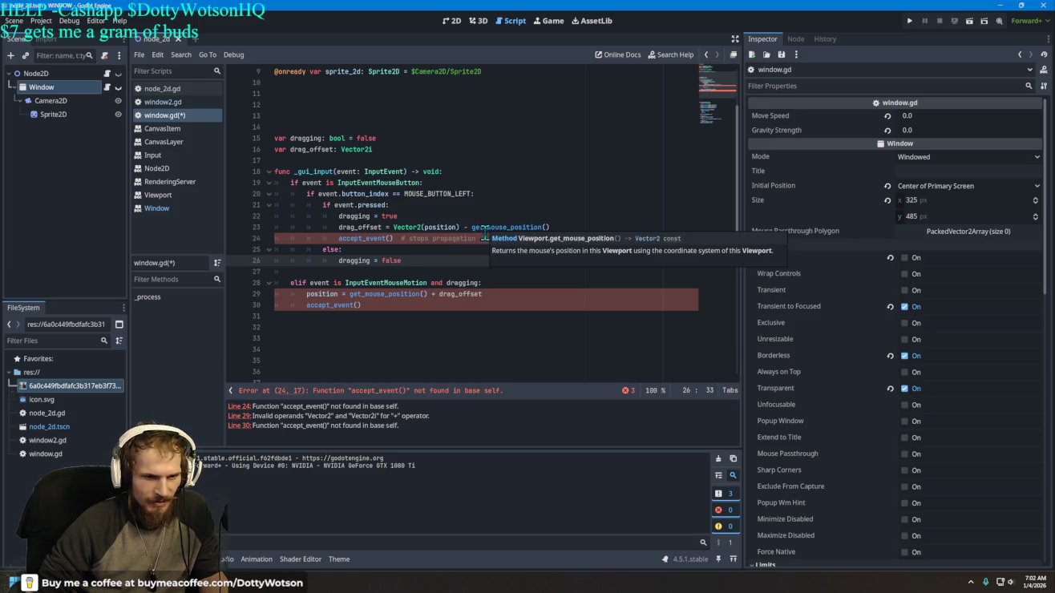
{"action": "left_click", "coordinate": [484, 238]}
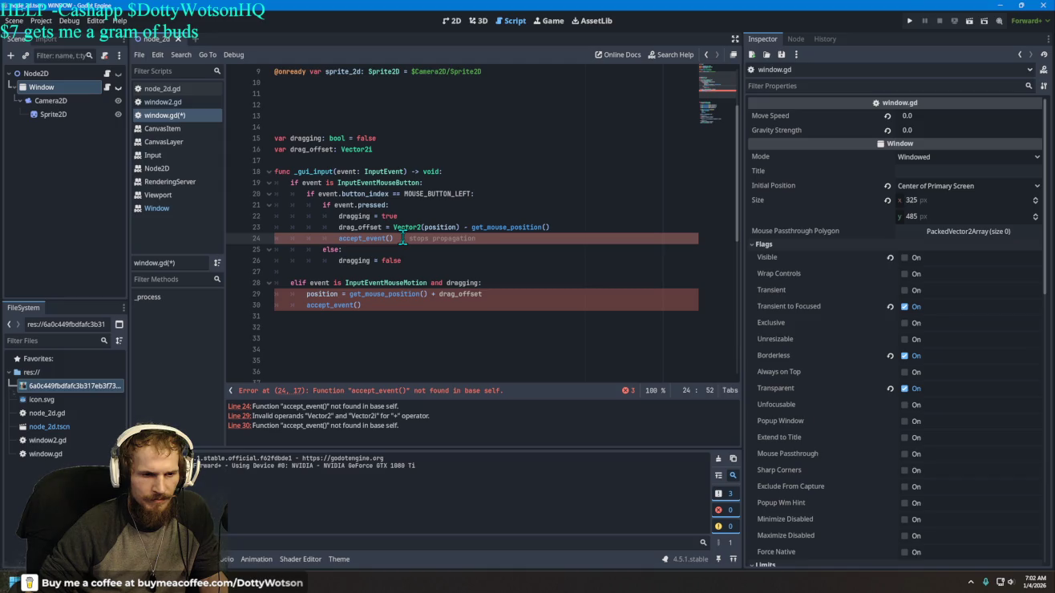
{"action": "left_click_drag", "start_coordinate": [487, 240], "coordinate": [340, 241]}
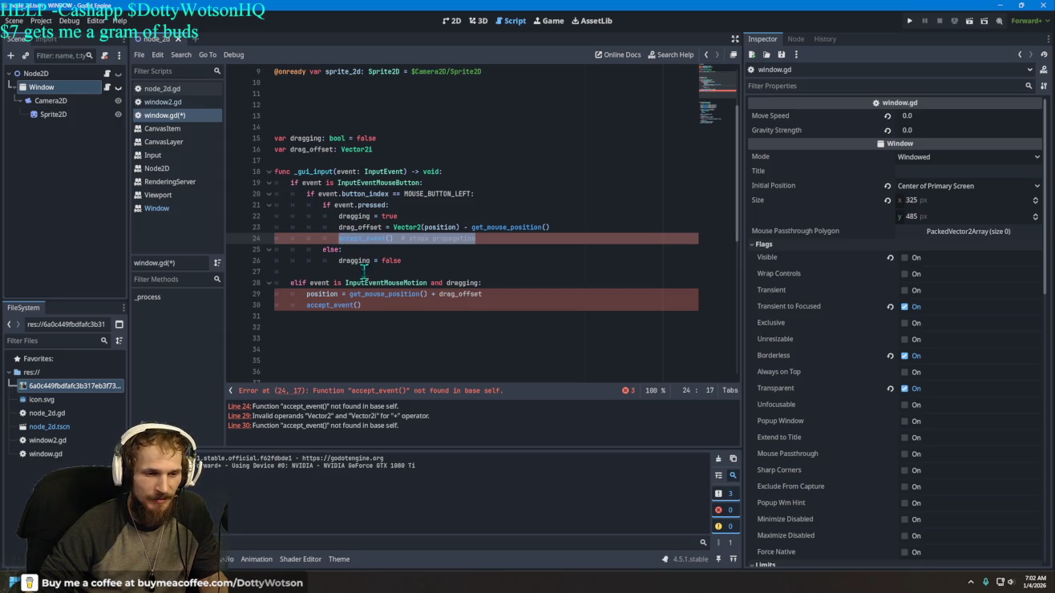
Step: Try prefixing line 24's accept_event() with 'mouse.', then undo the change
{"action": "mouse_move", "coordinate": [353, 285]}
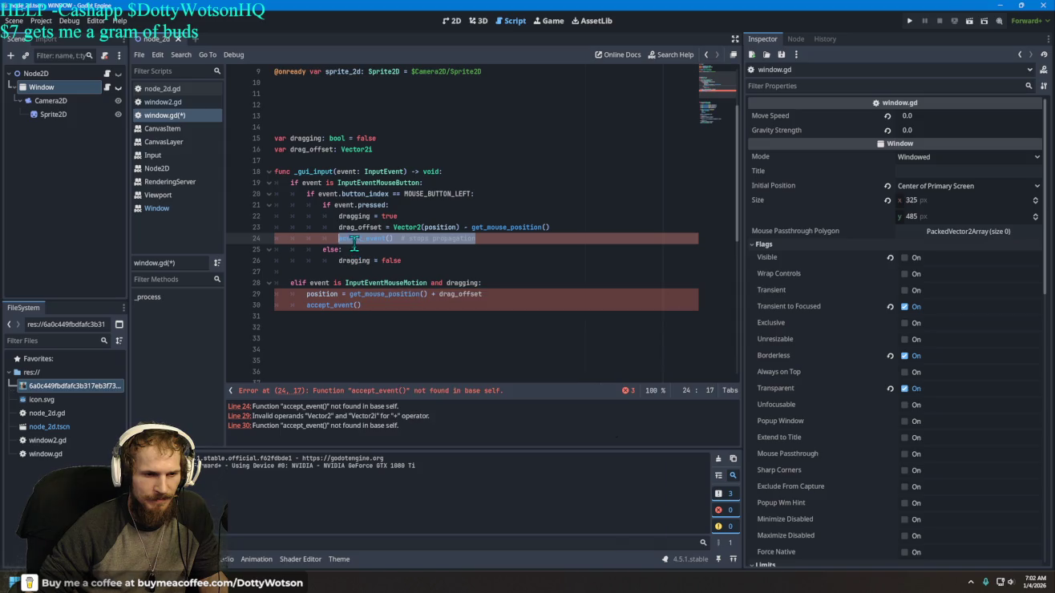
{"action": "left_click", "coordinate": [372, 251]}
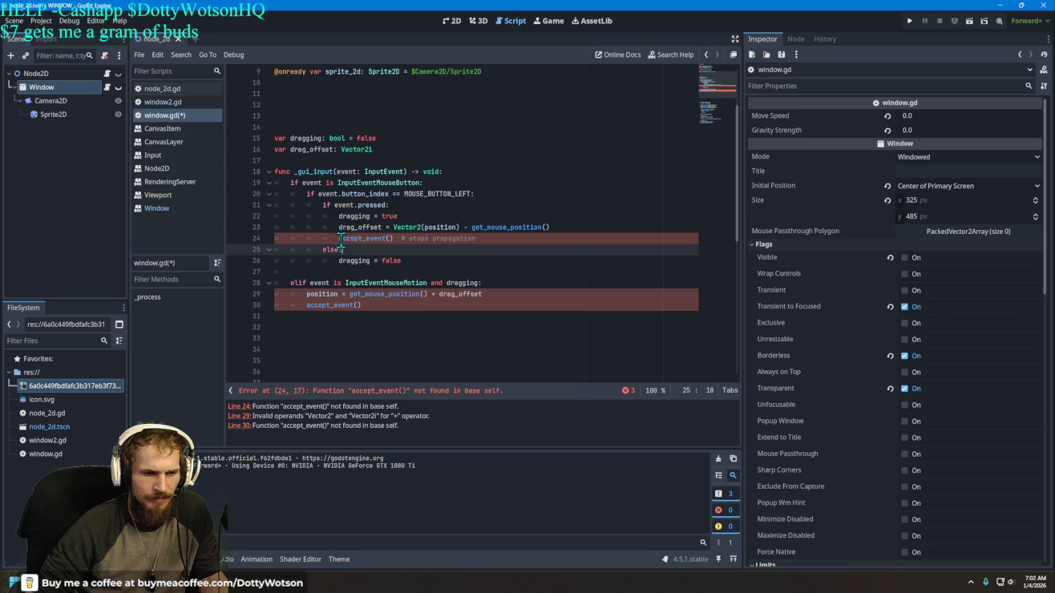
{"action": "left_click", "coordinate": [347, 243]}
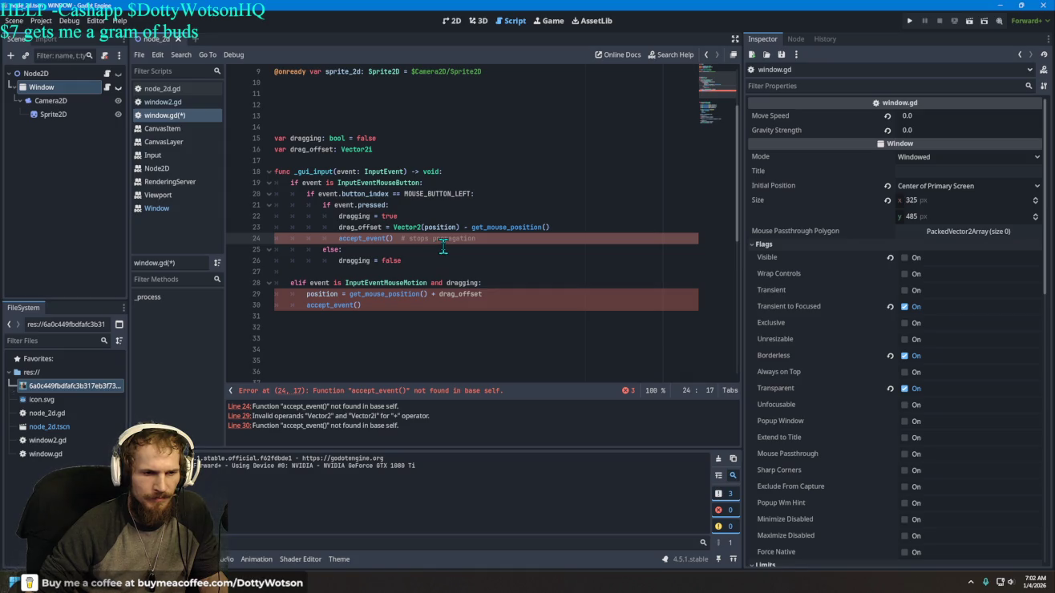
{"action": "type", "text": "mouse."}
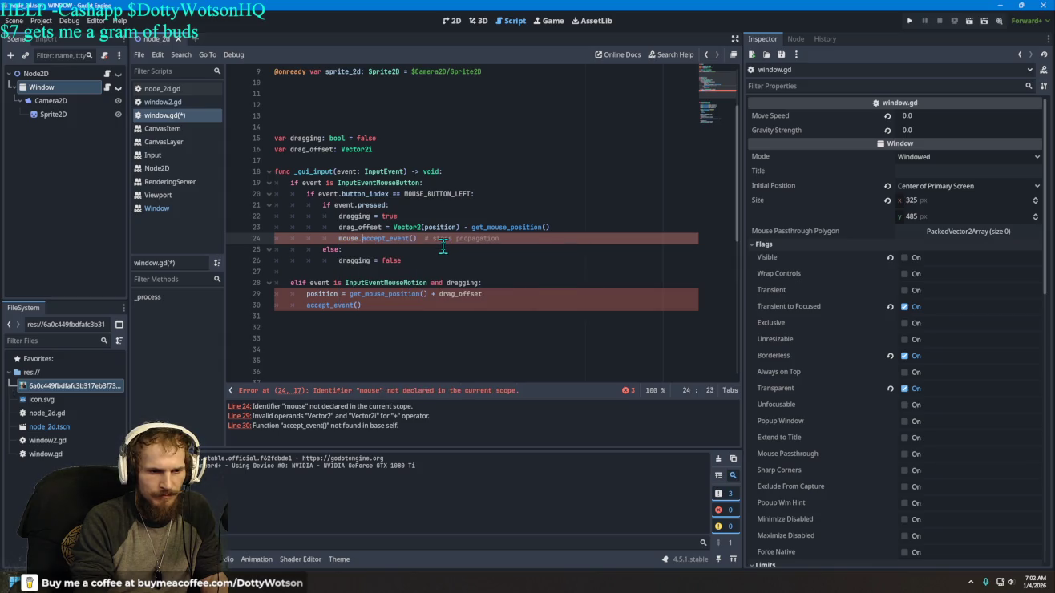
{"action": "key", "text": "Return"}
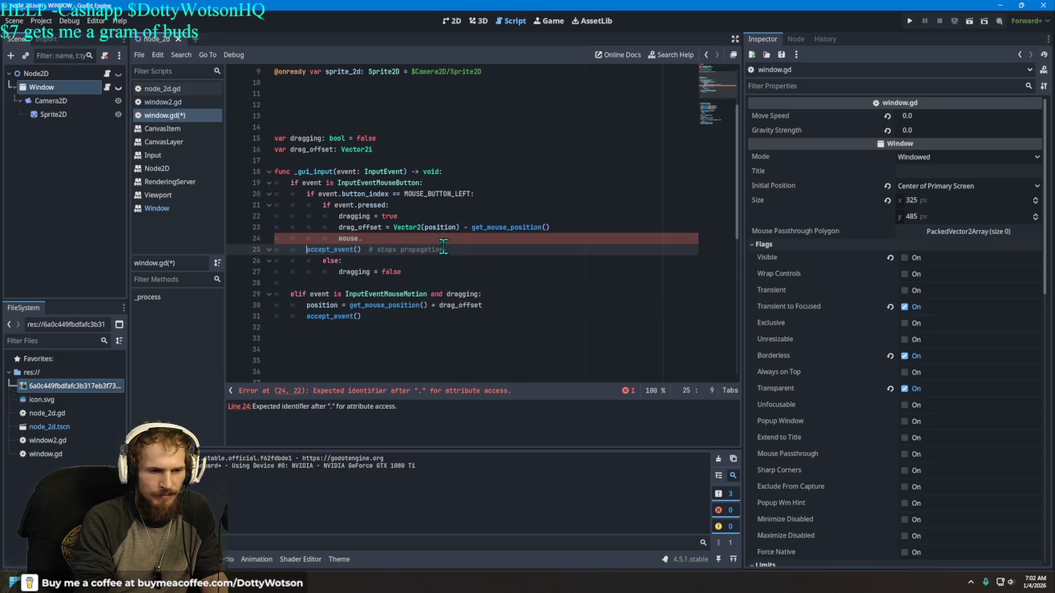
{"action": "key", "text": "ctrl+z"}
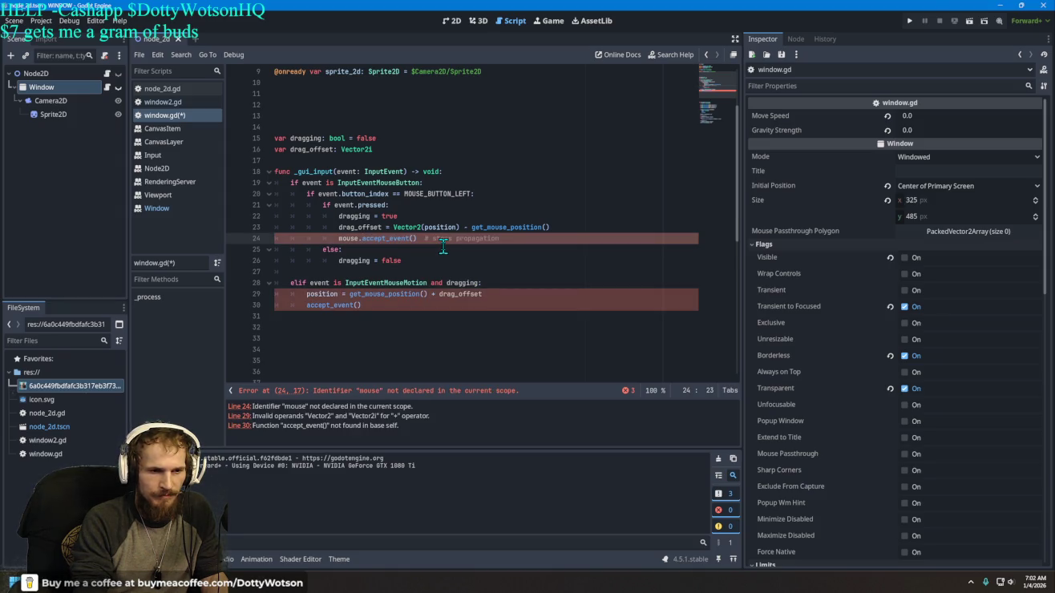
{"action": "key", "text": "BackSpace"}
{"action": "key", "text": "BackSpace"}
{"action": "key", "text": "BackSpace"}
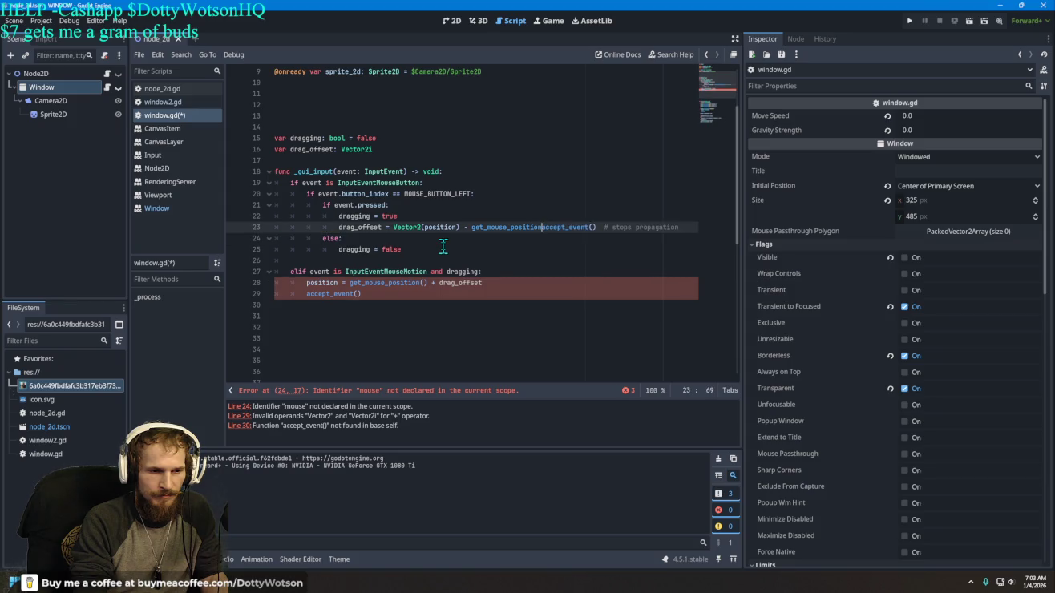
{"action": "key", "text": "ctrl+z"}
{"action": "key", "text": "ctrl+z"}
{"action": "key", "text": "ctrl+z"}
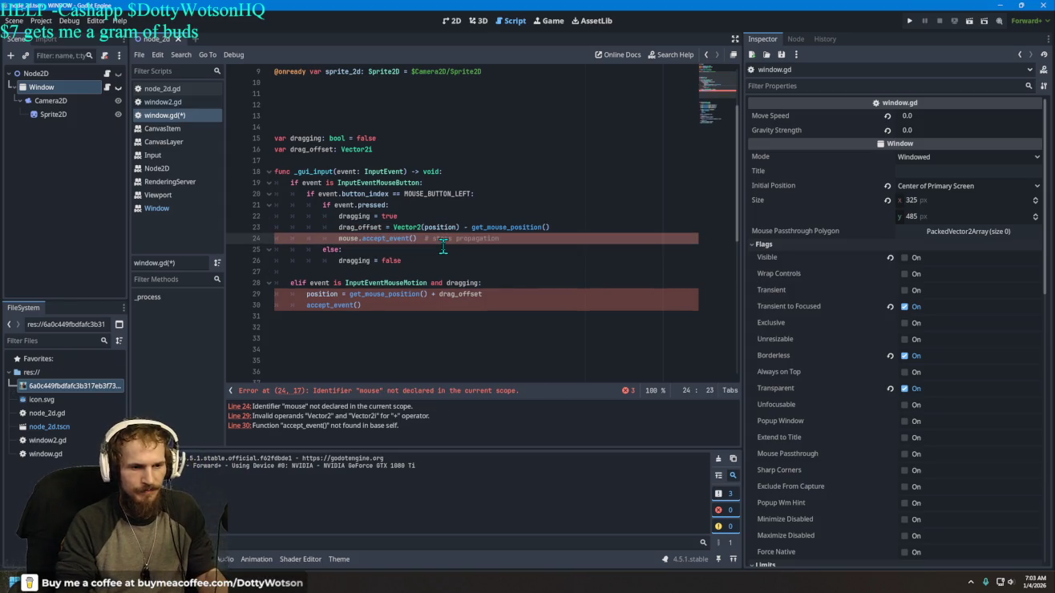
Step: Rewrite line 24's broken accept_event() call and comment as event.accept()
{"action": "key", "text": "BackSpace"}
{"action": "key", "text": "BackSpace"}
{"action": "key", "text": "BackSpace"}
{"action": "key", "text": "Delete"}
{"action": "key", "text": "Delete"}
{"action": "key", "text": "Delete"}
{"action": "key", "text": "BackSpace"}
{"action": "key", "text": "BackSpace"}
{"action": "key", "text": "BackSpace"}
{"action": "key", "text": "Delete"}
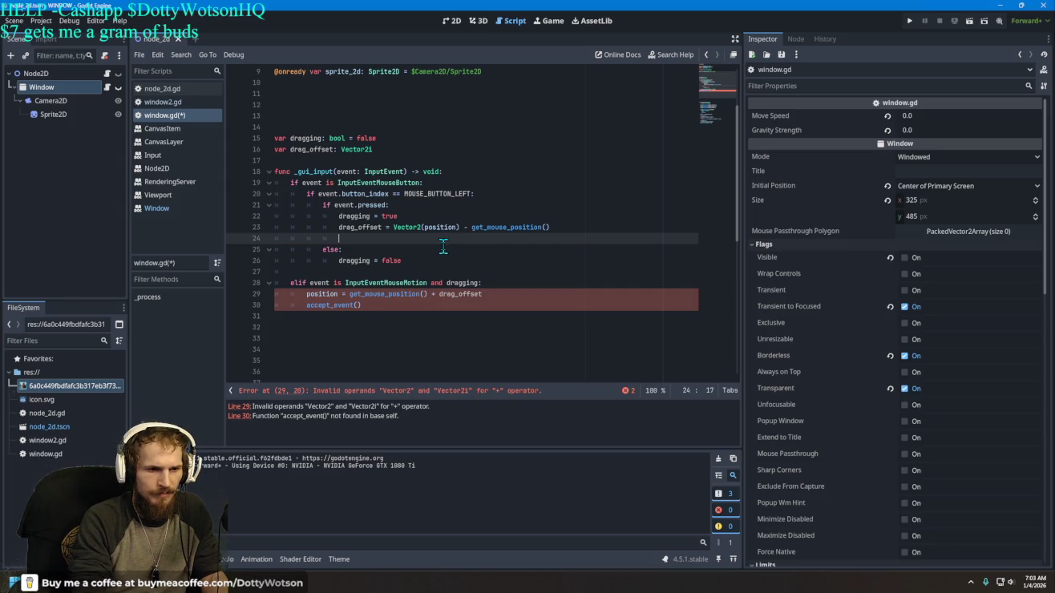
{"action": "type", "text": "accept"}
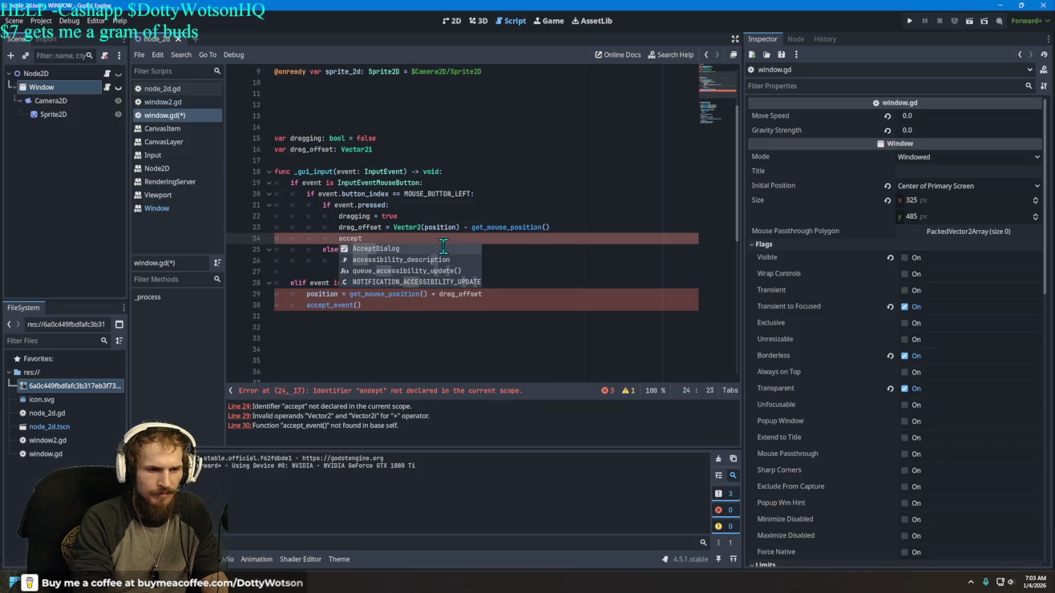
{"action": "key", "text": "BackSpace"}
{"action": "key", "text": "BackSpace"}
{"action": "key", "text": "BackSpace"}
{"action": "type", "text": "eve"}
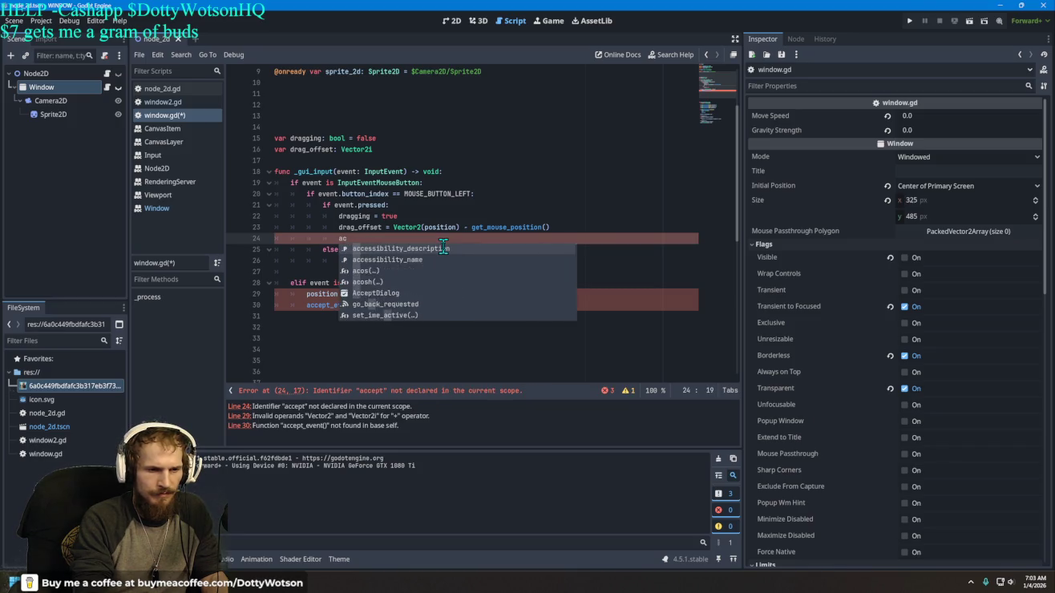
{"action": "type", "text": "nt"}
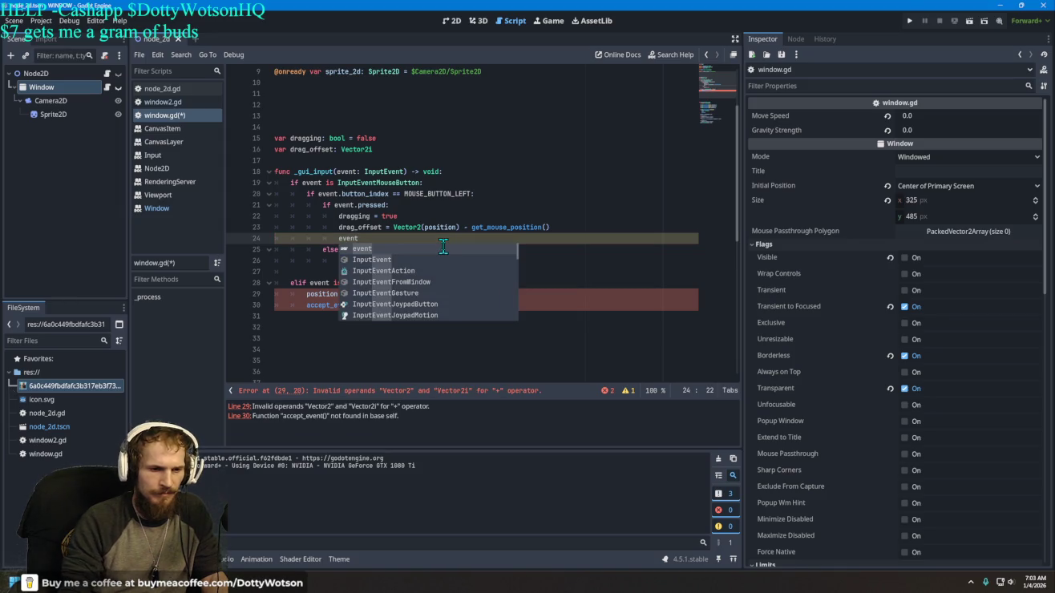
{"action": "key", "text": "Down"}
{"action": "key", "text": "Down"}
{"action": "key", "text": "Down"}
{"action": "key", "text": "Down"}
{"action": "key", "text": "Down"}
{"action": "key", "text": "Down"}
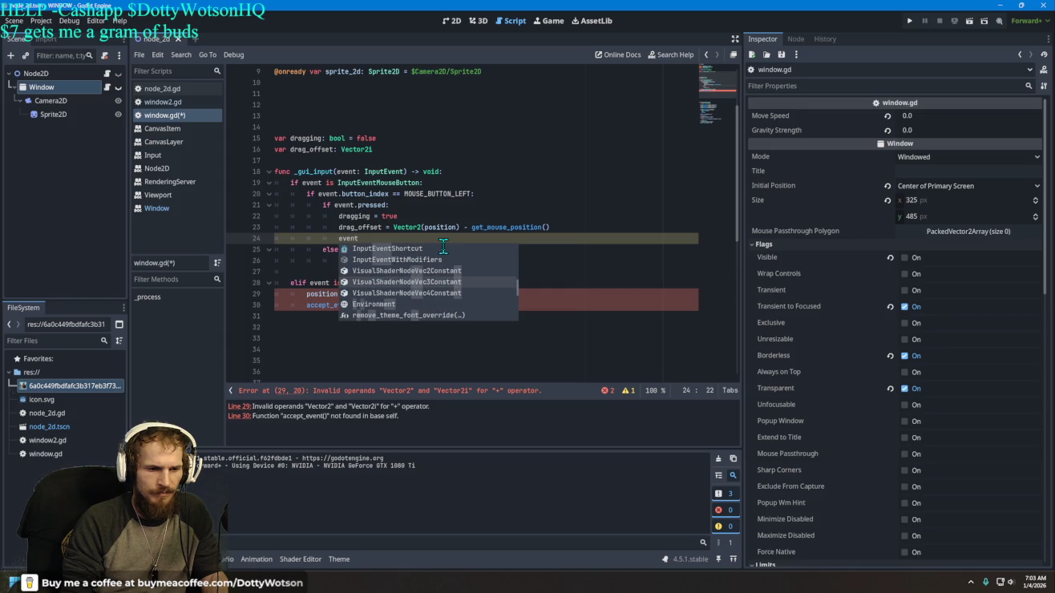
{"action": "key", "text": "Down"}
{"action": "key", "text": "Down"}
{"action": "key", "text": "Down"}
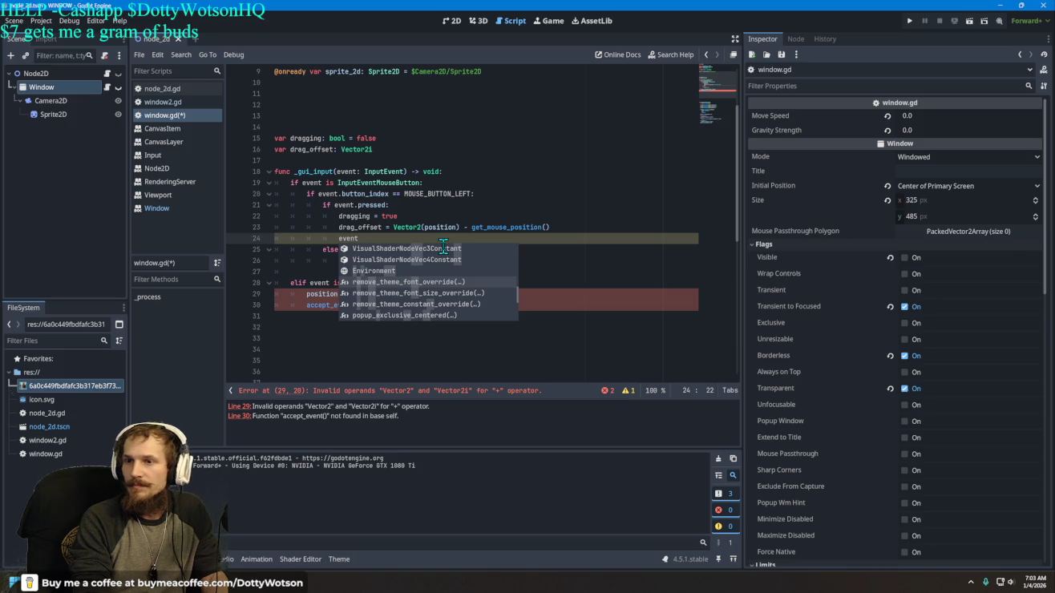
{"action": "type", "text": ".acco"}
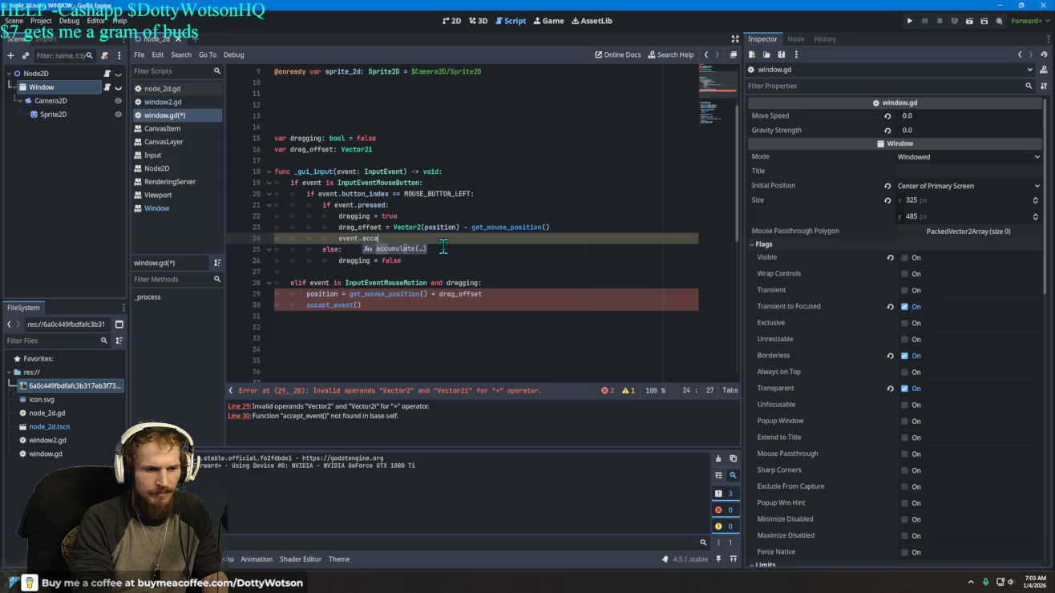
{"action": "key", "text": "BackSpace"}
{"action": "type", "text": "e"}
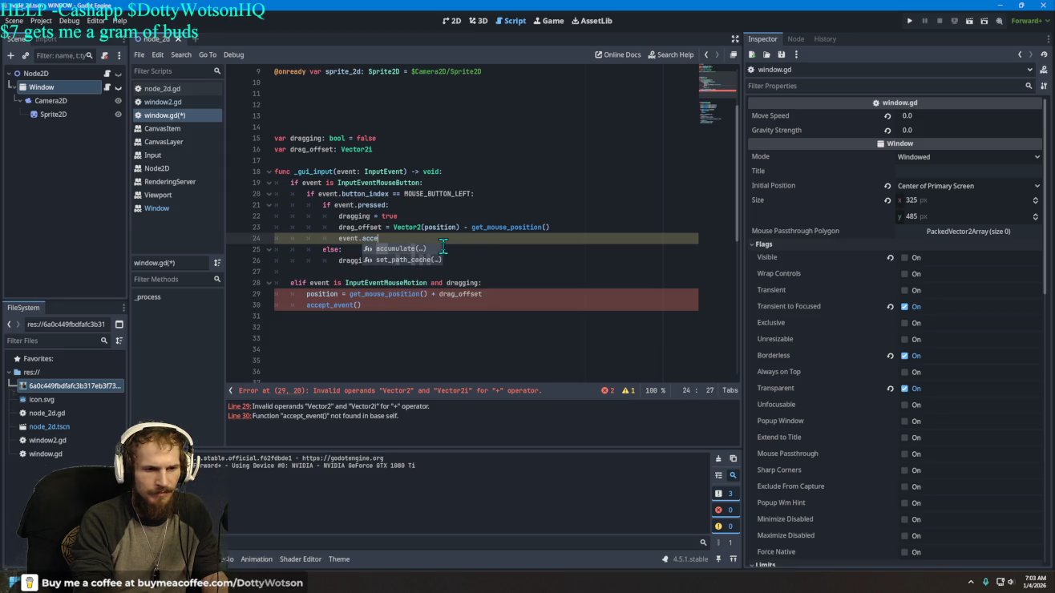
{"action": "type", "text": "pt"}
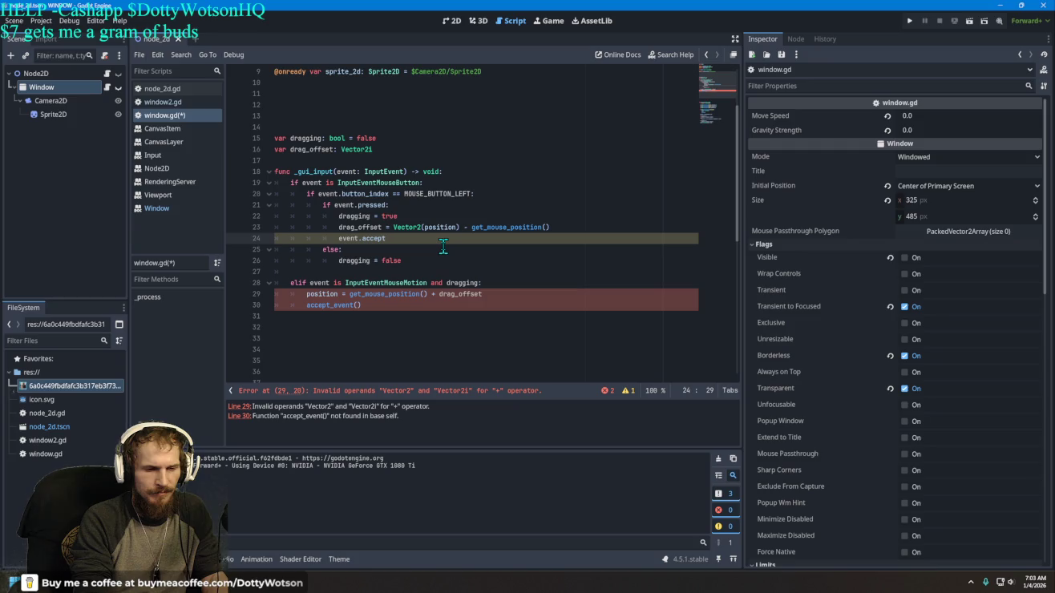
{"action": "type", "text": "()"}
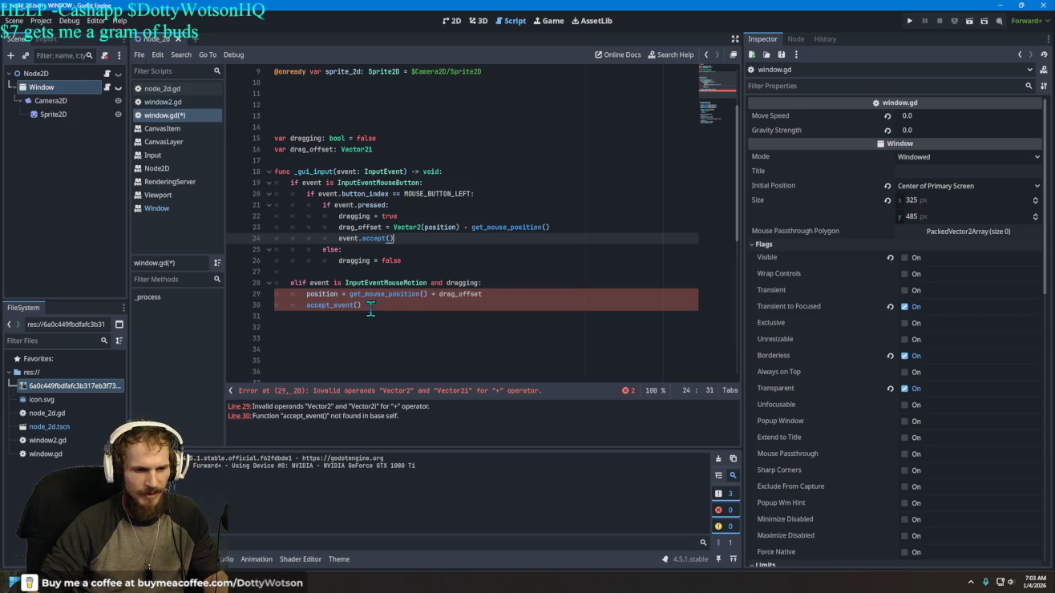
Step: Replace line 30's accept_event() with event.accept() using autocomplete
{"action": "left_click_drag", "start_coordinate": [363, 305], "coordinate": [309, 310]}
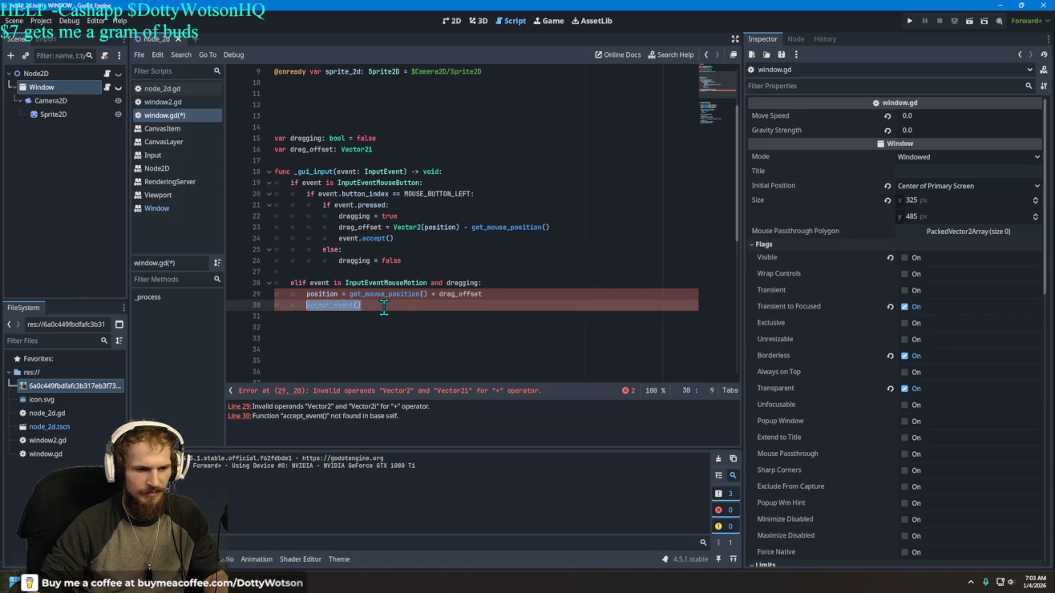
{"action": "type", "text": "event"}
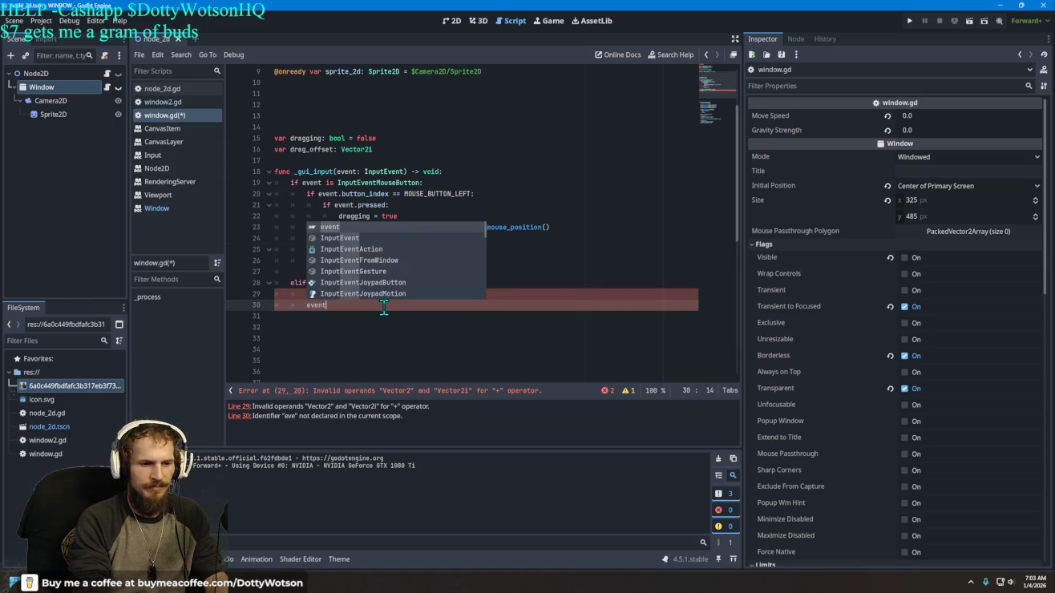
{"action": "type", "text": ".ac"}
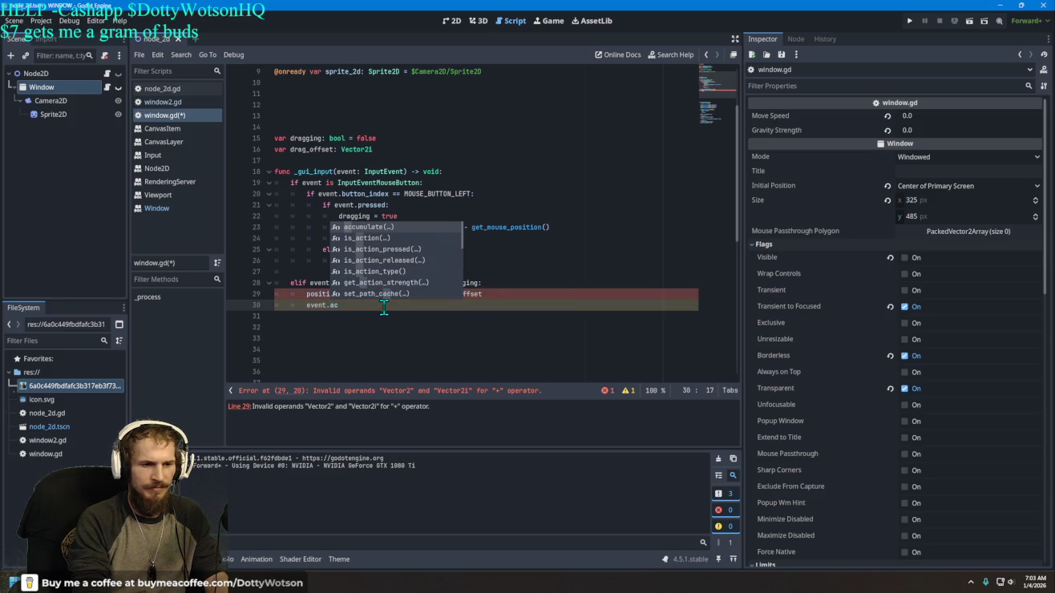
{"action": "type", "text": "cept"}
{"action": "key", "text": "Return"}
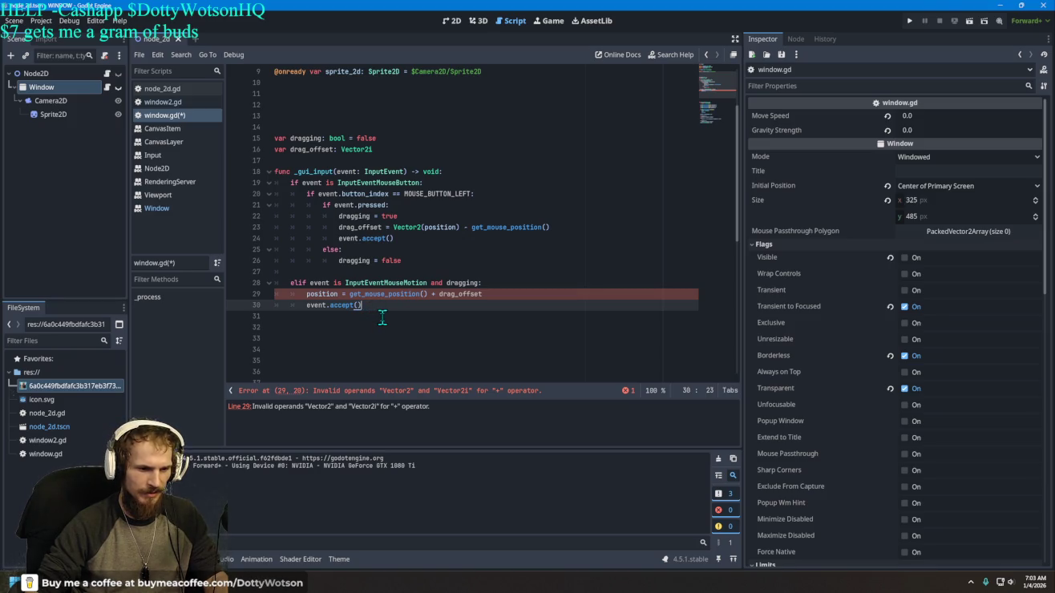
{"action": "left_click", "coordinate": [305, 294]}
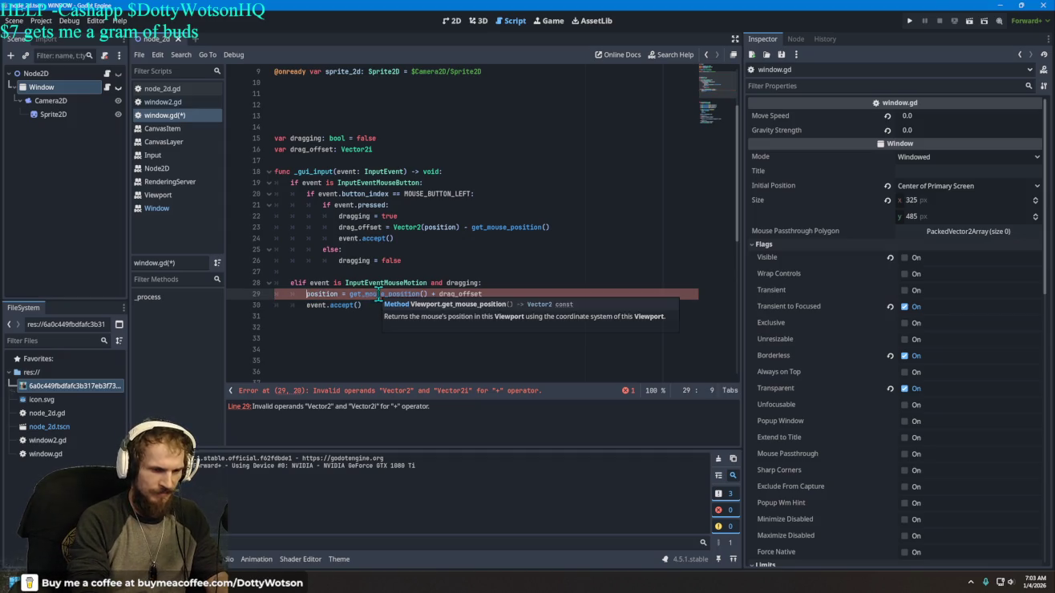
{"action": "type", "text": "v2"}
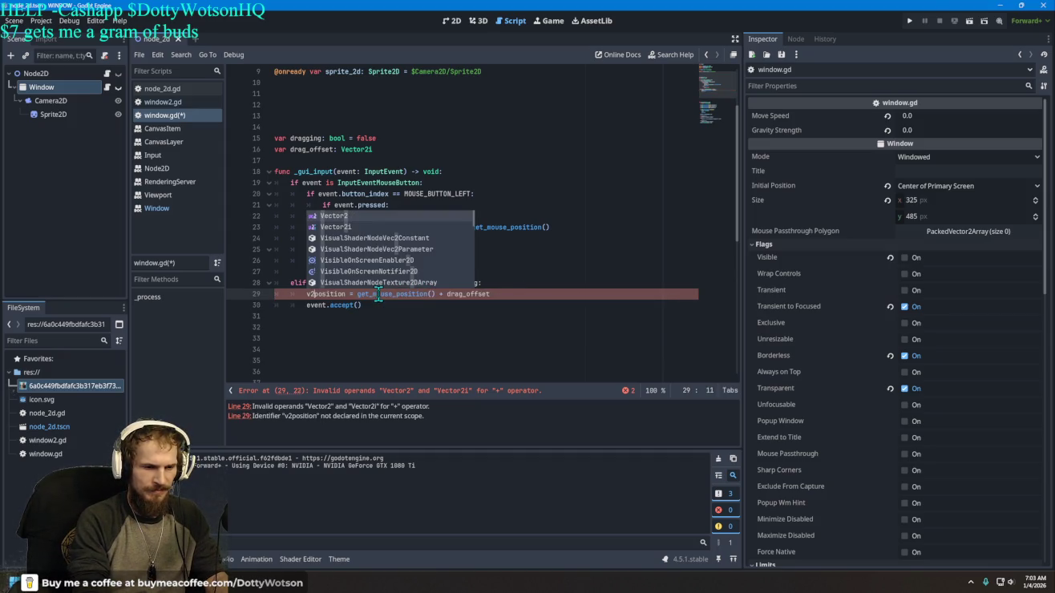
{"action": "key", "text": "Tab"}
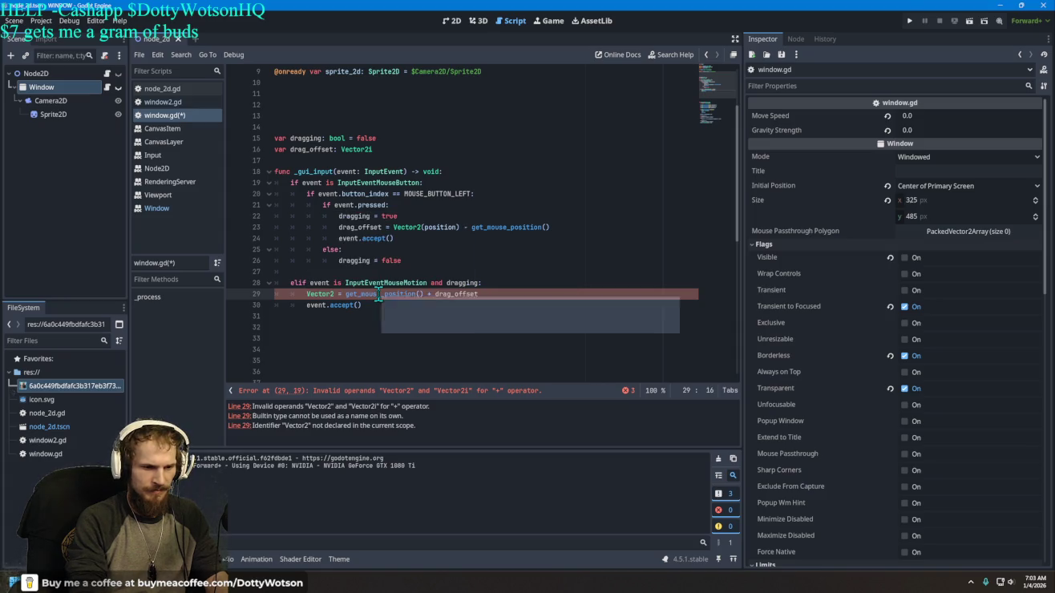
{"action": "key", "text": "Left"}
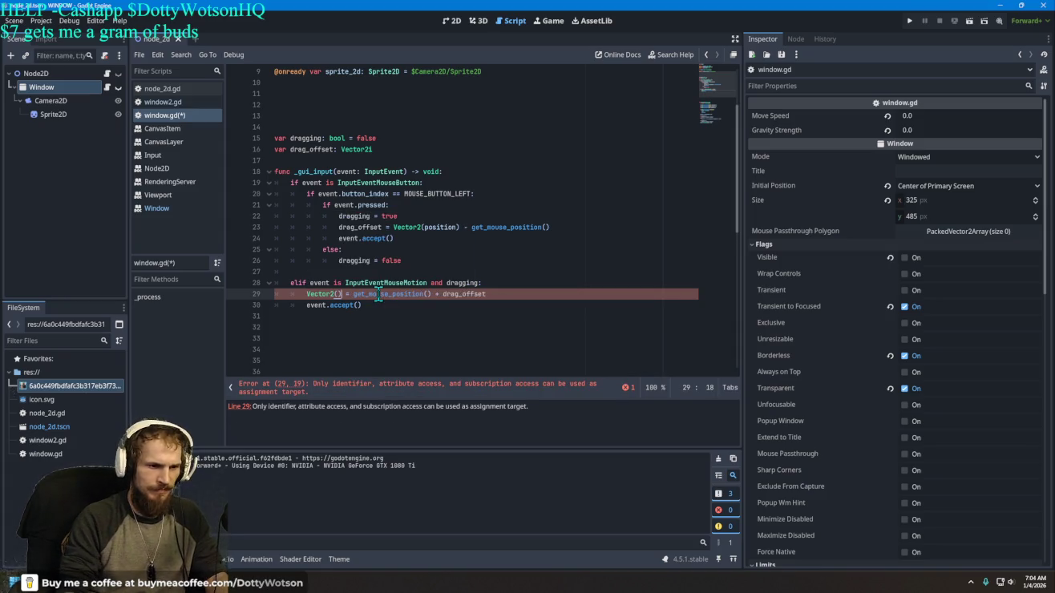
{"action": "key", "text": "BackSpace"}
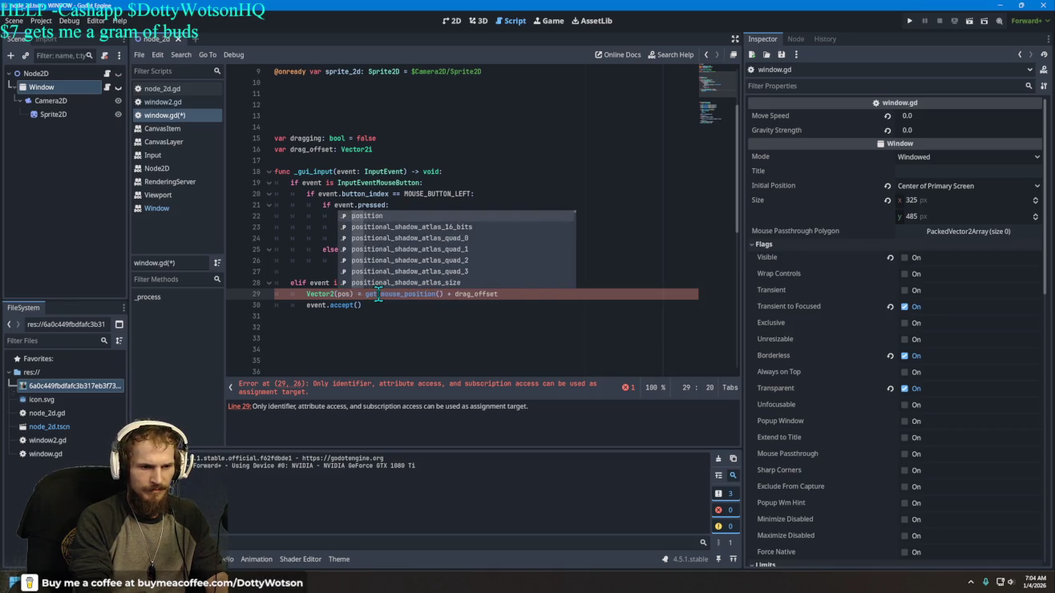
{"action": "type", "text": "ition"}
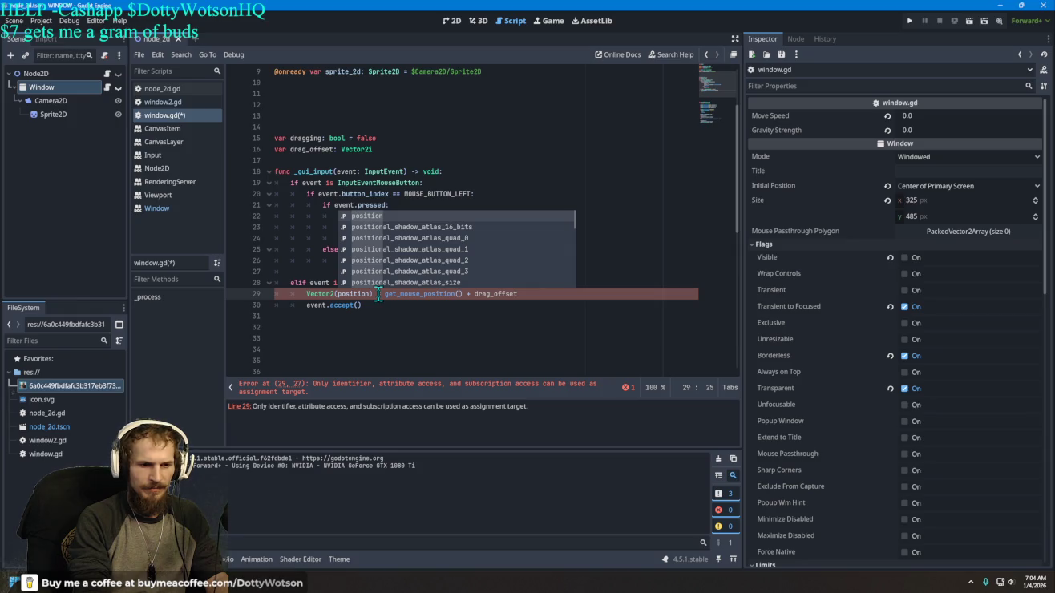
{"action": "left_click", "coordinate": [385, 307]}
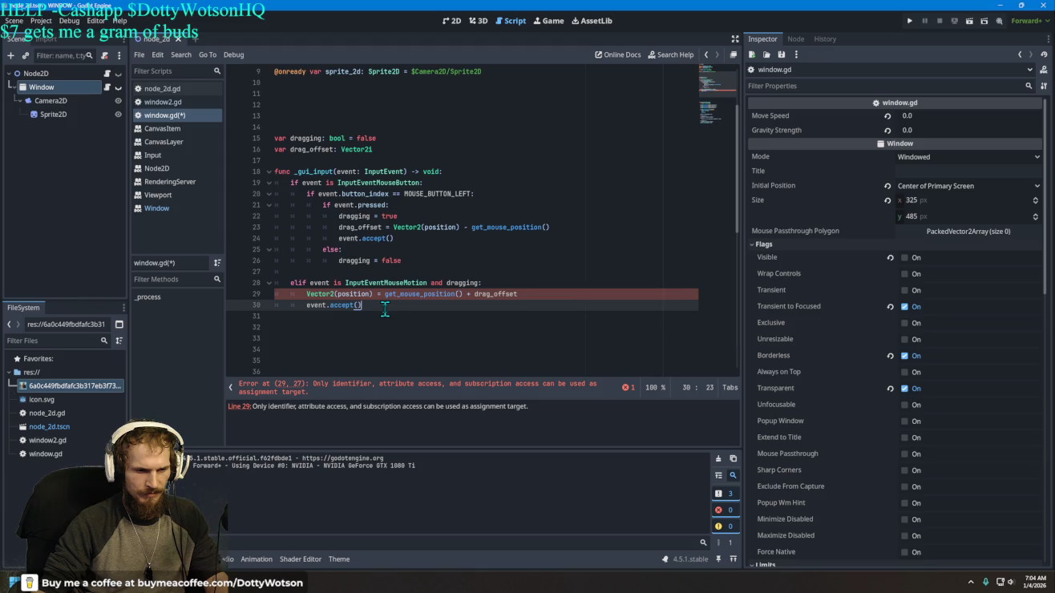
{"action": "mouse_move", "coordinate": [369, 295]}
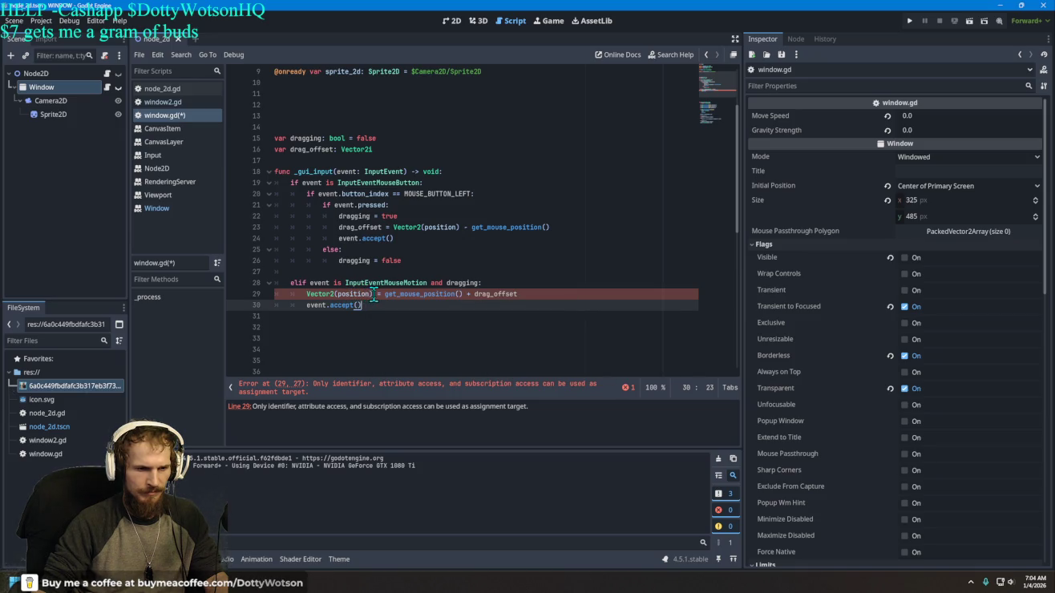
{"action": "left_click", "coordinate": [374, 294]}
{"action": "key", "text": "BackSpace"}
{"action": "left_click", "coordinate": [337, 294]}
{"action": "key", "text": "BackSpace"}
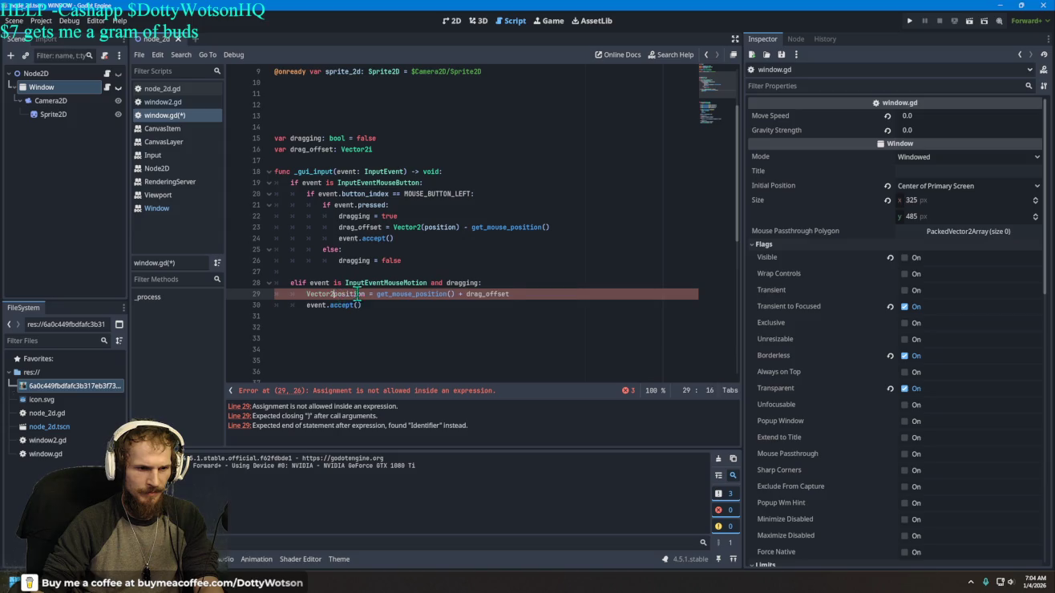
{"action": "key", "text": "BackSpace"}
{"action": "key", "text": "BackSpace"}
{"action": "key", "text": "BackSpace"}
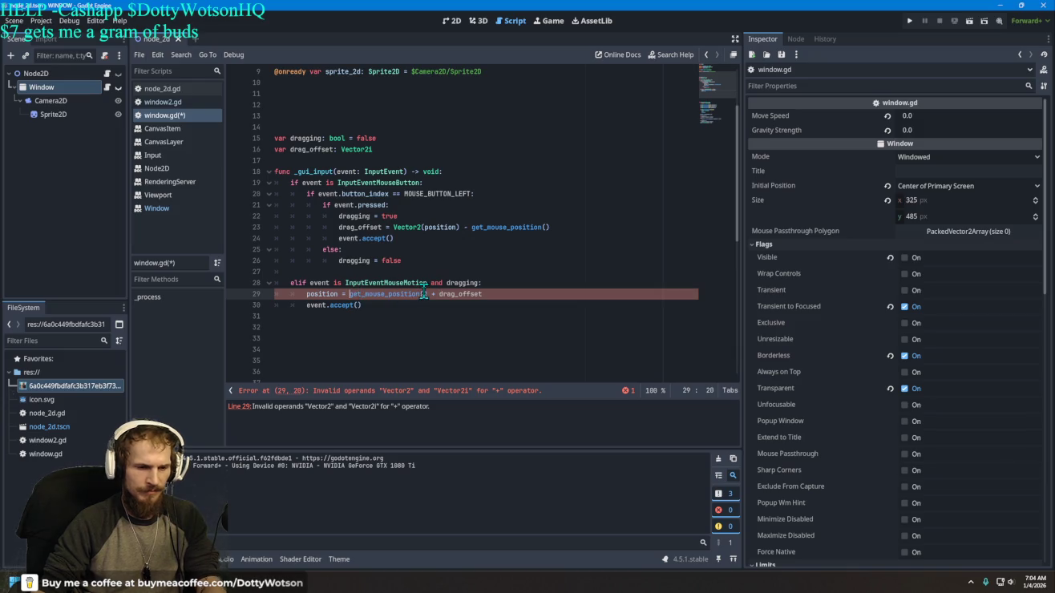
Step: Wrap get_mouse_position() on line 29 in Vector2(), fixing an extra parenthesis
{"action": "type", "text": "V"}
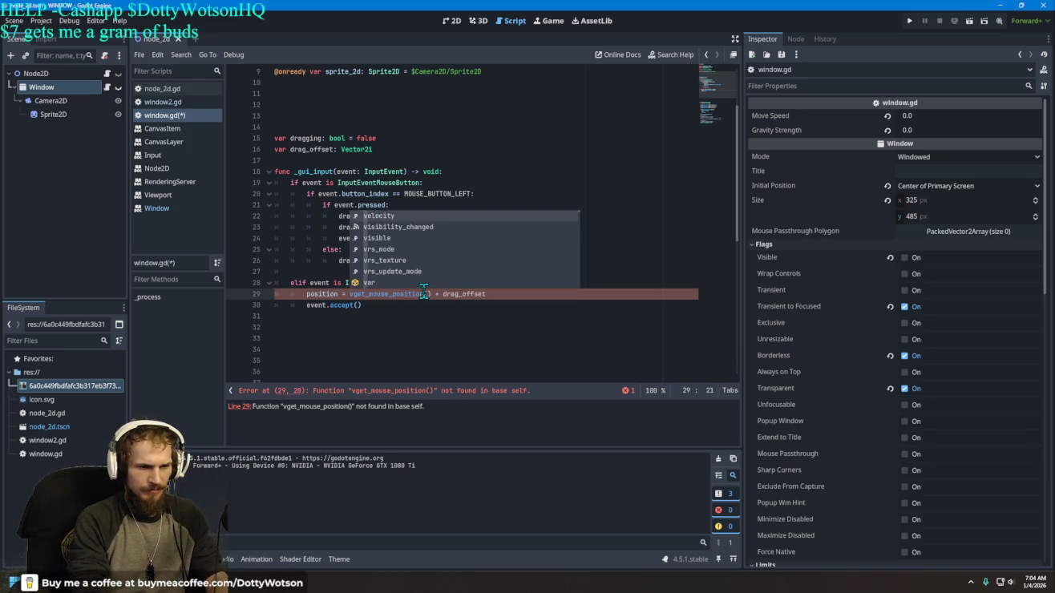
{"action": "type", "text": "ector"}
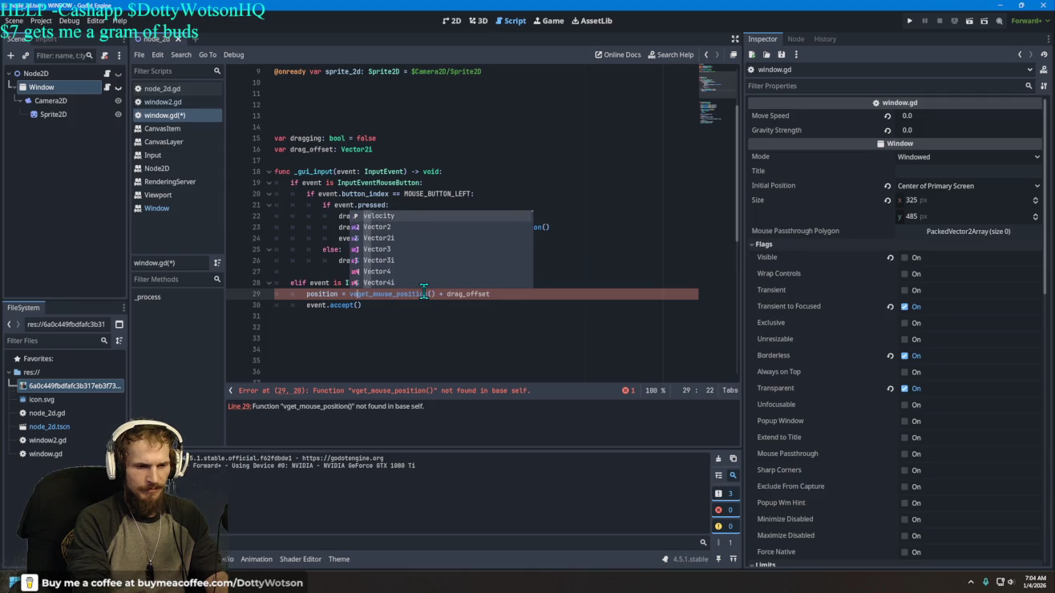
{"action": "key", "text": "BackSpace"}
{"action": "key", "text": "BackSpace"}
{"action": "key", "text": "BackSpace"}
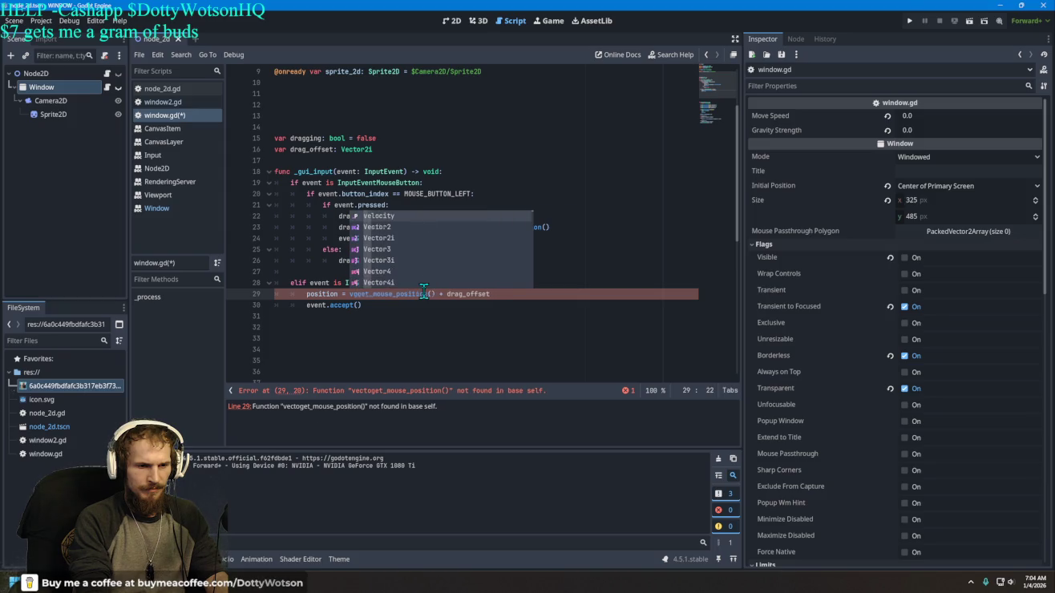
{"action": "key", "text": "BackSpace"}
{"action": "key", "text": "BackSpace"}
{"action": "type", "text": "Vector"}
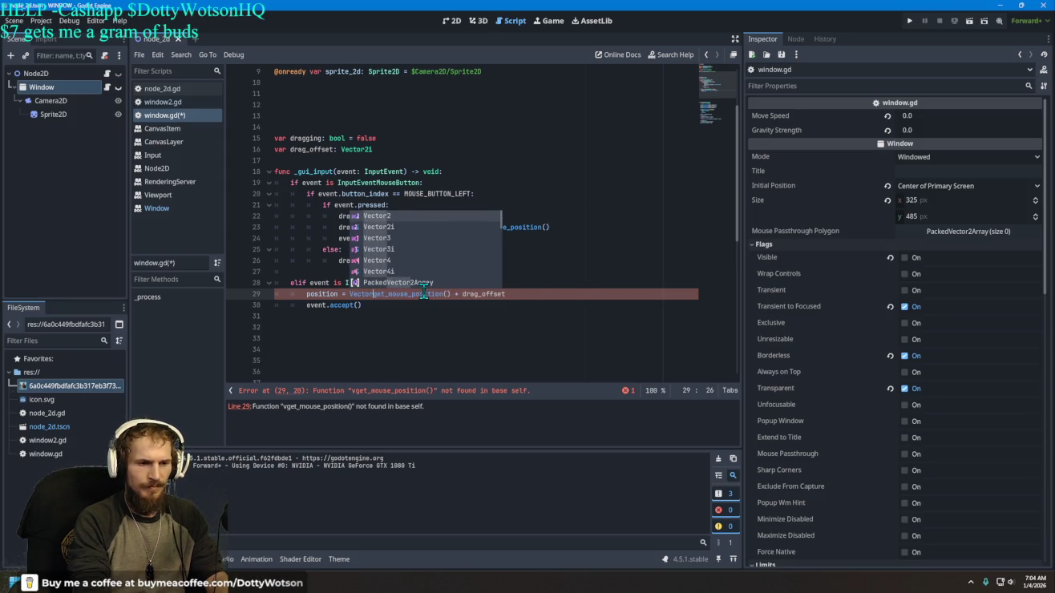
{"action": "type", "text": "2("}
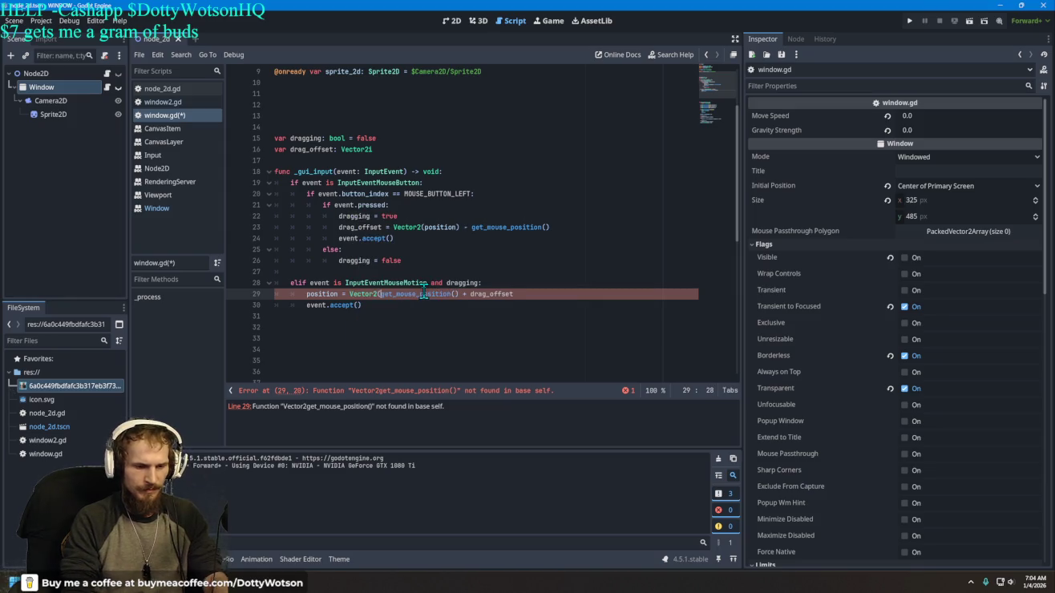
{"action": "key", "text": "ctrl+Right"}
{"action": "key", "text": "Right"}
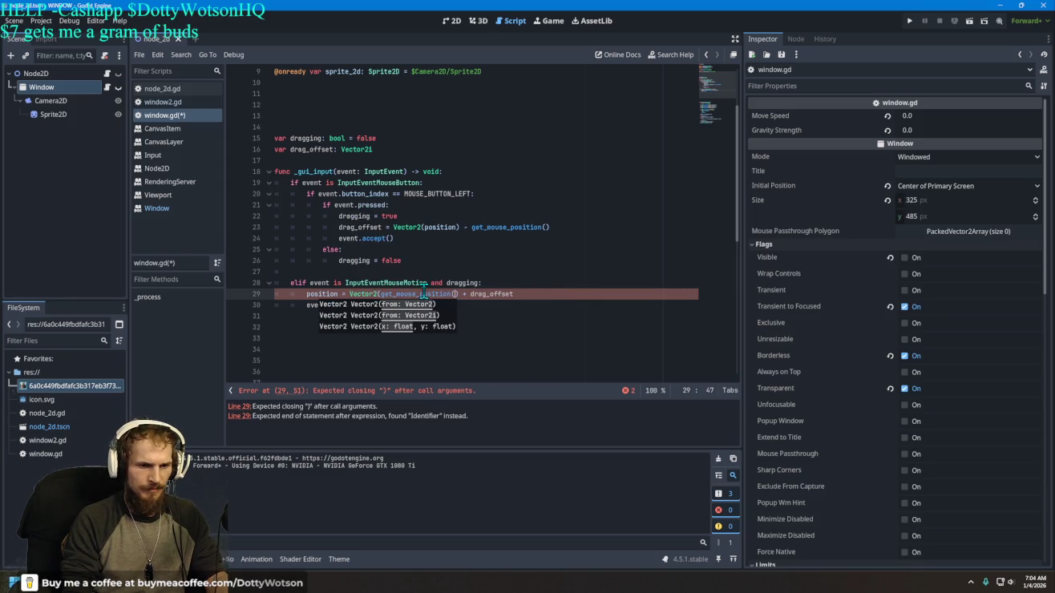
{"action": "type", "text": ")"}
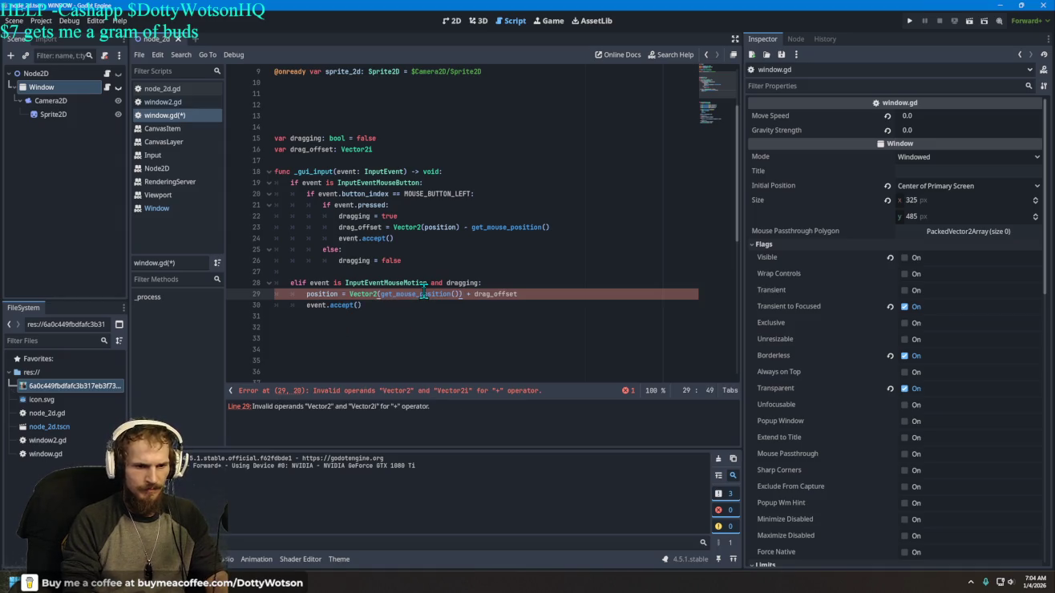
{"action": "key", "text": "BackSpace"}
{"action": "key", "text": "Right"}
{"action": "key", "text": "Right"}
{"action": "key", "text": "Right"}
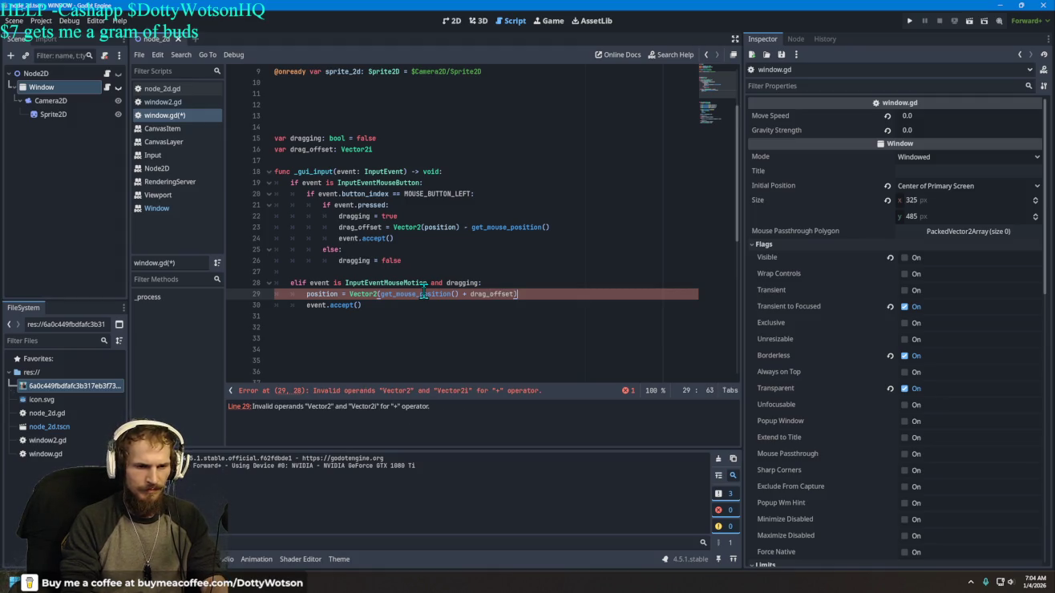
Step: Convert drag_offset to Vector2 and strip the wrapper from get_mouse_position(), clearing all errors
{"action": "key", "text": "Left"}
{"action": "key", "text": "Left"}
{"action": "key", "text": "Left"}
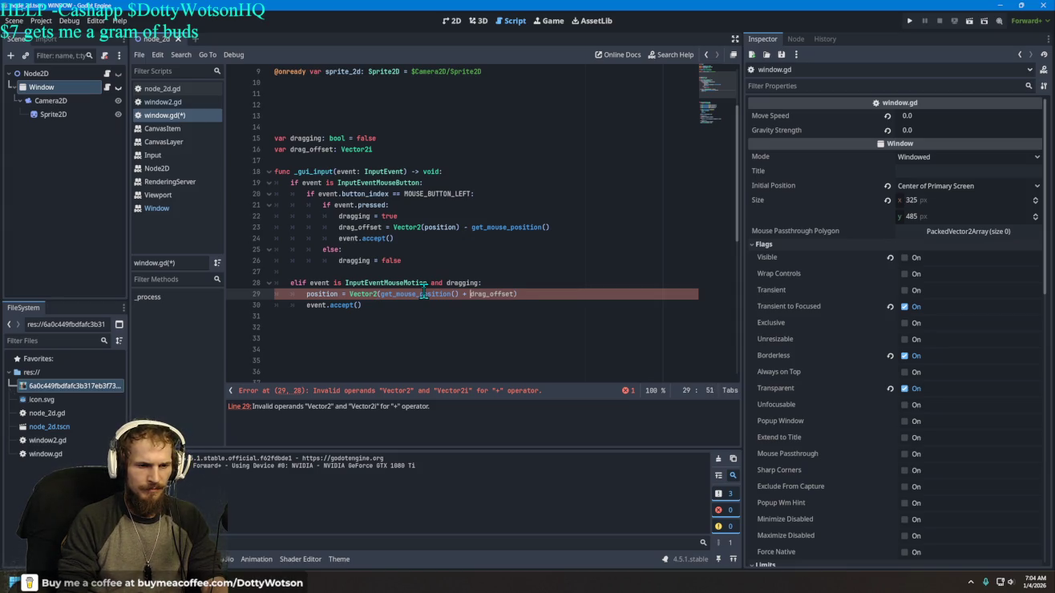
{"action": "key", "text": "Left"}
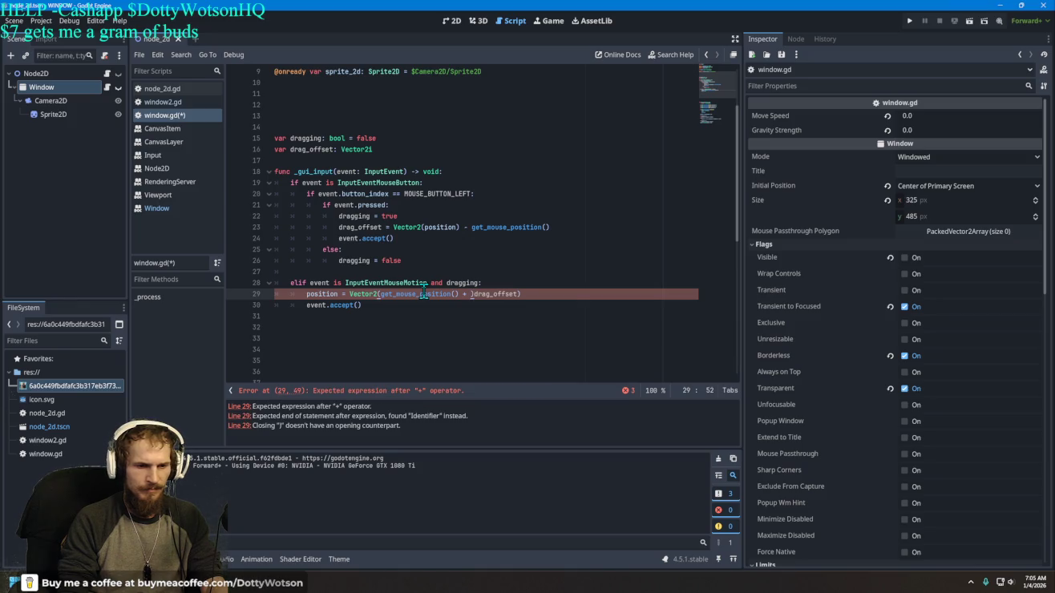
{"action": "key", "text": "BackSpace"}
{"action": "key", "text": "Right"}
{"action": "key", "text": "Right"}
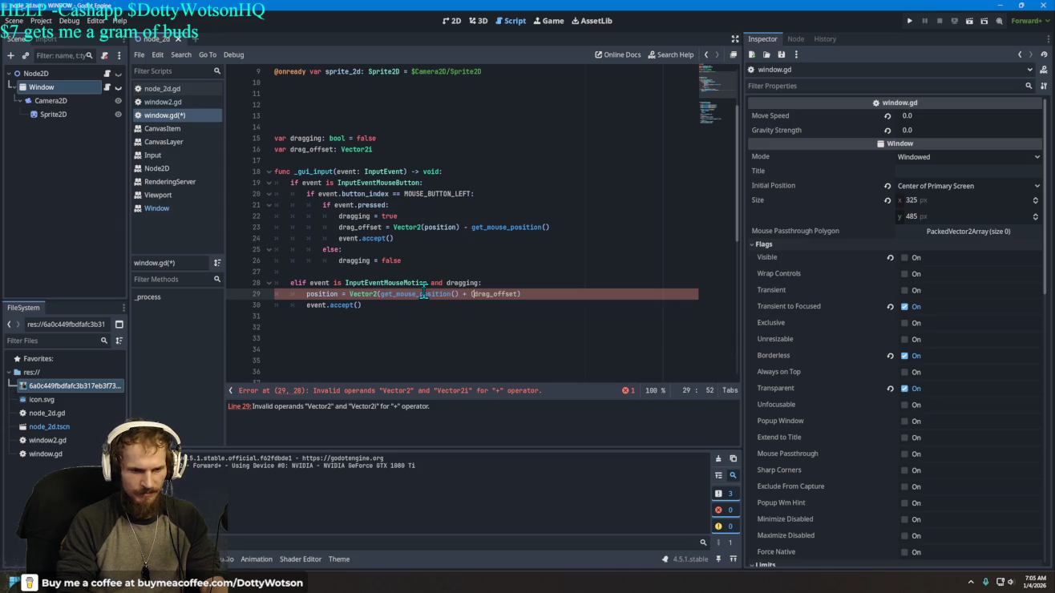
{"action": "type", "text": "ve"}
{"action": "key", "text": "BackSpace"}
{"action": "key", "text": "BackSpace"}
{"action": "type", "text": "ector2i"}
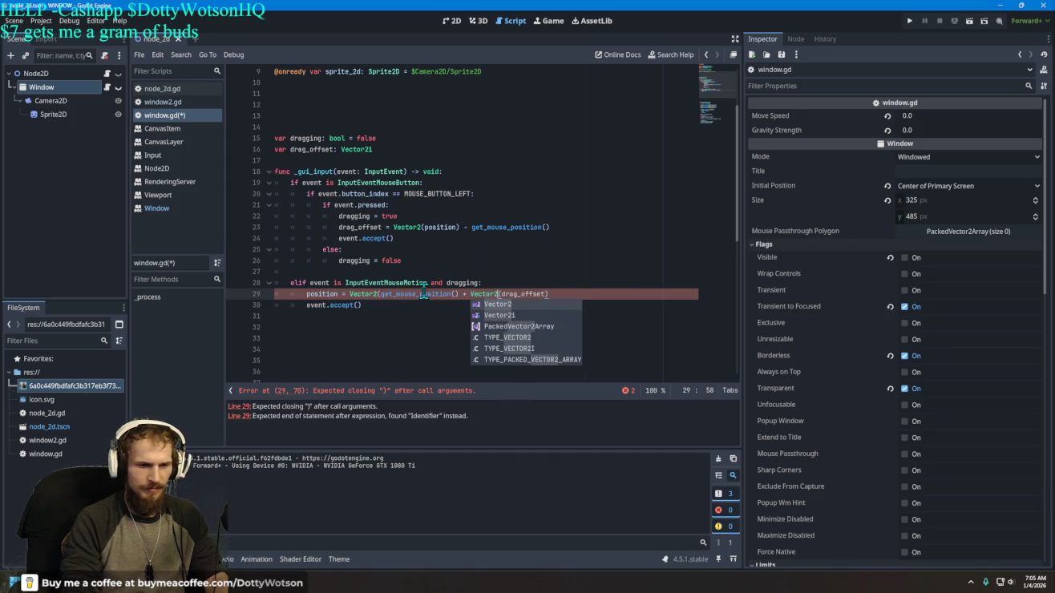
{"action": "key", "text": "Left"}
{"action": "key", "text": "Left"}
{"action": "key", "text": "Left"}
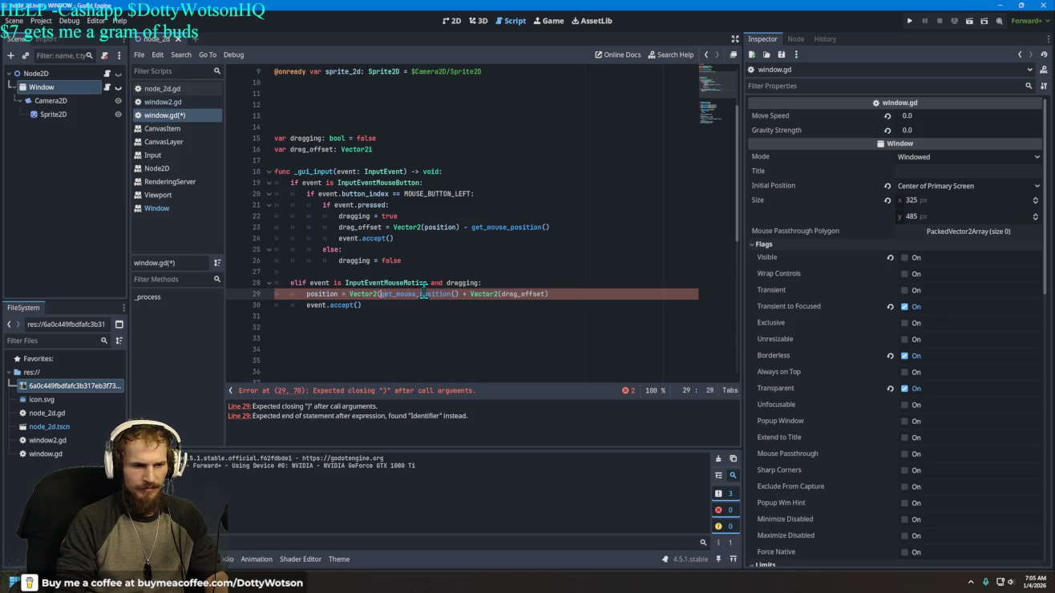
{"action": "key", "text": "BackSpace"}
{"action": "key", "text": "BackSpace"}
{"action": "key", "text": "BackSpace"}
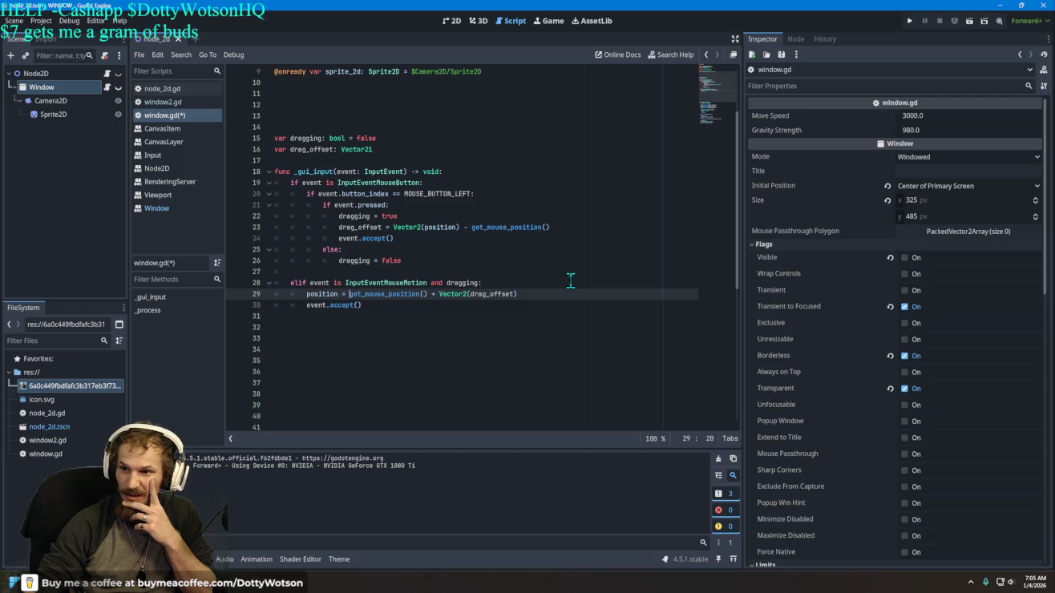
Step: Run the project, remove a stray 'w' on line 15, save, rerun, and close the game window
{"action": "left_click", "coordinate": [913, 21]}
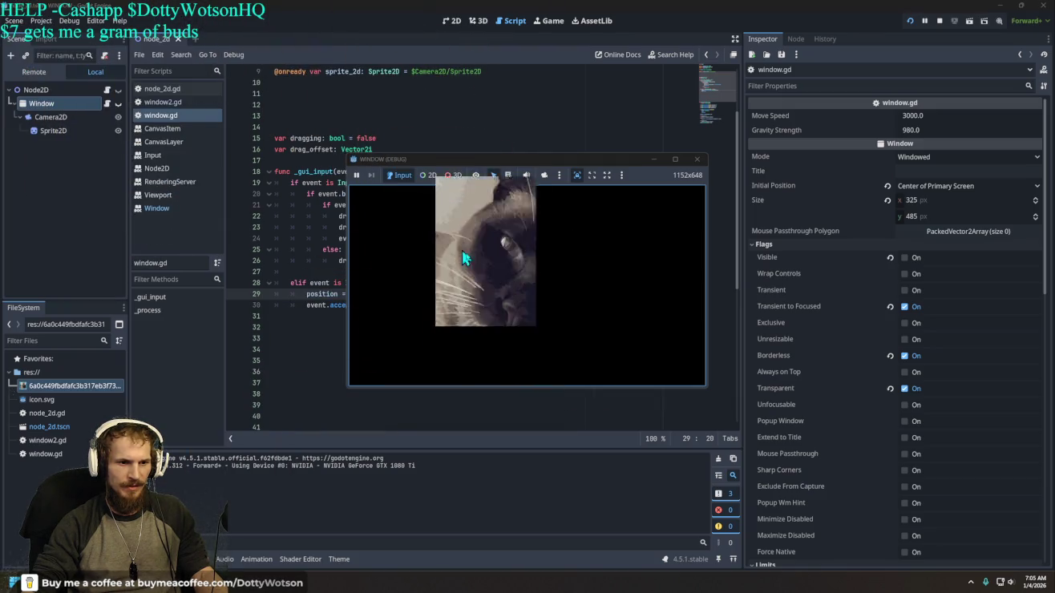
{"action": "type", "text": "w"}
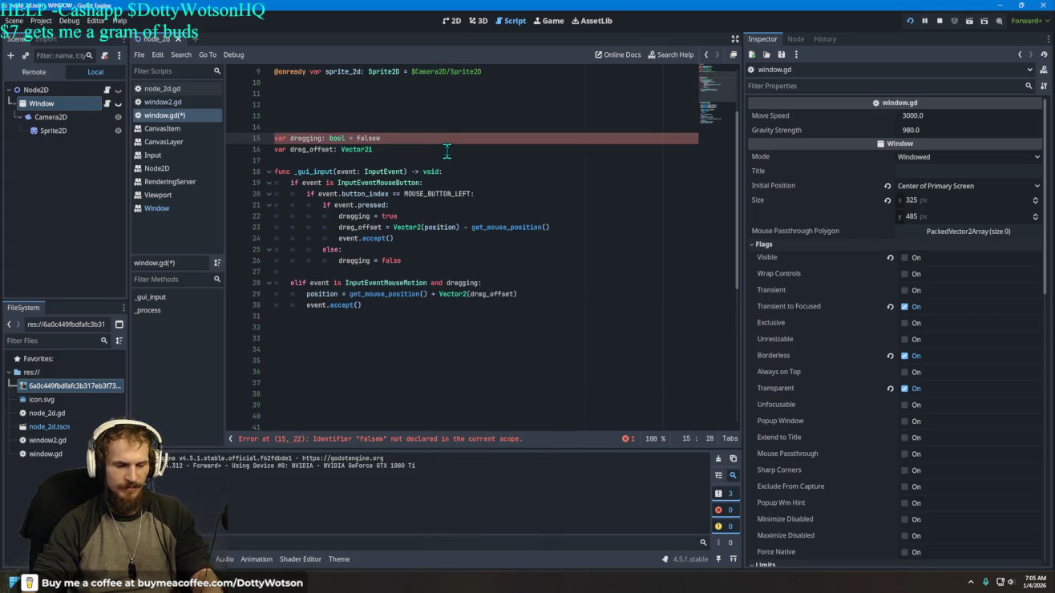
{"action": "key", "text": "BackSpace"}
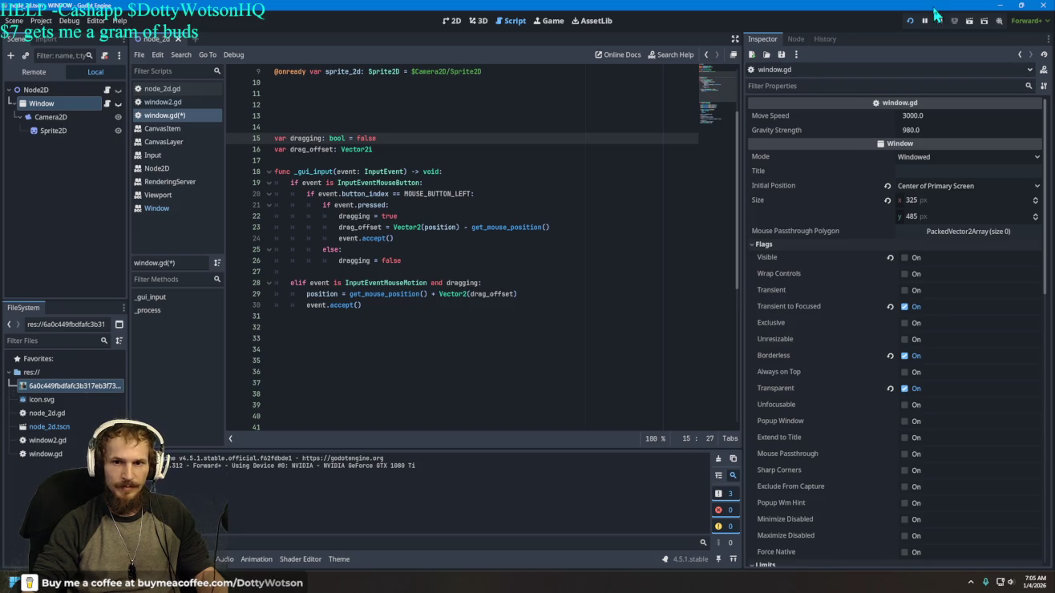
{"action": "left_click", "coordinate": [910, 20]}
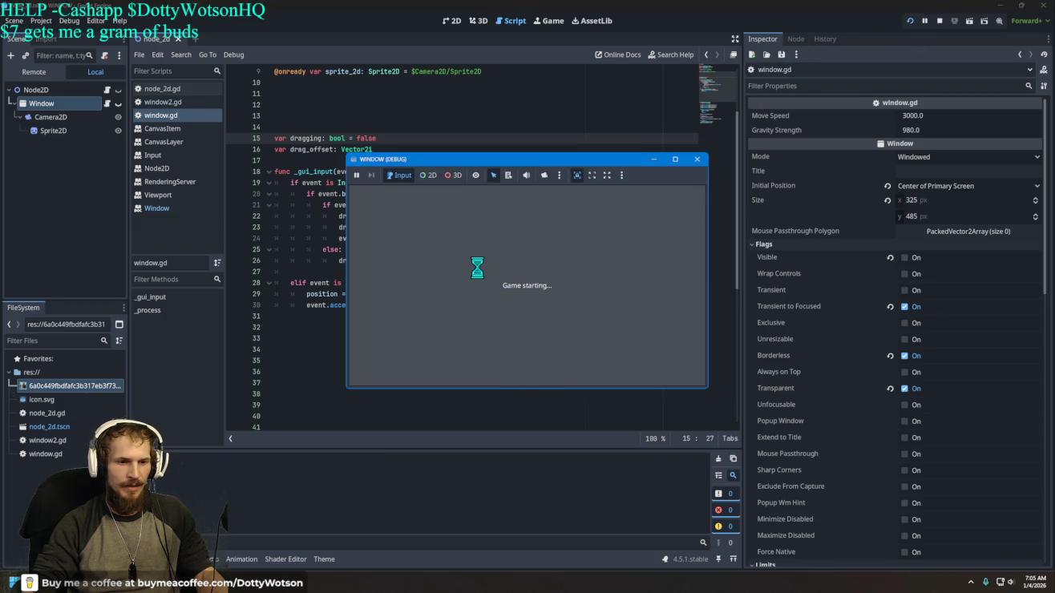
{"action": "left_click", "coordinate": [536, 540]}
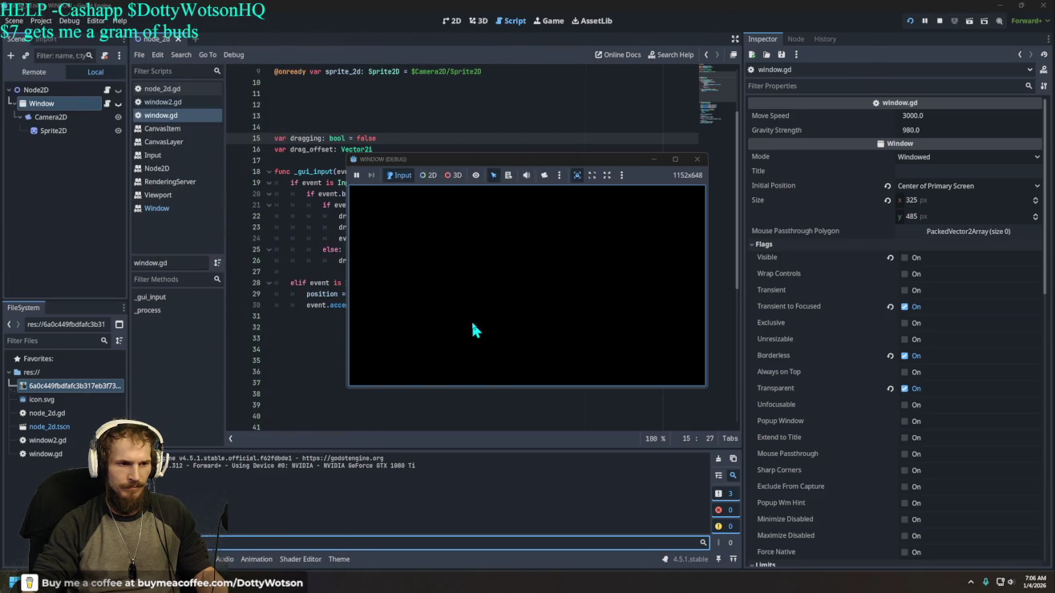
{"action": "left_click", "coordinate": [697, 160]}
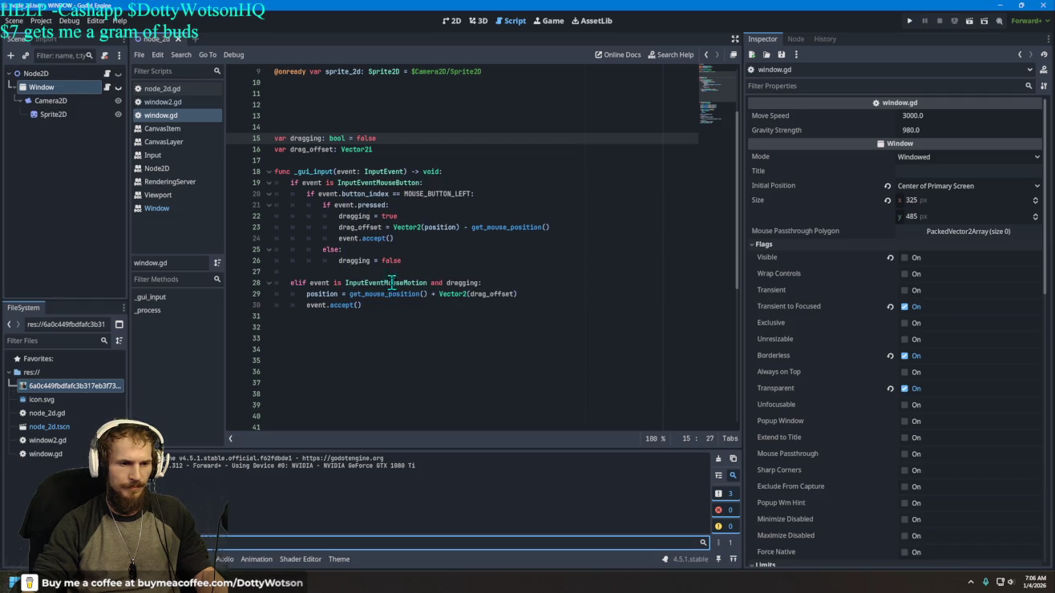
Step: Add a blank indented line 31 after event.accept() at the end of the drag handler
{"action": "scroll", "coordinate": [407, 242], "scroll_direction": "up", "scroll_amount": 2}
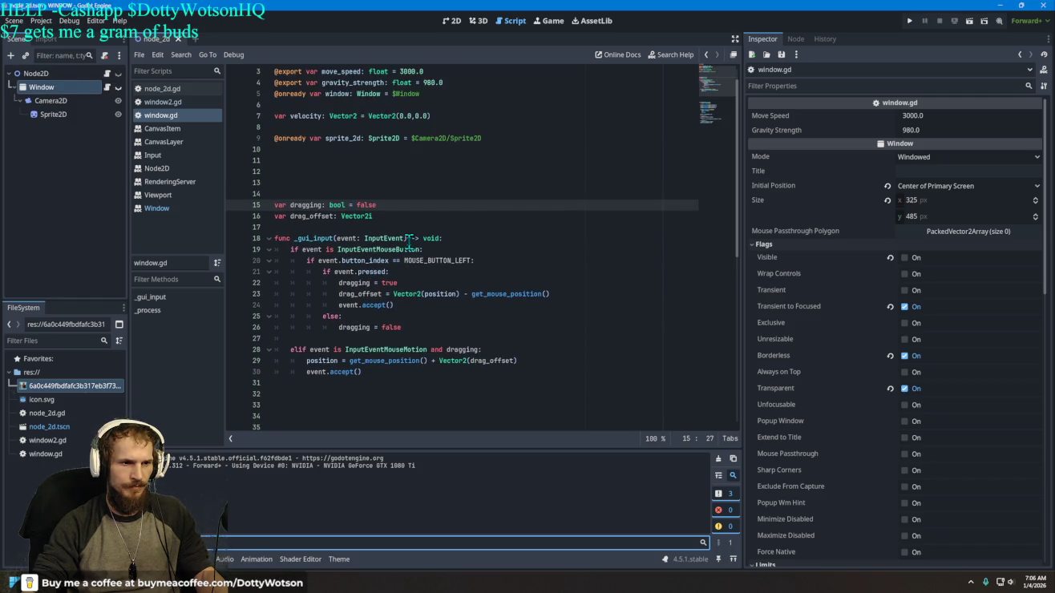
{"action": "scroll", "coordinate": [409, 243], "scroll_direction": "up", "scroll_amount": 1}
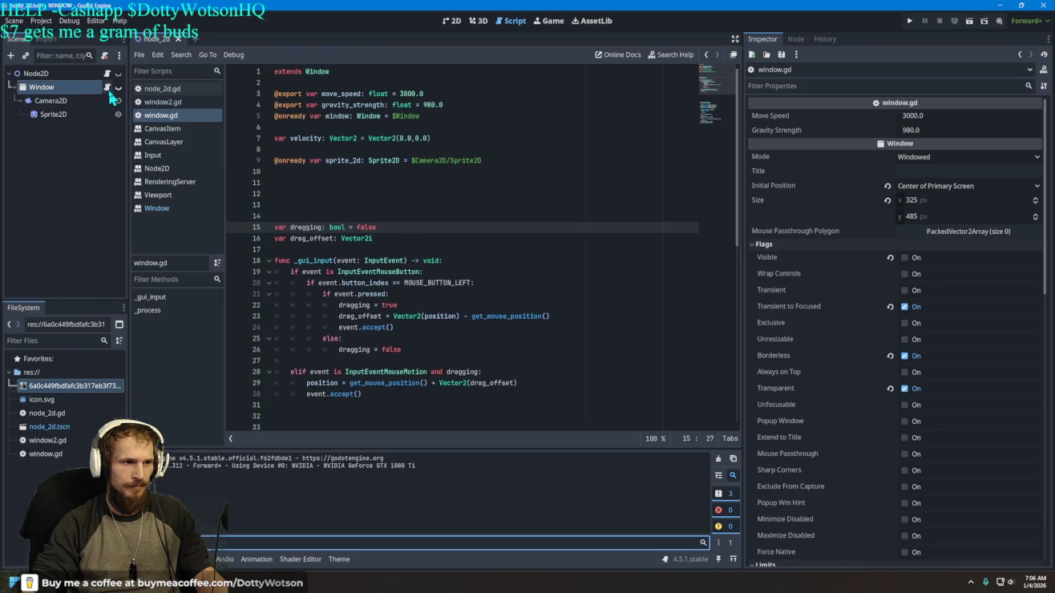
{"action": "left_click", "coordinate": [383, 395]}
{"action": "key", "text": "Return"}
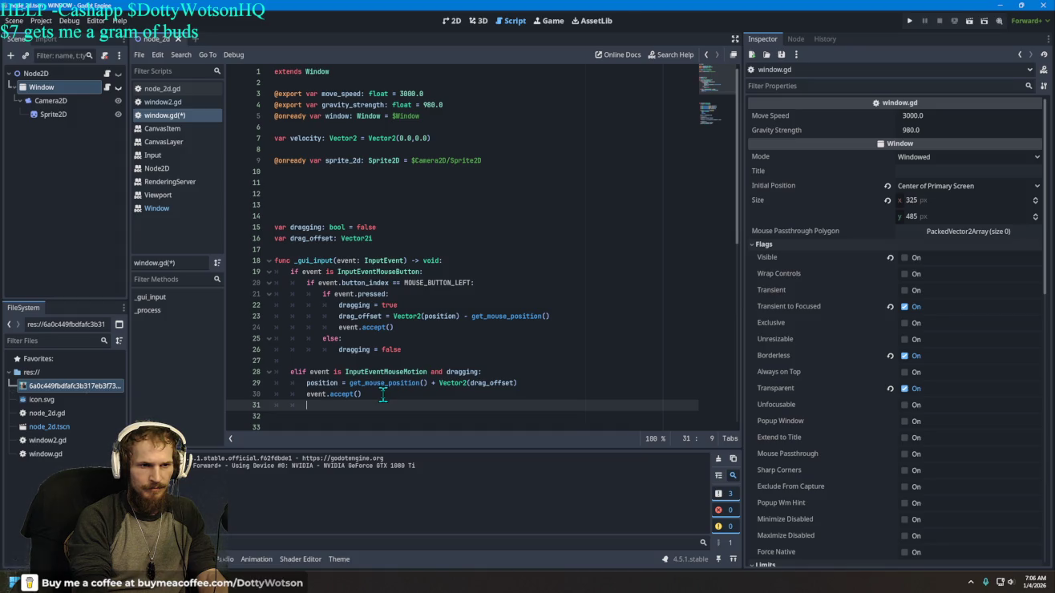
Step: Start a move_speed assignment on line 31 via autocomplete, then erase the mistyped attempt
{"action": "type", "text": "gravity"}
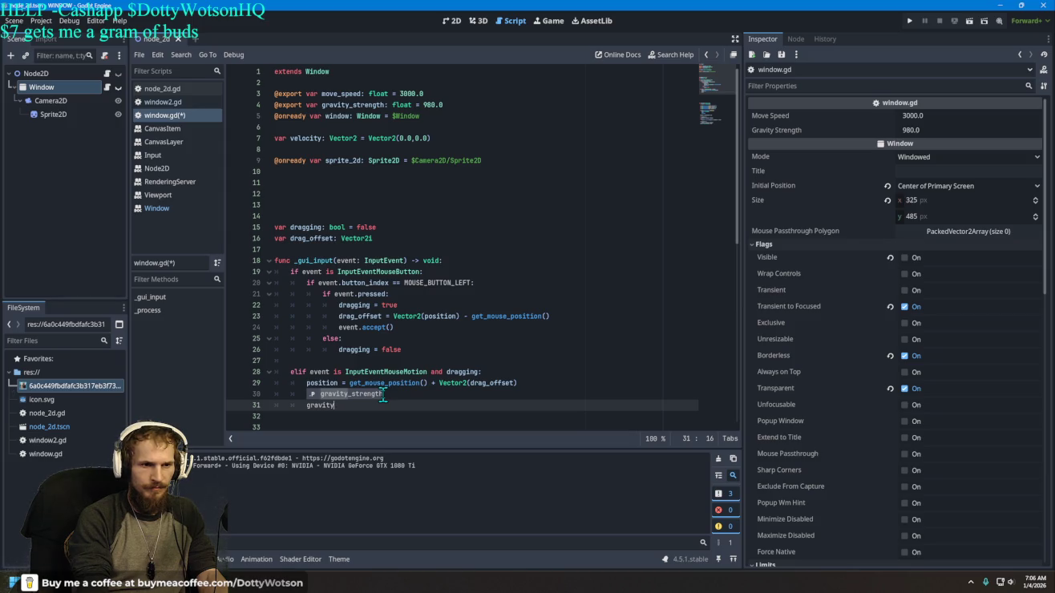
{"action": "key", "text": "BackSpace"}
{"action": "key", "text": "BackSpace"}
{"action": "key", "text": "BackSpace"}
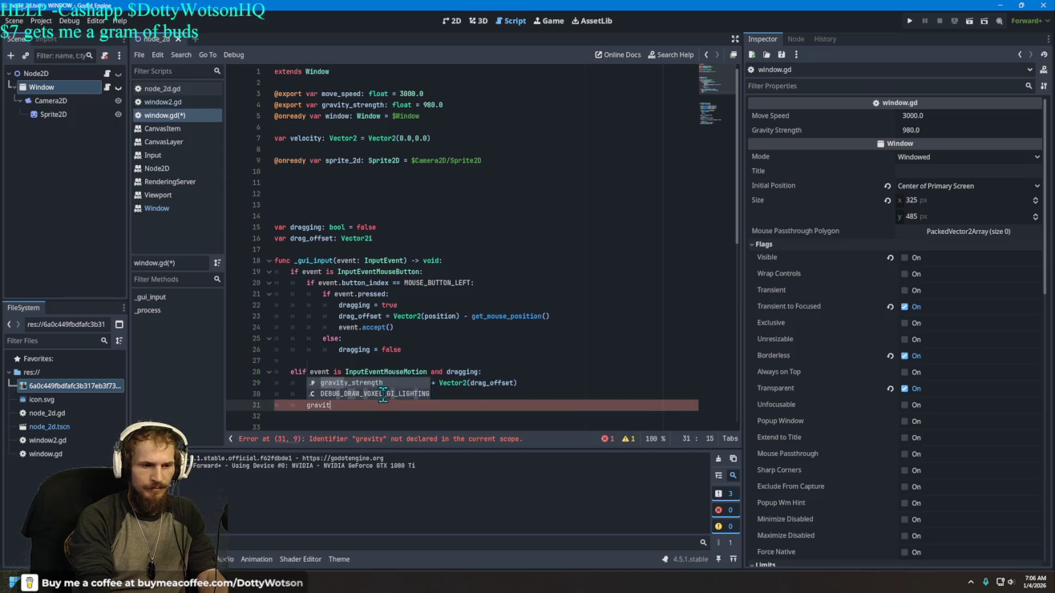
{"action": "type", "text": "move"}
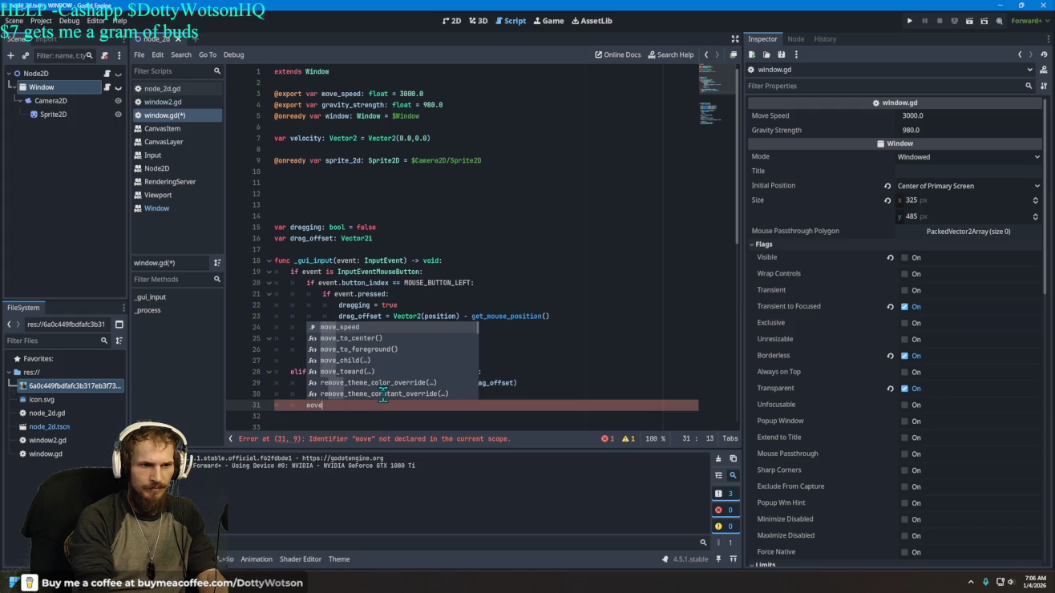
{"action": "type", "text": "_sp"}
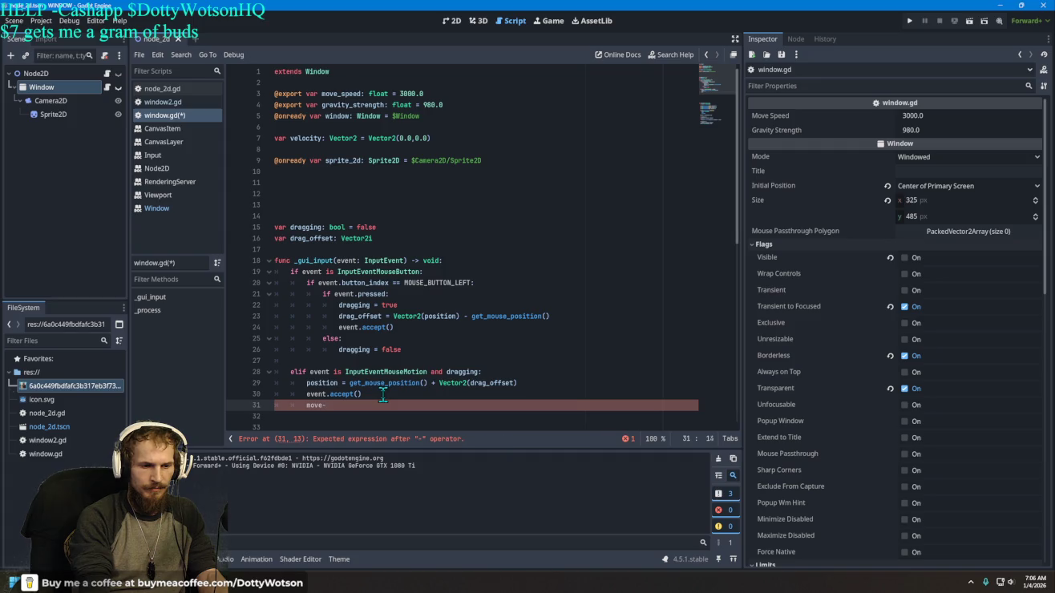
{"action": "key", "text": "Return"}
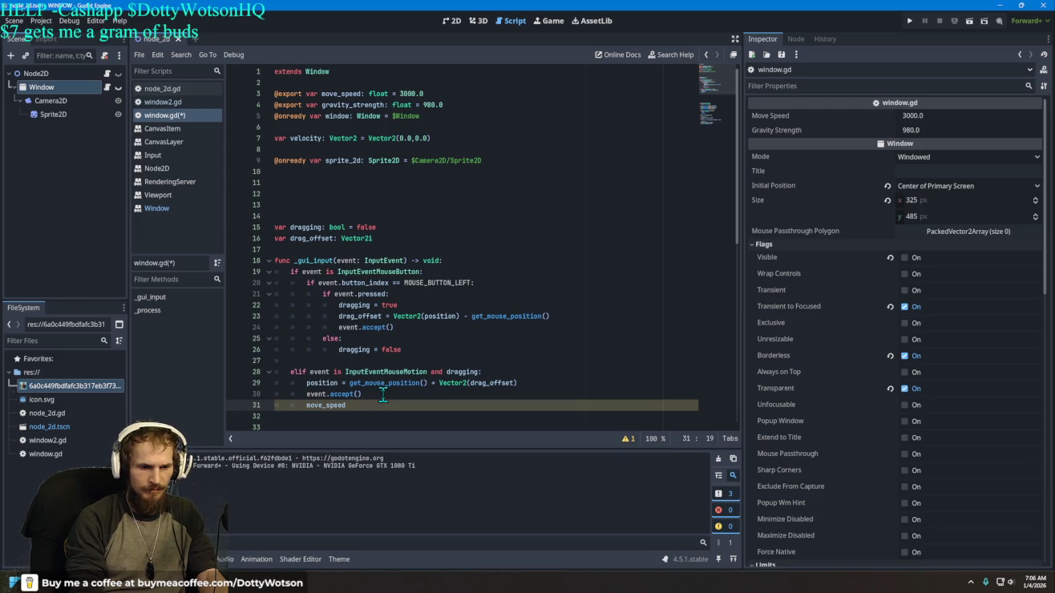
{"action": "type", "text": "() ="}
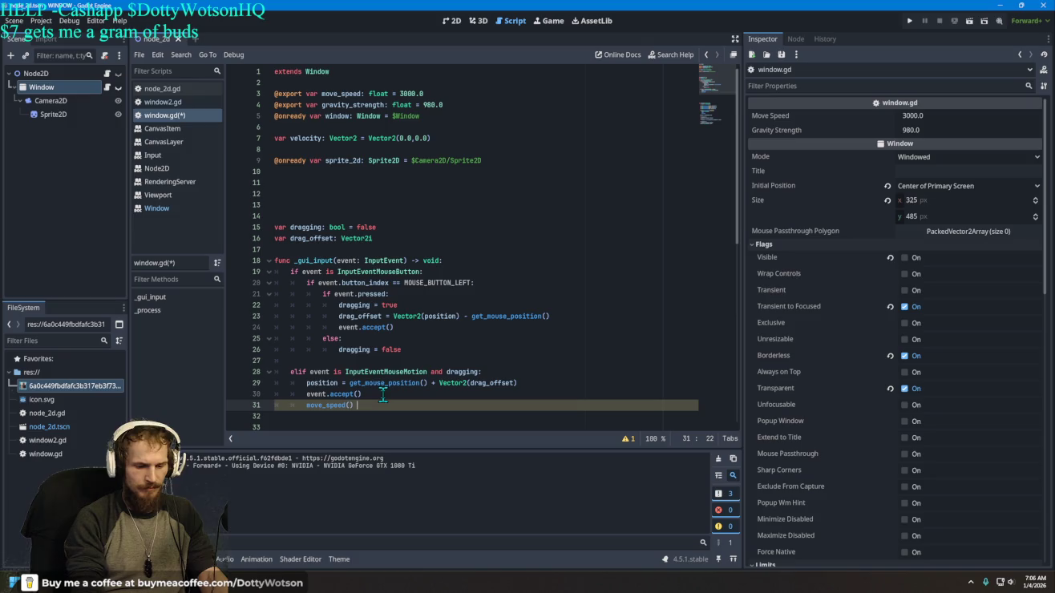
{"action": "type", "text": " -"}
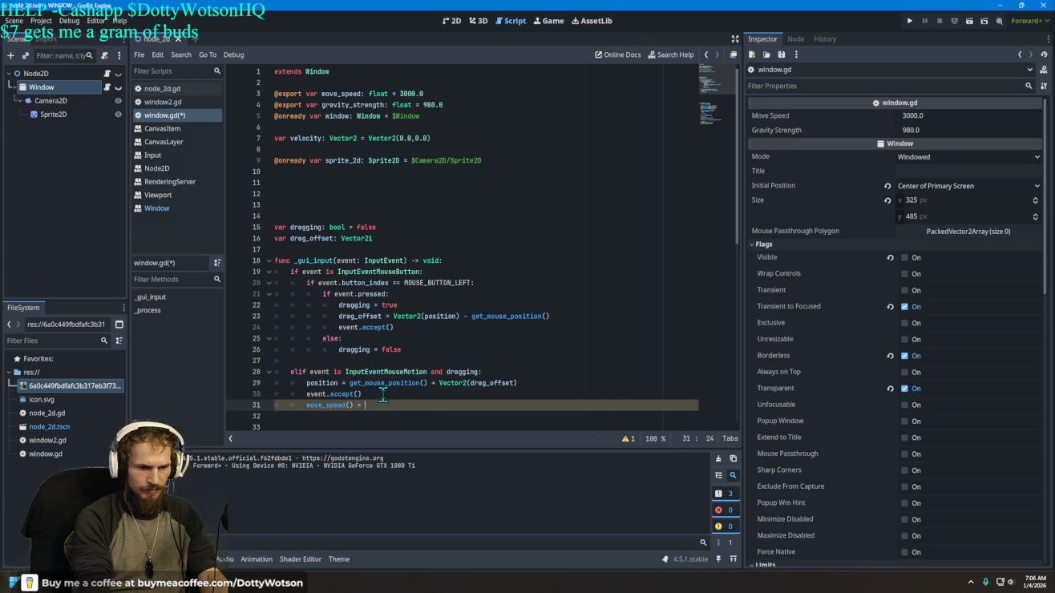
{"action": "type", "text": "0"}
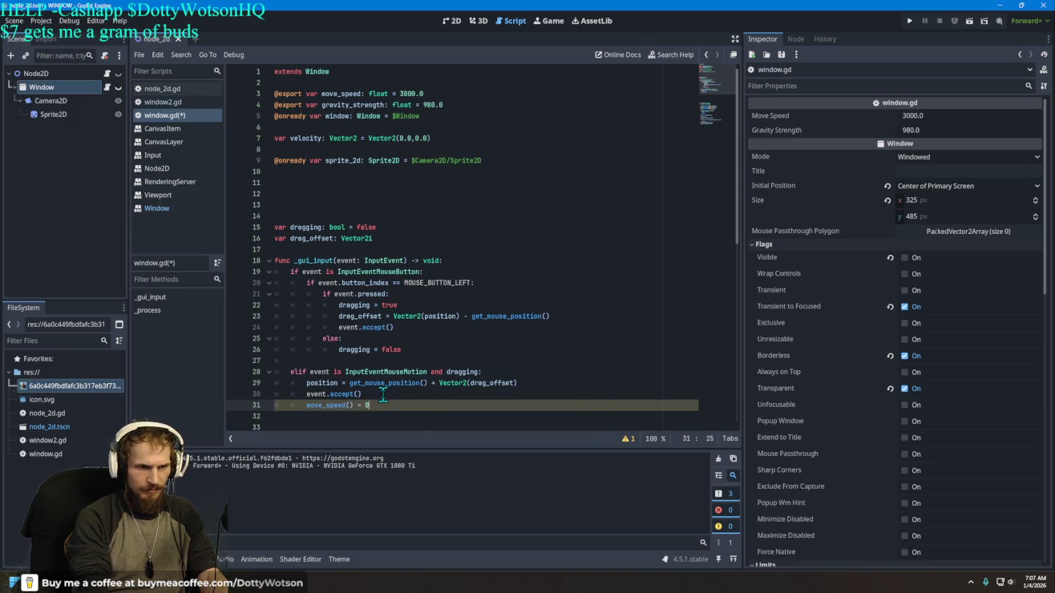
{"action": "key", "text": "BackSpace"}
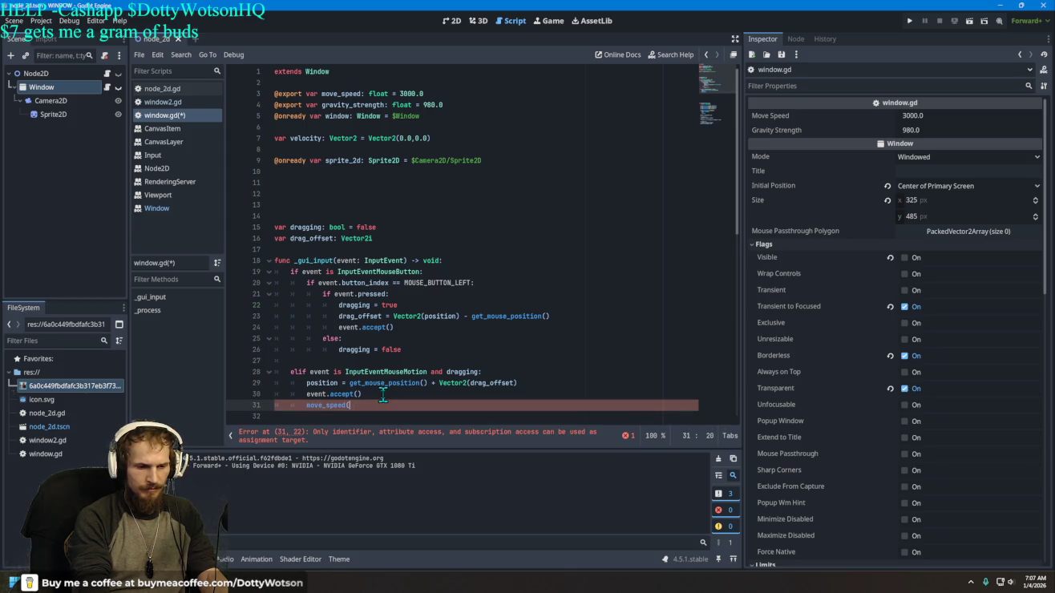
{"action": "key", "text": "Delete"}
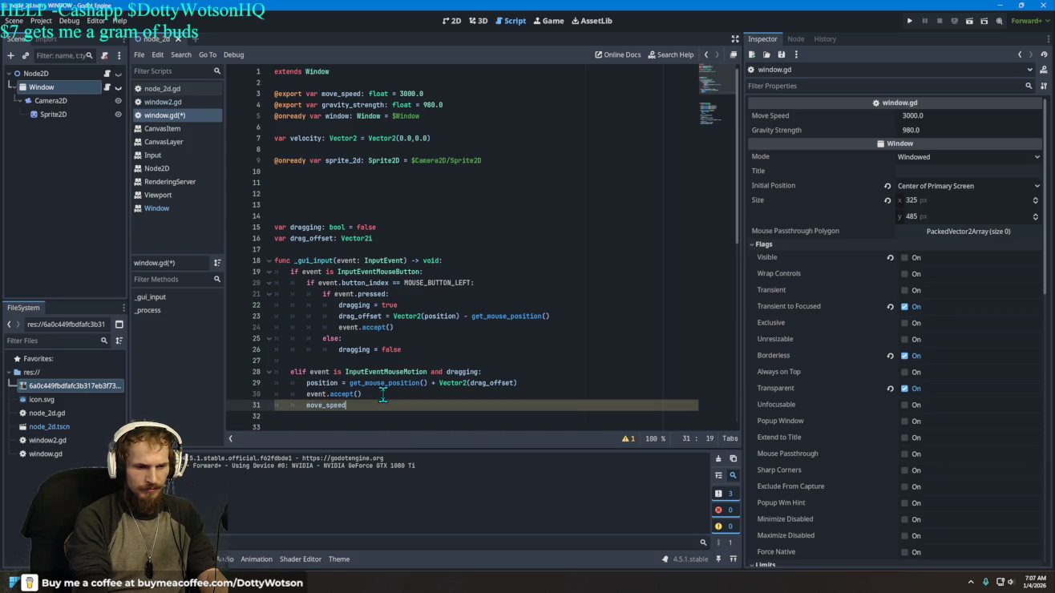
{"action": "key", "text": "BackSpace"}
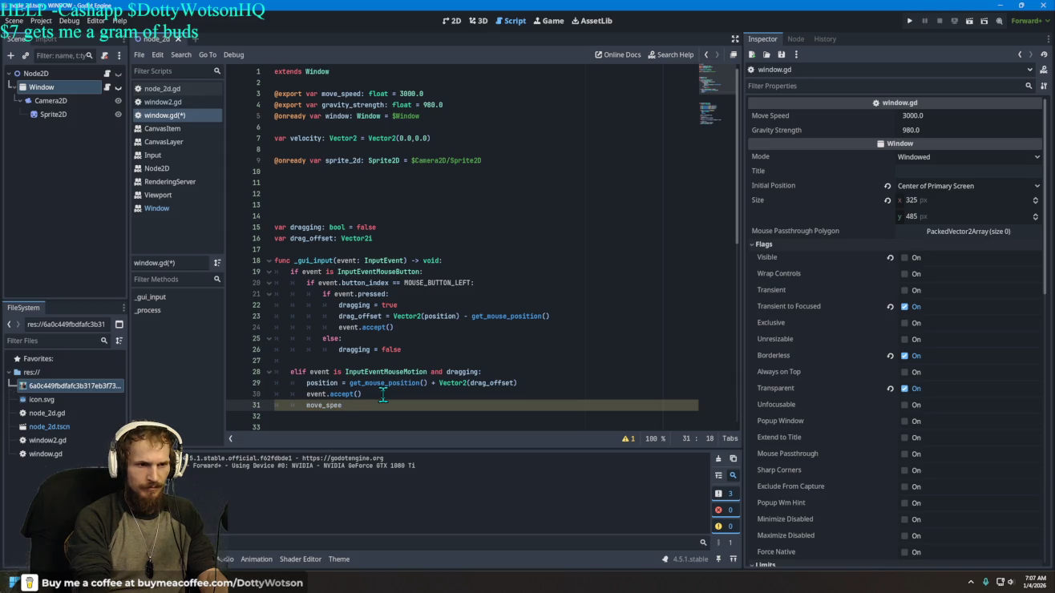
{"action": "key", "text": "BackSpace"}
{"action": "key", "text": "BackSpace"}
{"action": "key", "text": "BackSpace"}
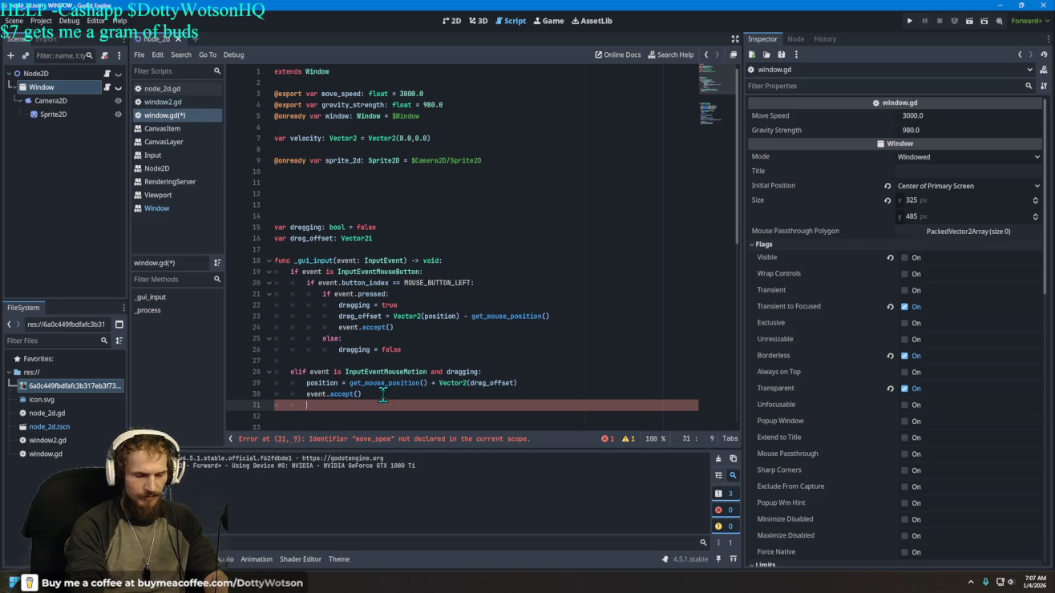
{"action": "key", "text": "BackSpace"}
{"action": "key", "text": "BackSpace"}
{"action": "key", "text": "BackSpace"}
Step: Retype line 31 as move_speed = 0.0, then run the game and close it
{"action": "type", "text": "s"}
{"action": "key", "text": "BackSpace"}
{"action": "key", "text": "BackSpace"}
{"action": "key", "text": "BackSpace"}
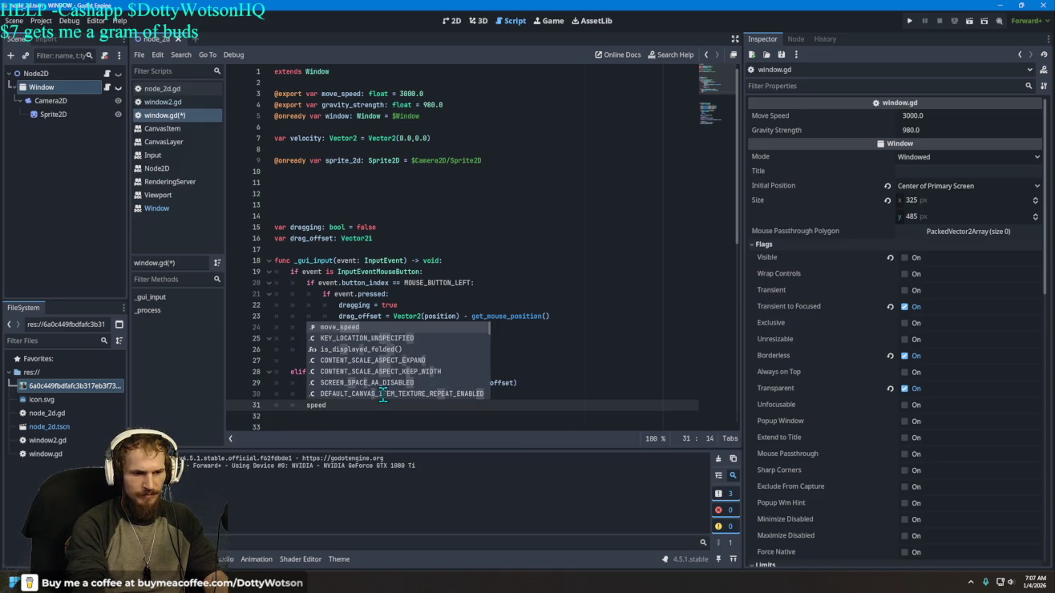
{"action": "type", "text": "move"}
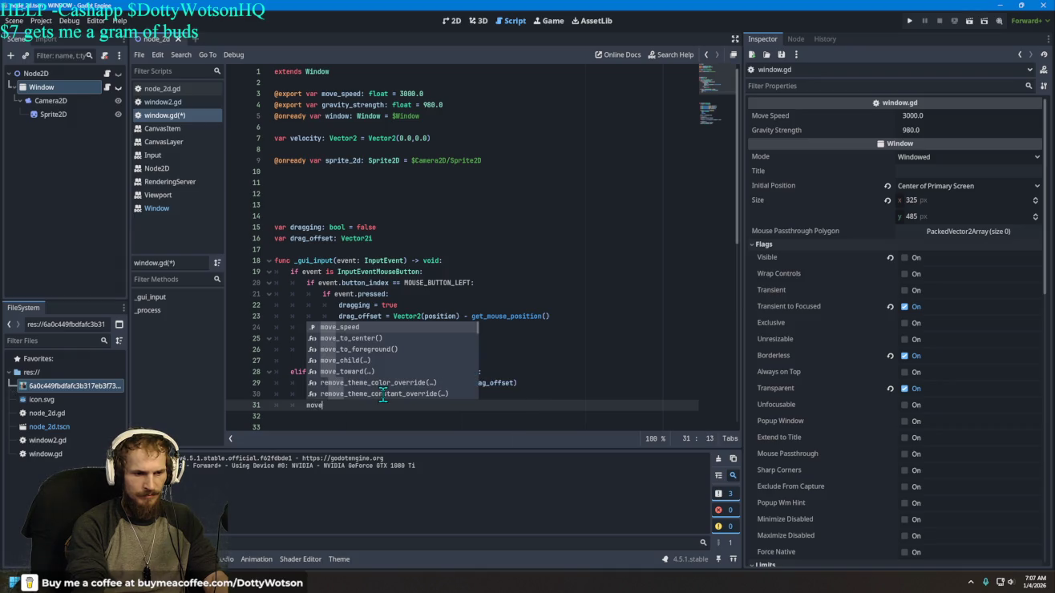
{"action": "key", "text": "Return"}
{"action": "type", "text": "="}
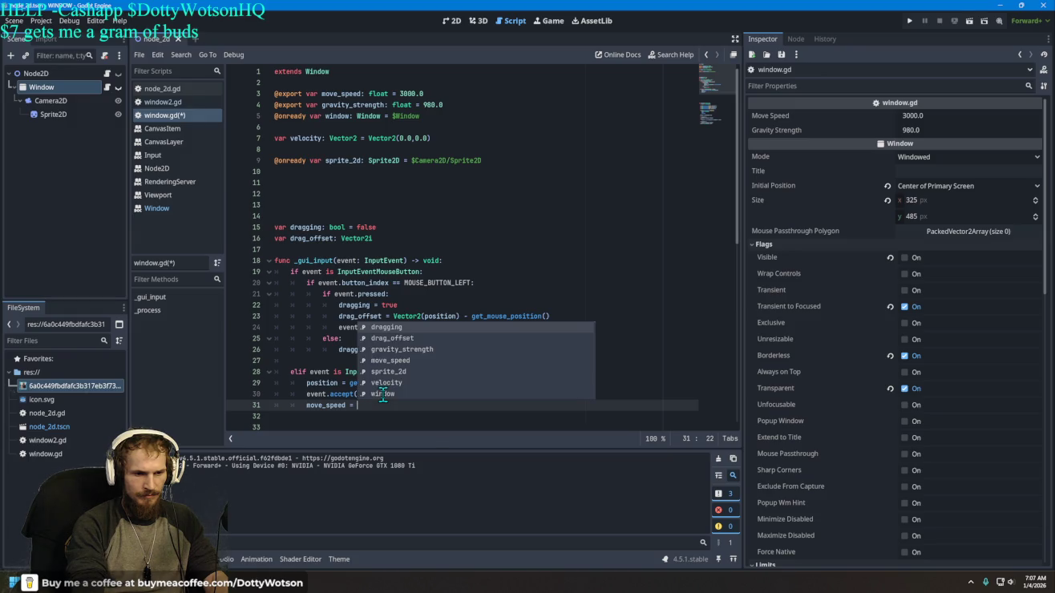
{"action": "type", "text": " 0.0"}
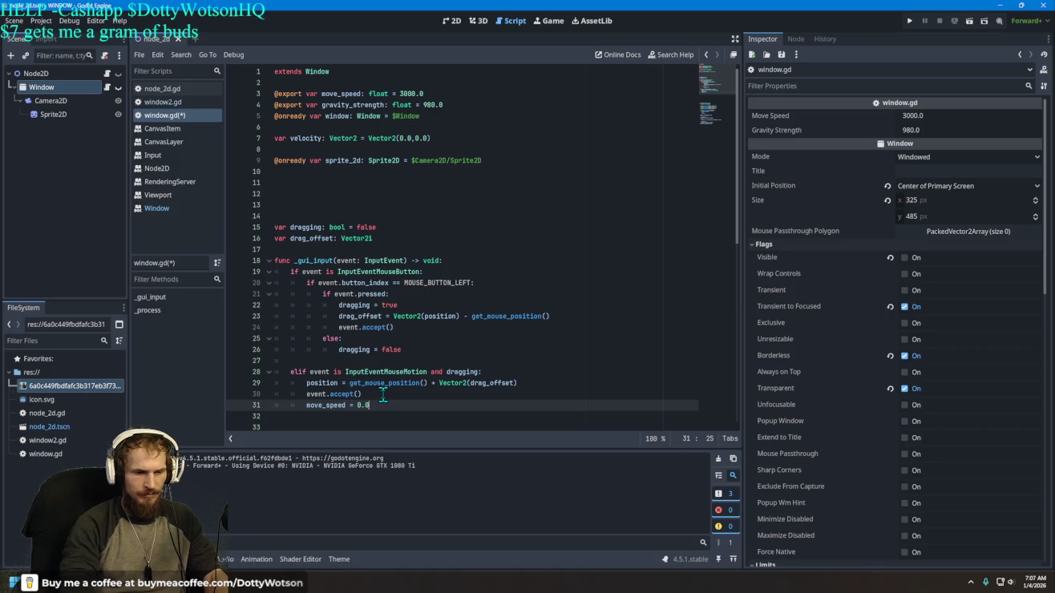
{"action": "left_click", "coordinate": [921, 19]}
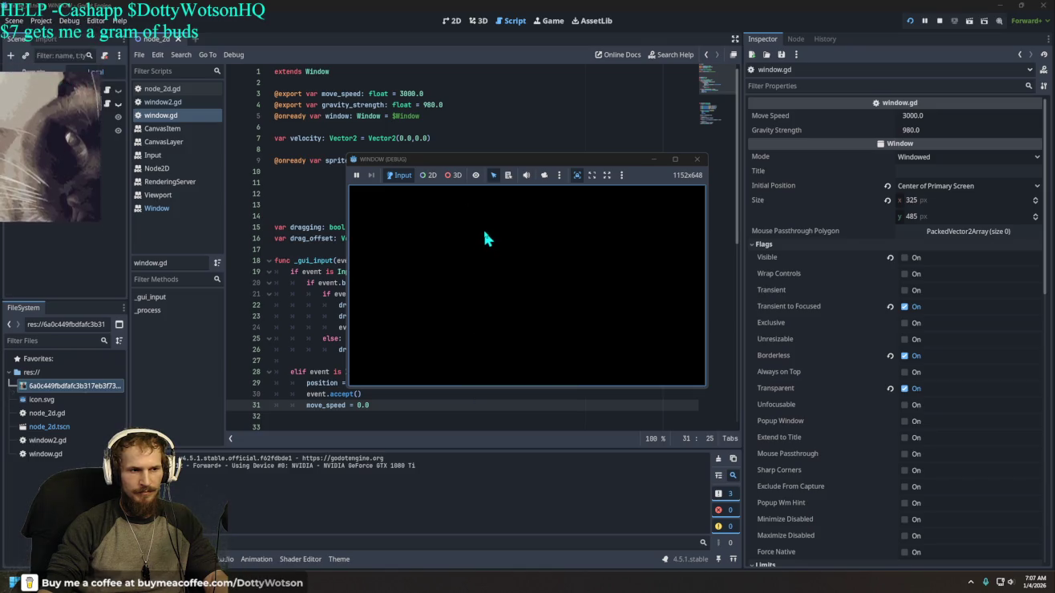
{"action": "left_click", "coordinate": [697, 159]}
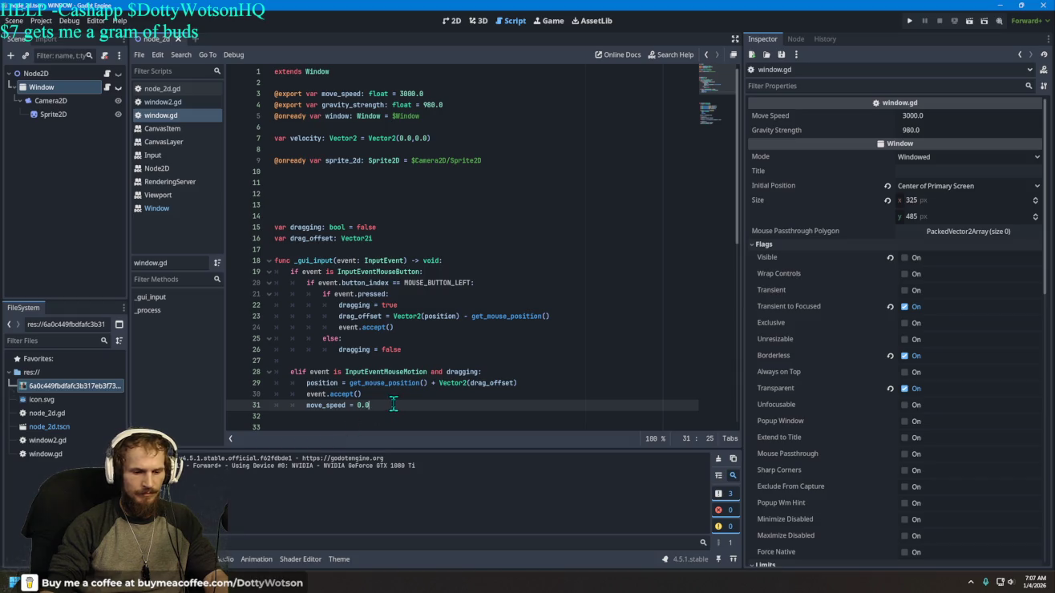
Step: Add gravity_strength = 0.0 on line 32 below move_speed and run the project
{"action": "key", "text": "Return"}
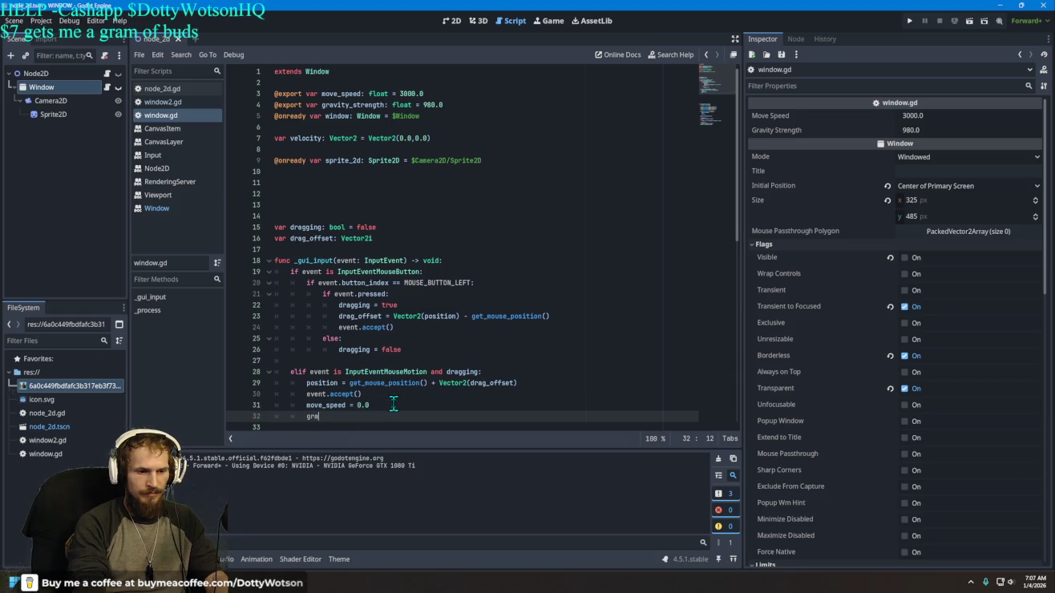
{"action": "type", "text": "vity"}
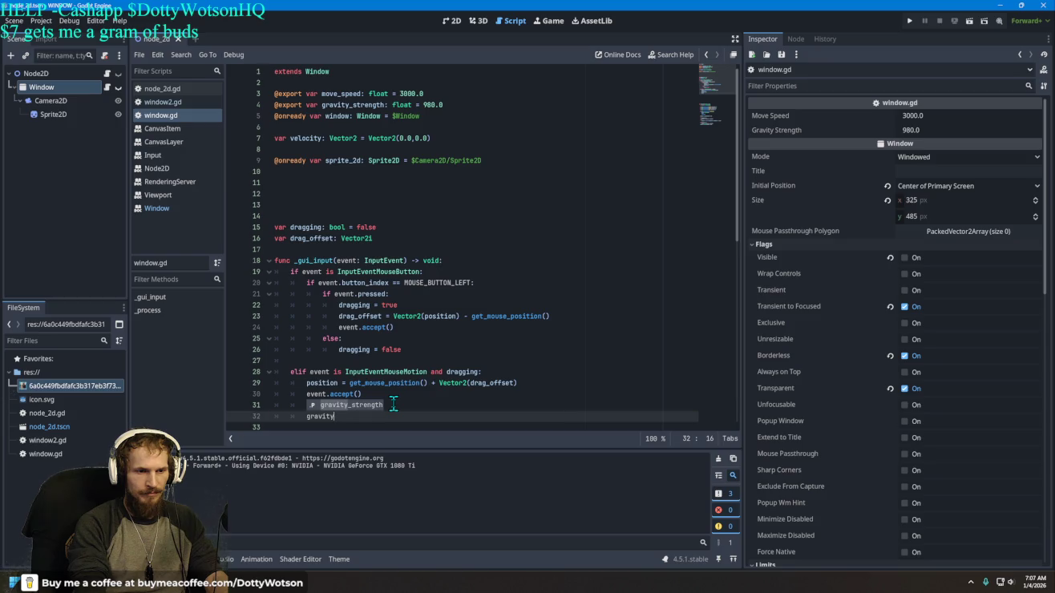
{"action": "key", "text": "Return"}
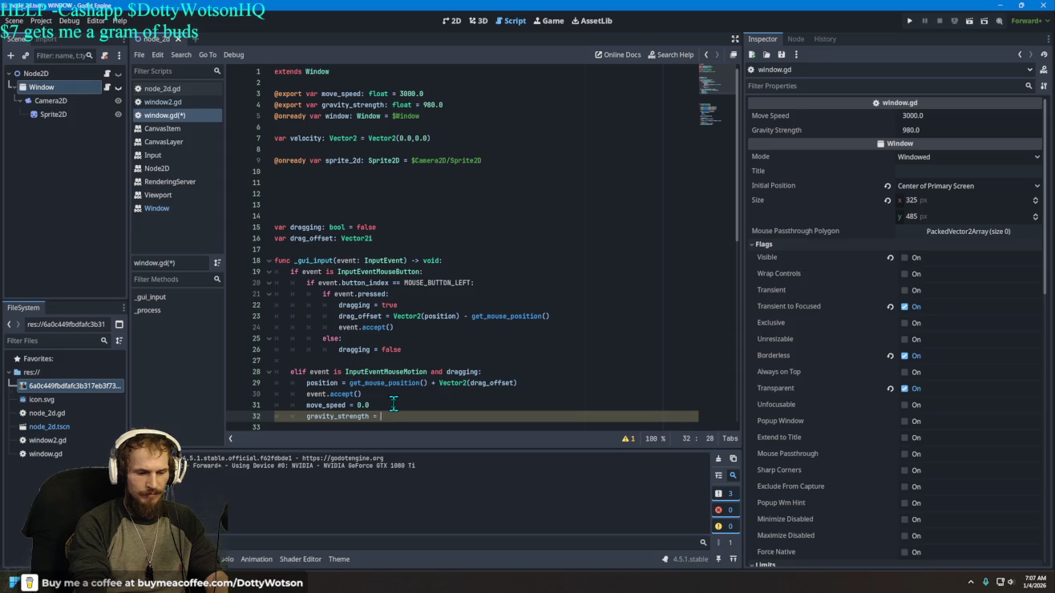
{"action": "type", "text": "0."}
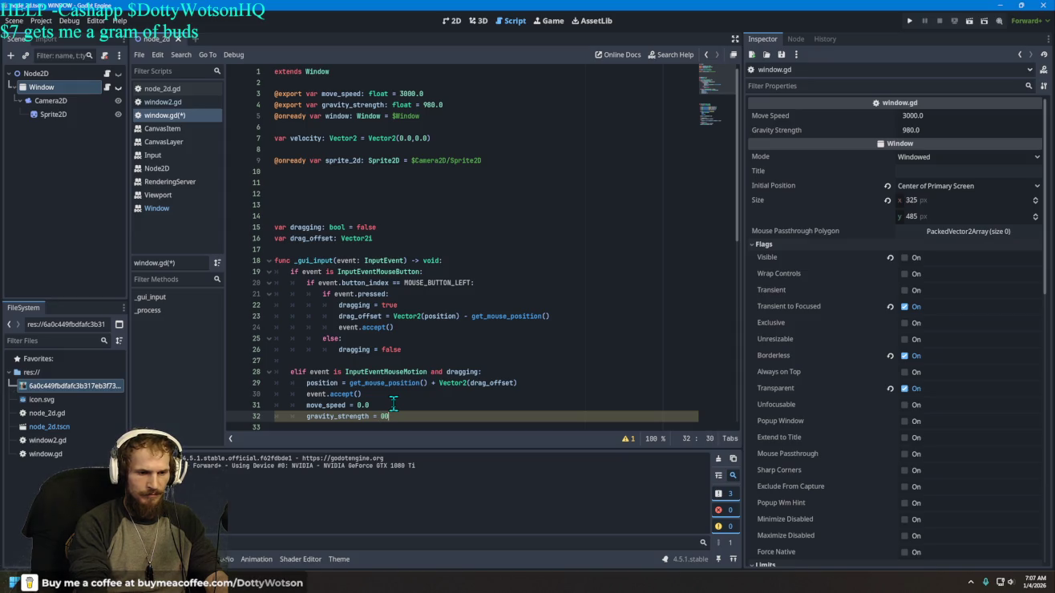
{"action": "key", "text": "BackSpace"}
{"action": "type", "text": ".0"}
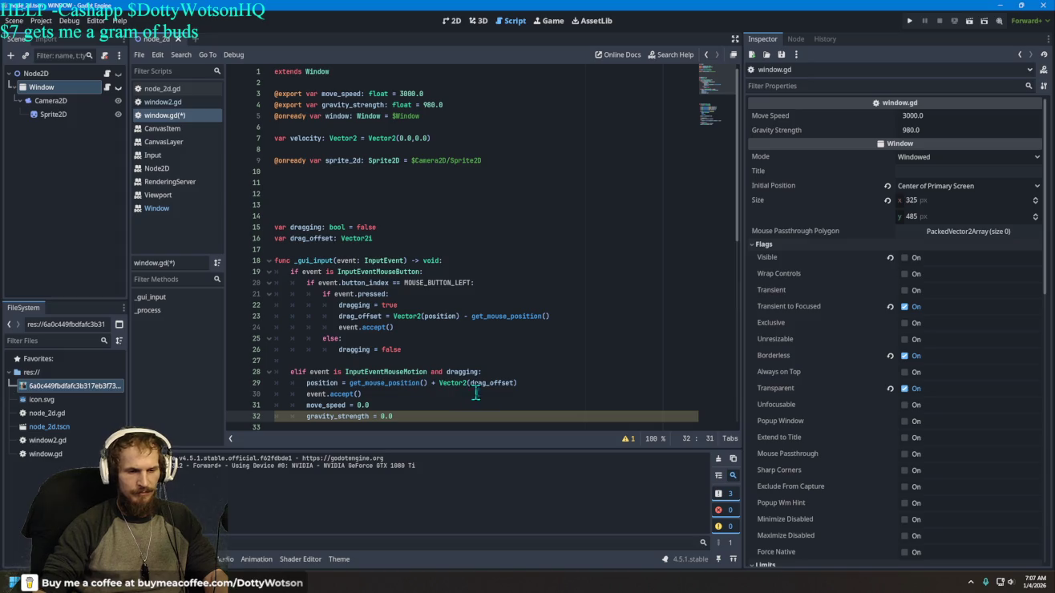
{"action": "left_click", "coordinate": [909, 20]}
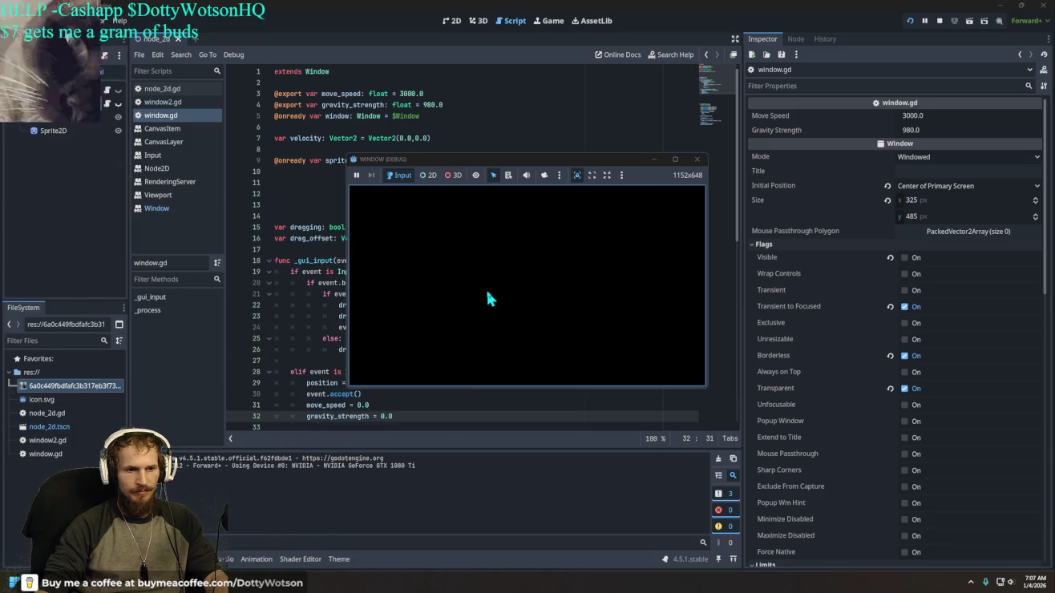
Step: Close the WINDOW (DEBUG) game window to end the test run
{"action": "left_click", "coordinate": [694, 161]}
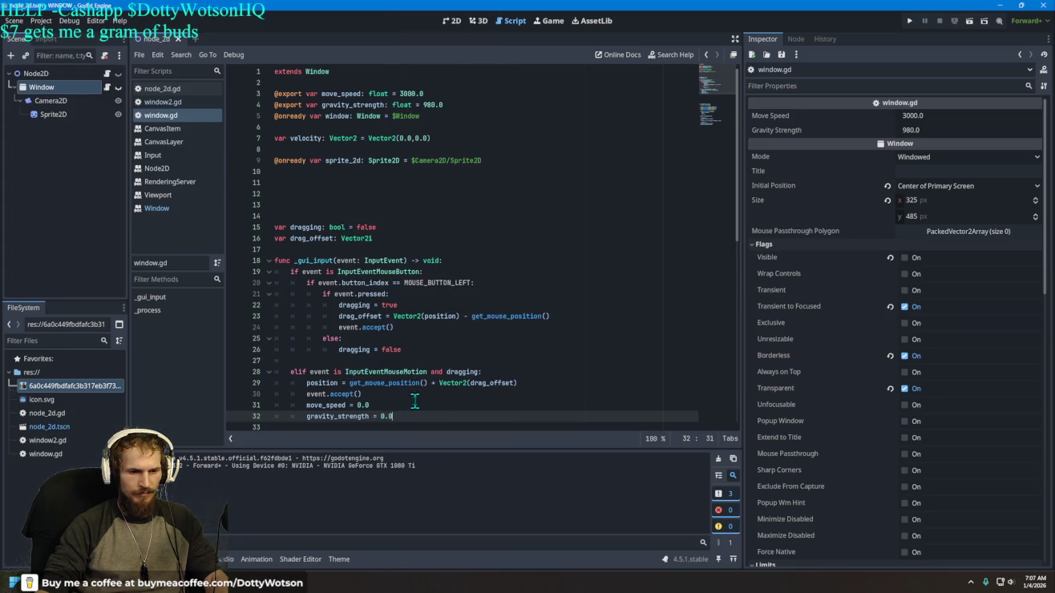
Step: Move both zeroing lines after grab_focus() in the ui_accept block, then run the game
{"action": "scroll", "coordinate": [415, 401], "scroll_direction": "down", "scroll_amount": 3}
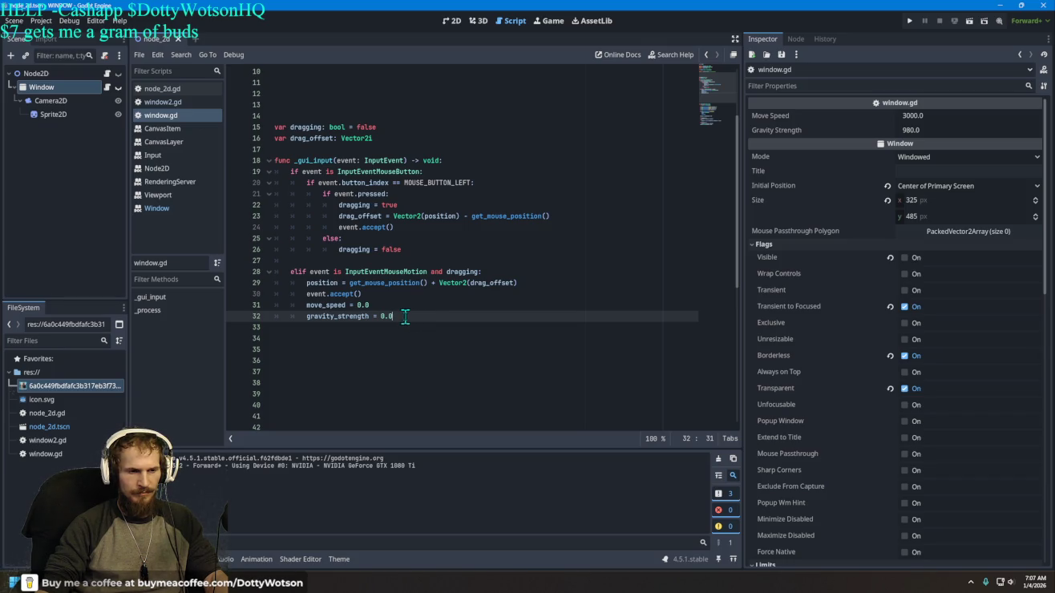
{"action": "scroll", "coordinate": [407, 314], "scroll_direction": "down", "scroll_amount": 1}
{"action": "scroll", "coordinate": [407, 314], "scroll_direction": "down", "scroll_amount": 7}
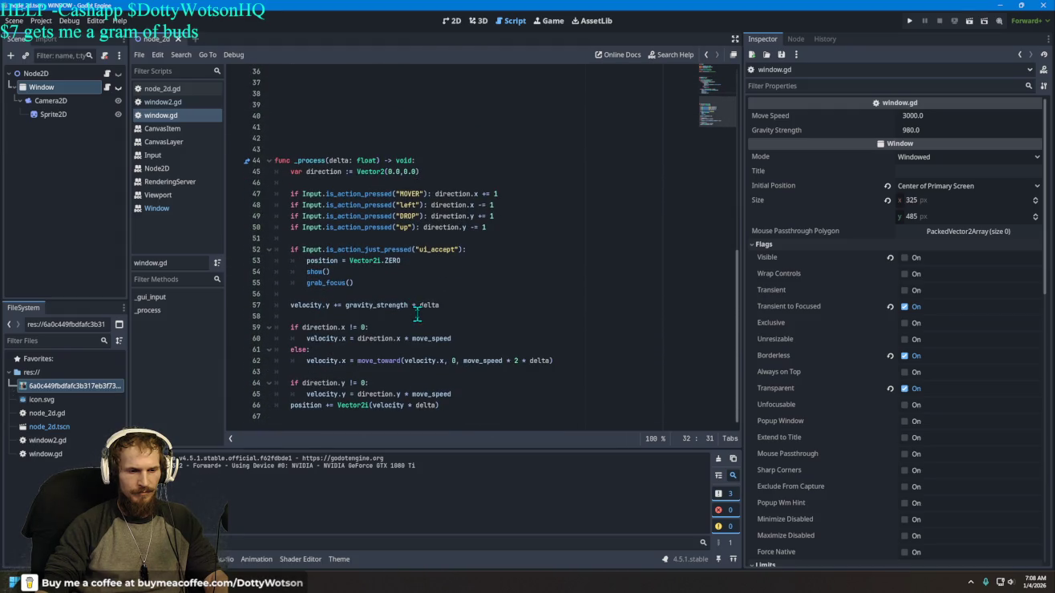
{"action": "scroll", "coordinate": [417, 314], "scroll_direction": "up", "scroll_amount": 4}
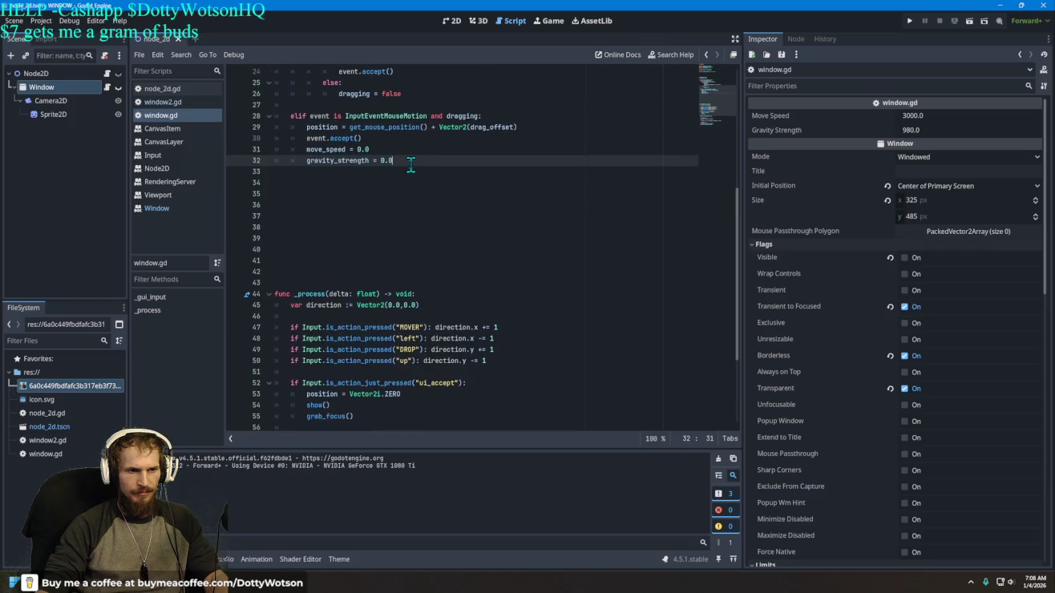
{"action": "scroll", "coordinate": [413, 173], "scroll_direction": "up", "scroll_amount": 4}
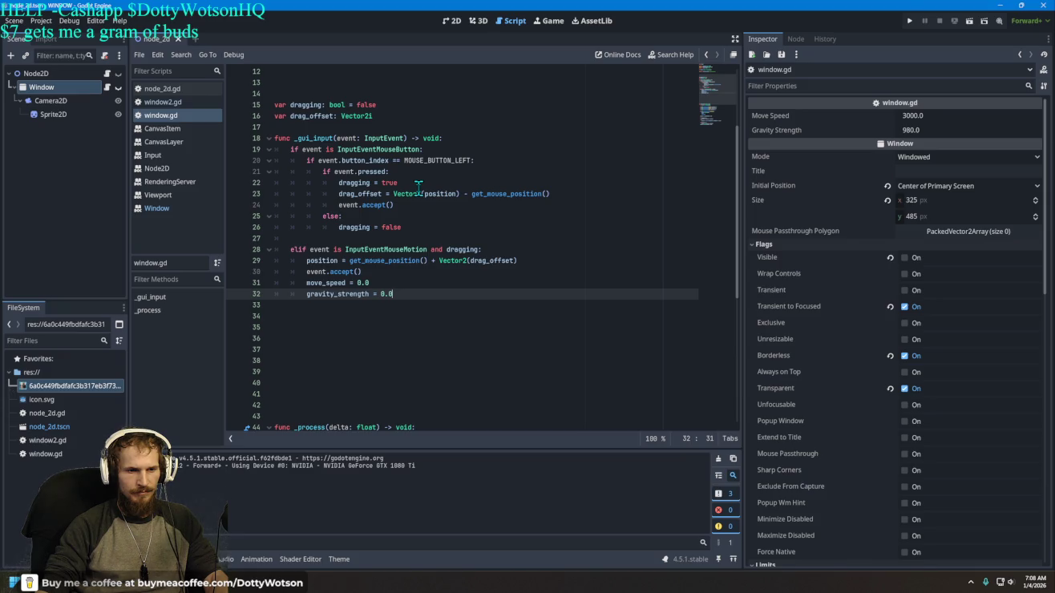
{"action": "mouse_move", "coordinate": [393, 295]}
{"action": "left_mouse_down"}
{"action": "mouse_move", "coordinate": [304, 290]}
{"action": "mouse_move", "coordinate": [344, 374]}
{"action": "mouse_move", "coordinate": [349, 443]}
{"action": "mouse_move", "coordinate": [357, 419]}
{"action": "mouse_move", "coordinate": [377, 433]}
{"action": "mouse_move", "coordinate": [353, 379]}
{"action": "mouse_move", "coordinate": [366, 296]}
{"action": "mouse_move", "coordinate": [319, 299]}
{"action": "mouse_move", "coordinate": [361, 292]}
{"action": "left_mouse_up"}
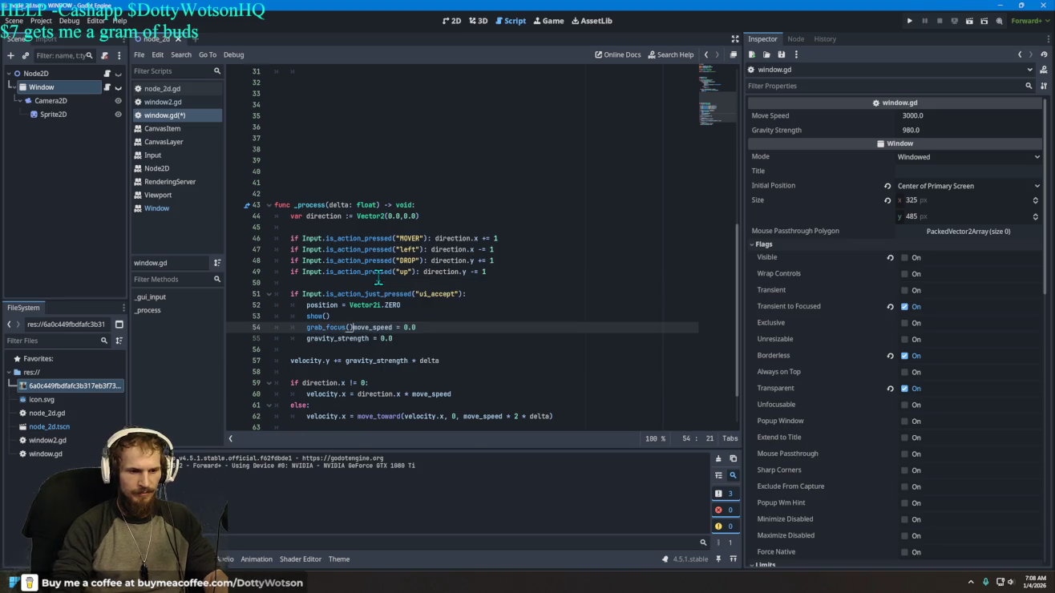
{"action": "key", "text": "Return"}
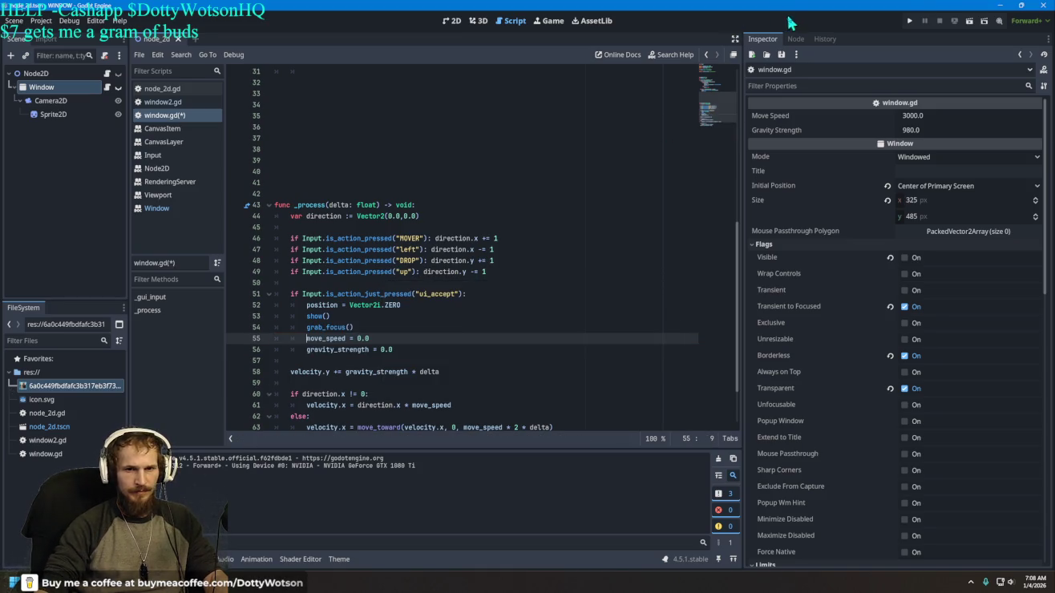
{"action": "left_click", "coordinate": [909, 21]}
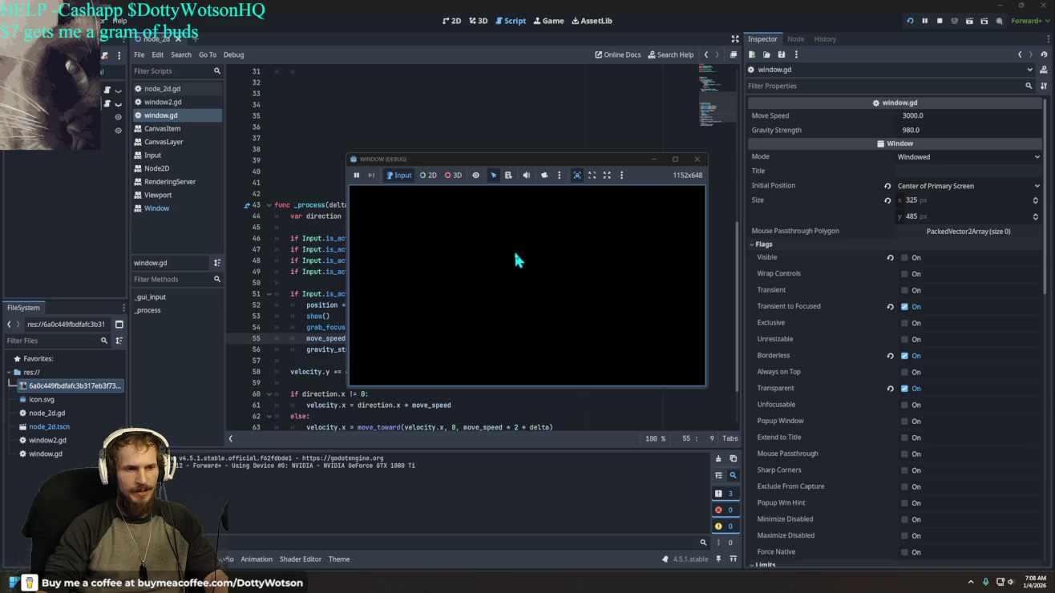
{"action": "left_click", "coordinate": [697, 160]}
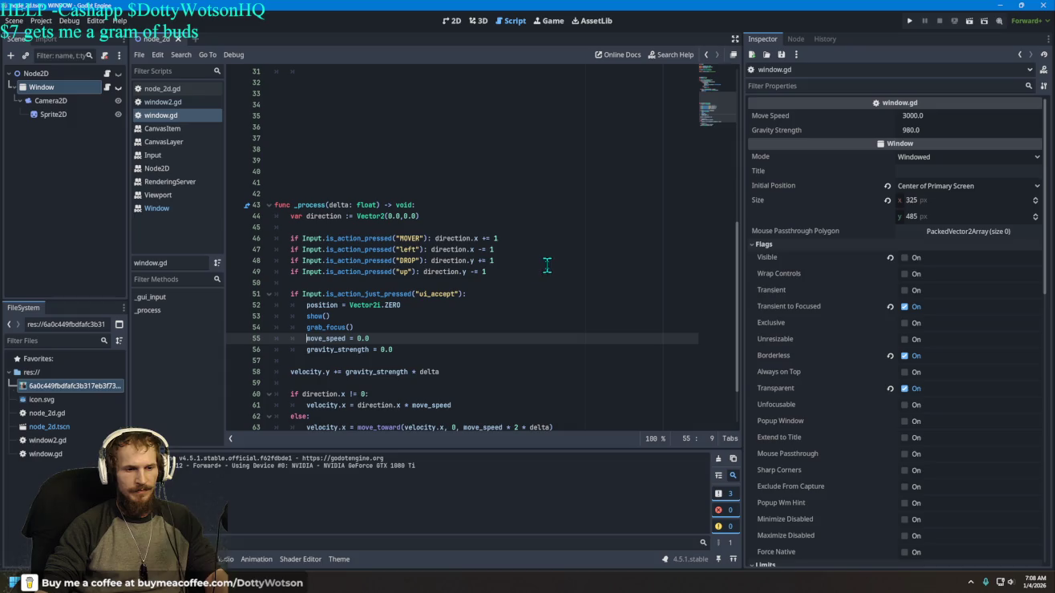
Step: Delete the move_speed = 0.0 line from ui_accept, then run the game and close it
{"action": "left_click_drag", "start_coordinate": [369, 338], "coordinate": [307, 340]}
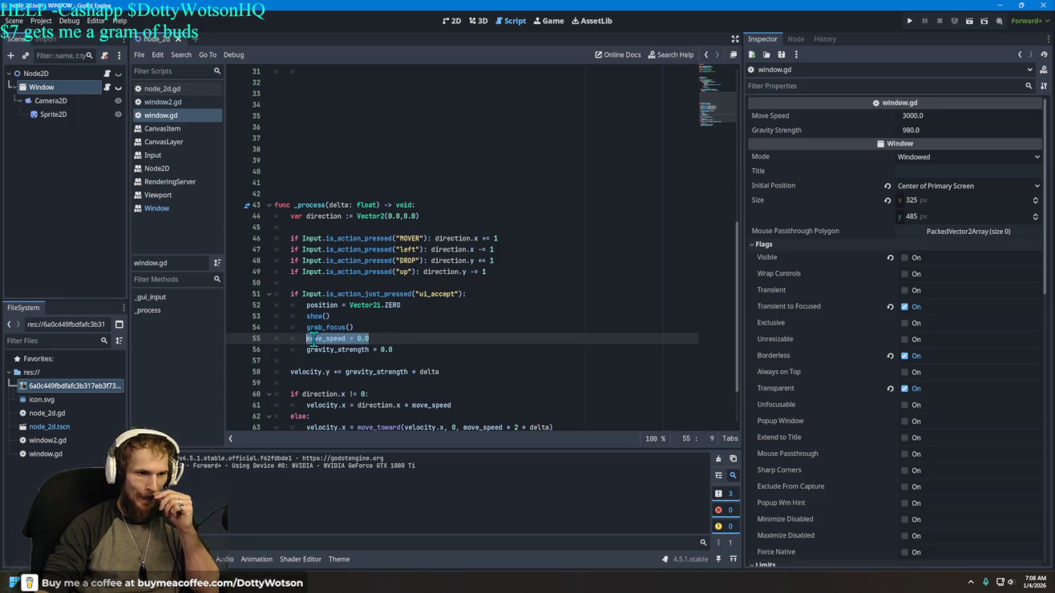
{"action": "key", "text": "BackSpace"}
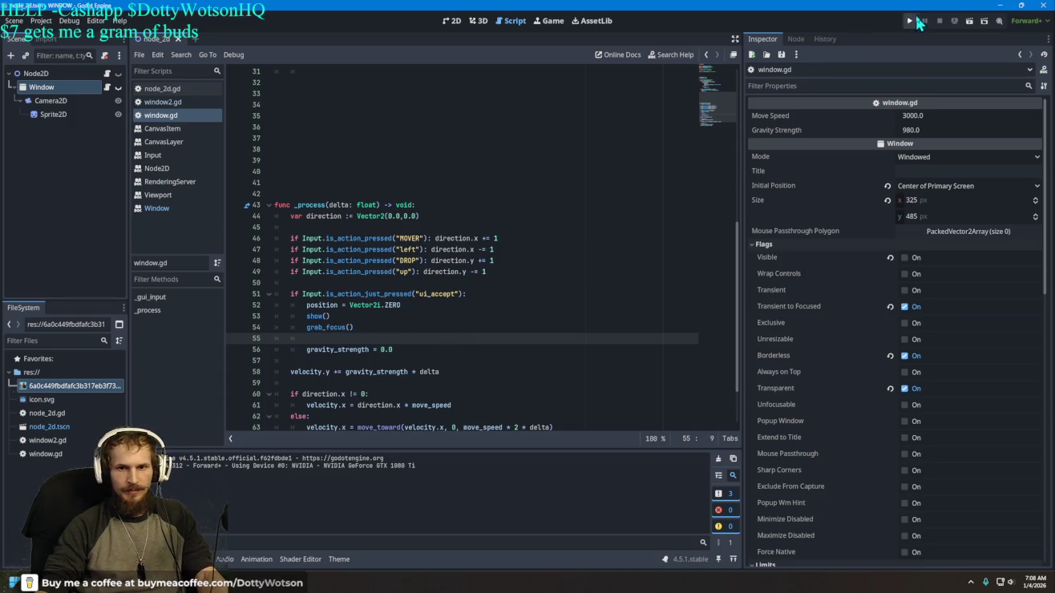
{"action": "left_click", "coordinate": [909, 20]}
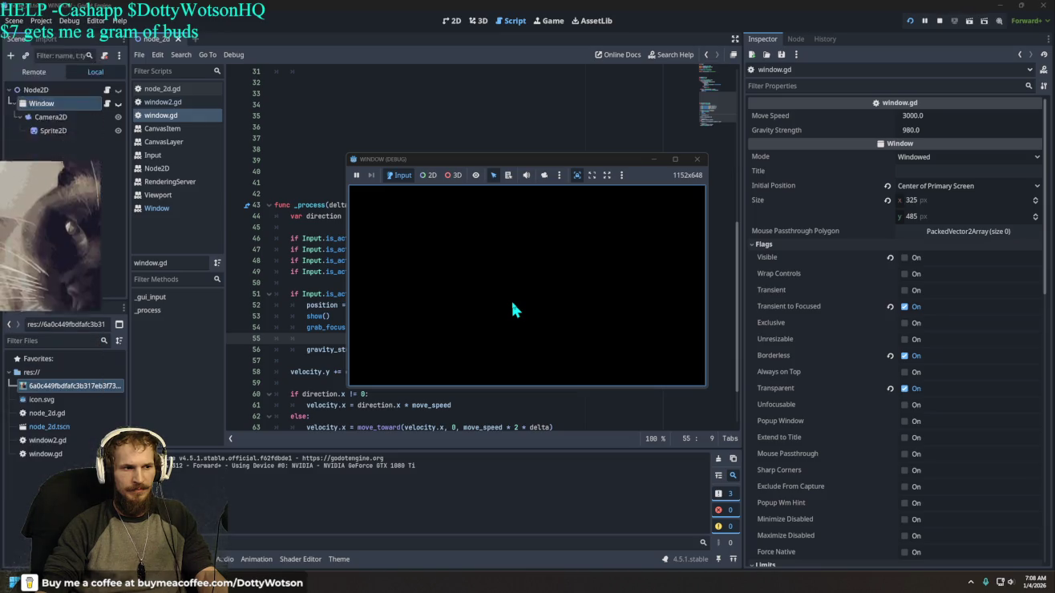
{"action": "left_click", "coordinate": [697, 159]}
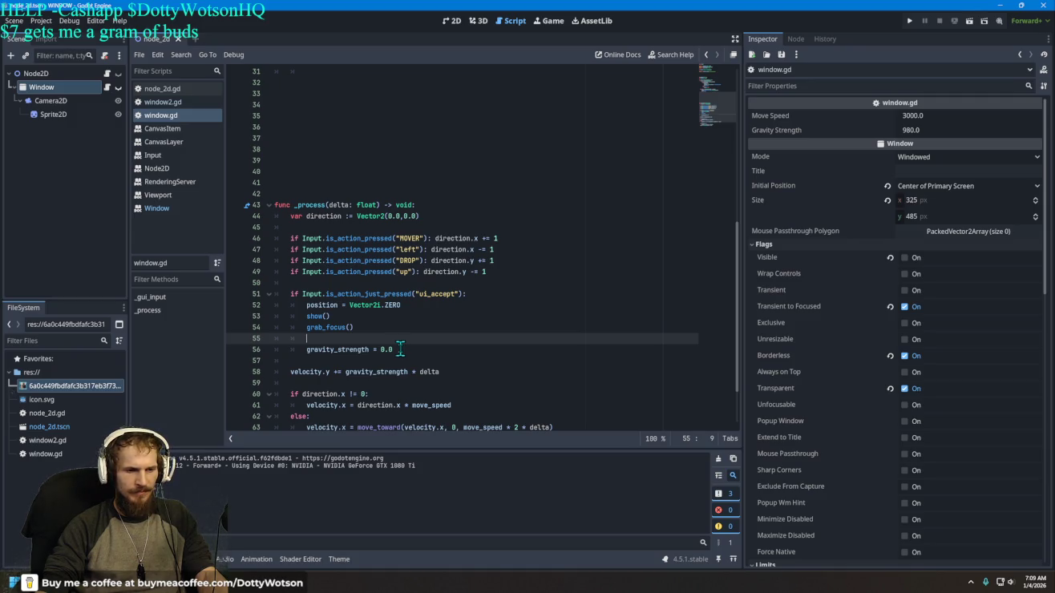
Step: Switch from node_2d.gd to the Window node's window.gd script via the Scene tree
{"action": "left_click_drag", "start_coordinate": [395, 350], "coordinate": [307, 355]}
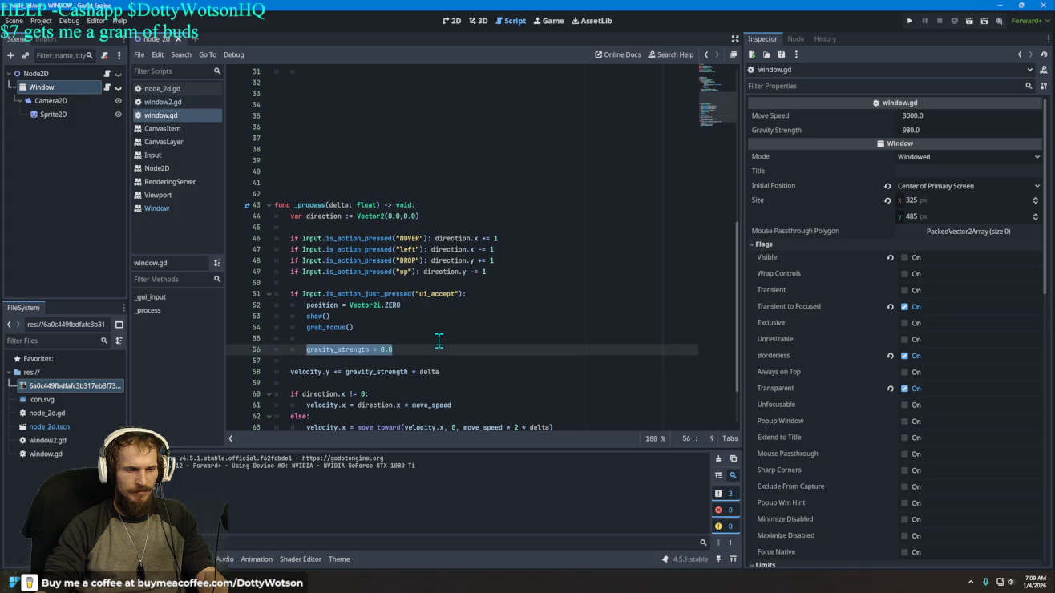
{"action": "scroll", "coordinate": [439, 341], "scroll_direction": "up", "scroll_amount": 9}
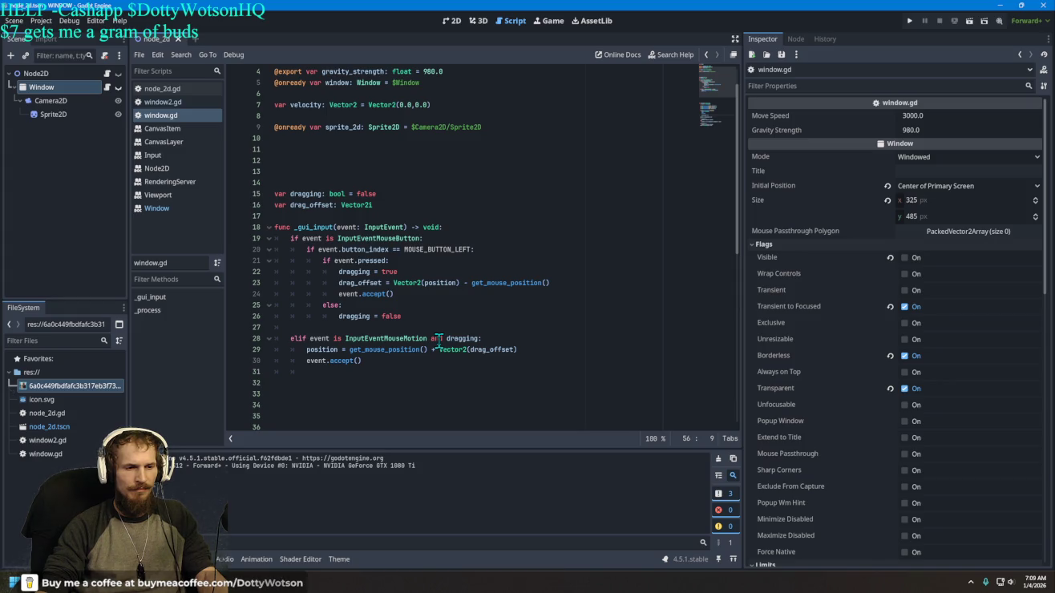
{"action": "scroll", "coordinate": [439, 340], "scroll_direction": "up", "scroll_amount": 1}
{"action": "left_click", "coordinate": [107, 73]}
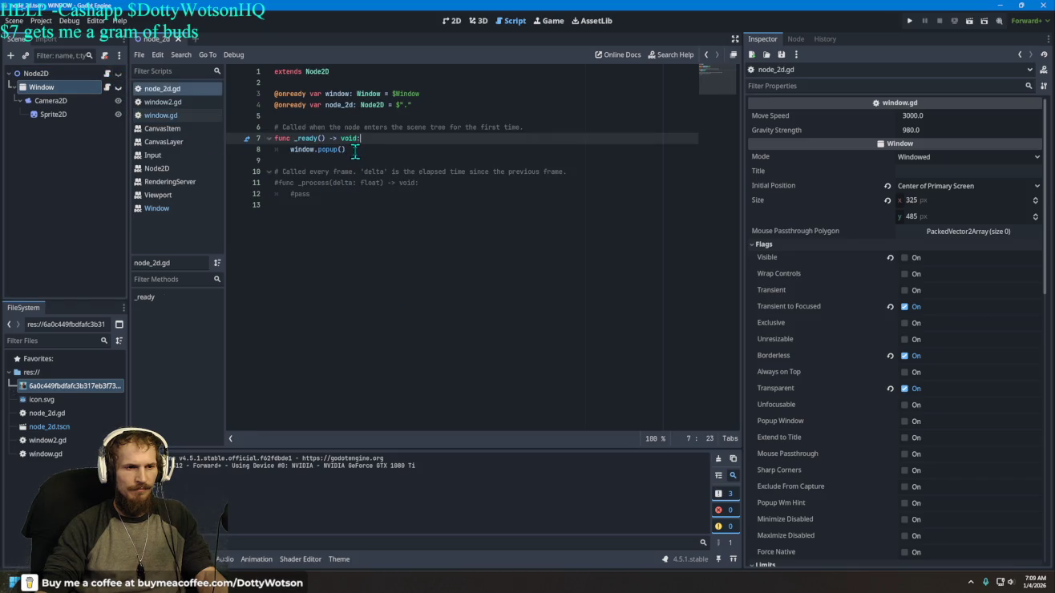
{"action": "left_click", "coordinate": [108, 87]}
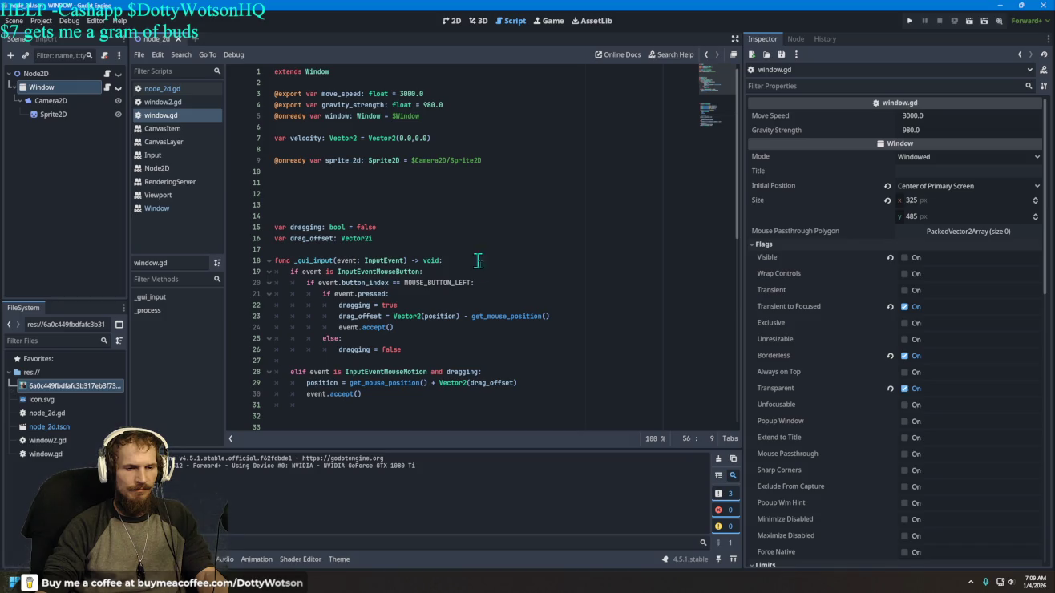
{"action": "mouse_move", "coordinate": [506, 316]}
{"action": "left_click", "coordinate": [470, 316]}
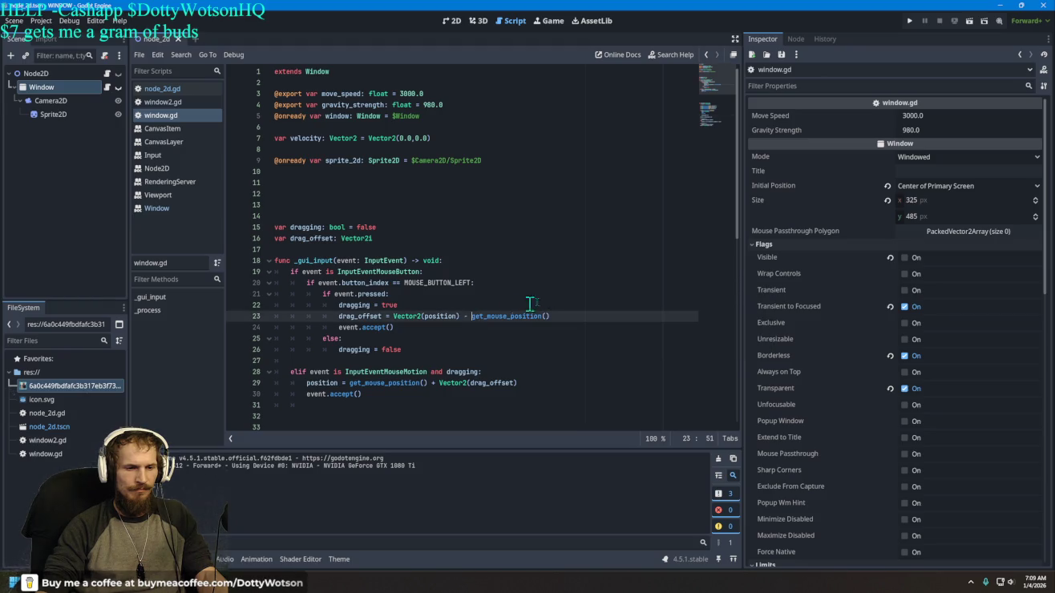
{"action": "type", "text": "view"}
{"action": "key", "text": "Tab"}
{"action": "type", "text": ".getm"}
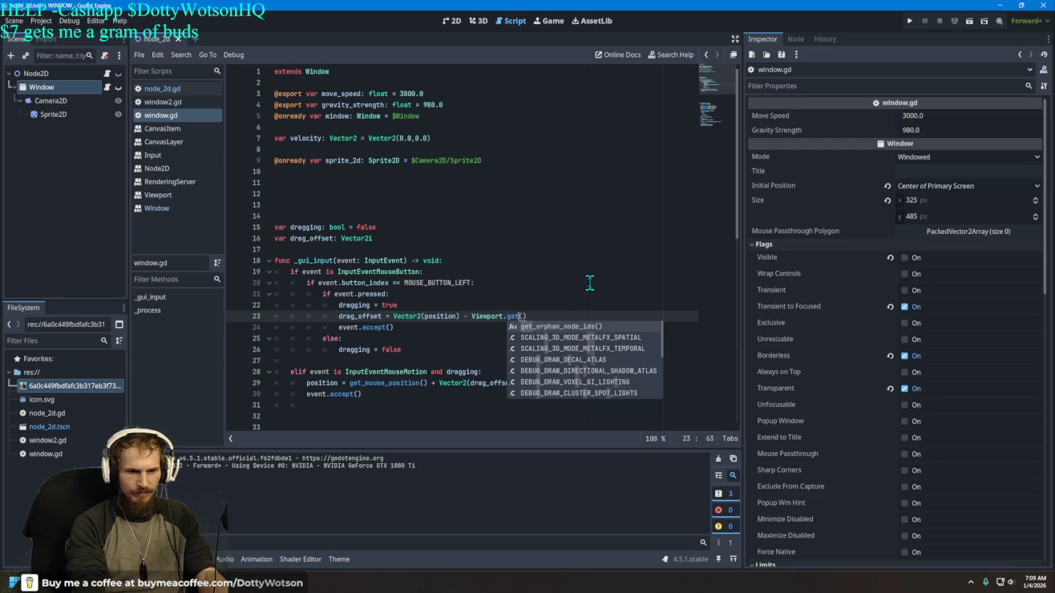
{"action": "key", "text": "BackSpace"}
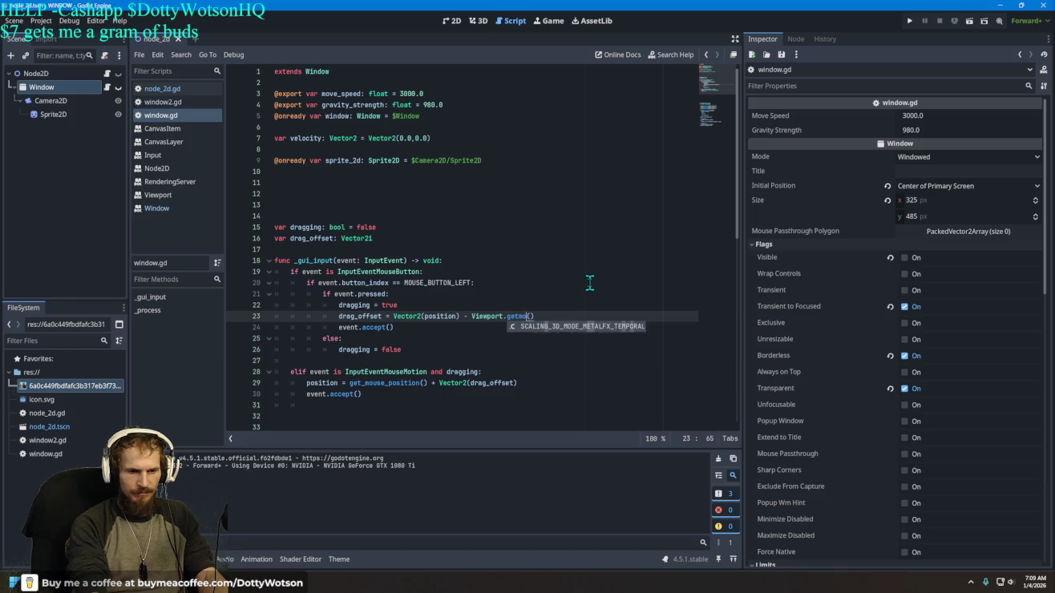
{"action": "type", "text": "_"}
{"action": "type", "text": "mouse-="}
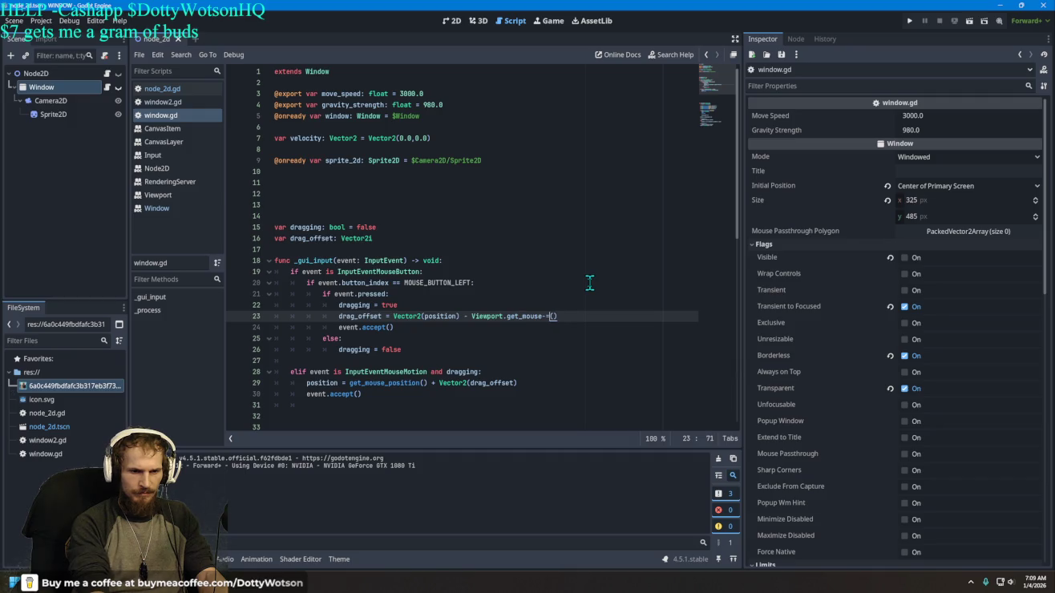
{"action": "key", "text": "BackSpace"}
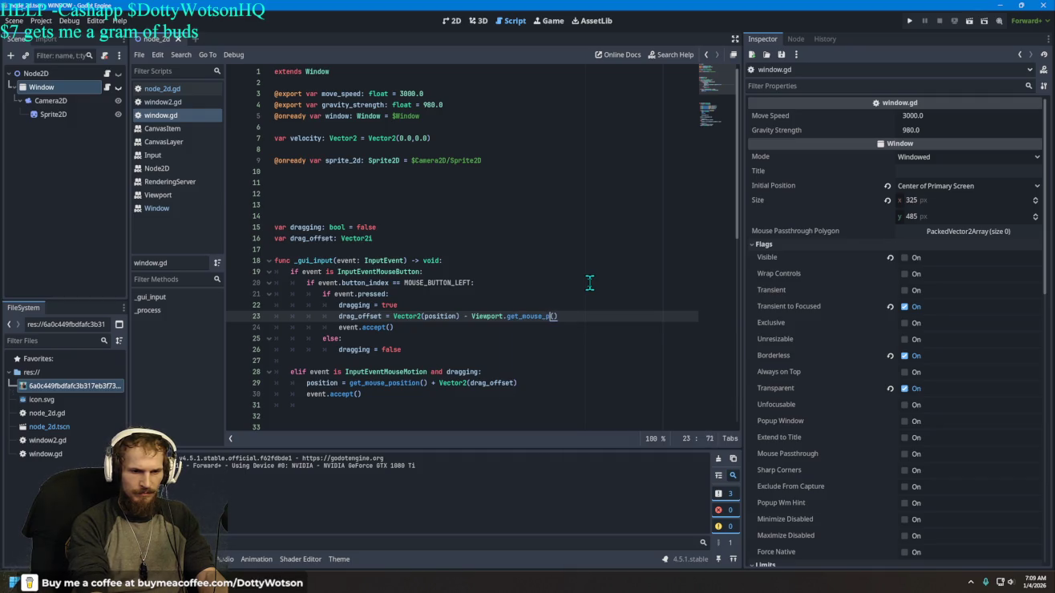
{"action": "type", "text": "osition"}
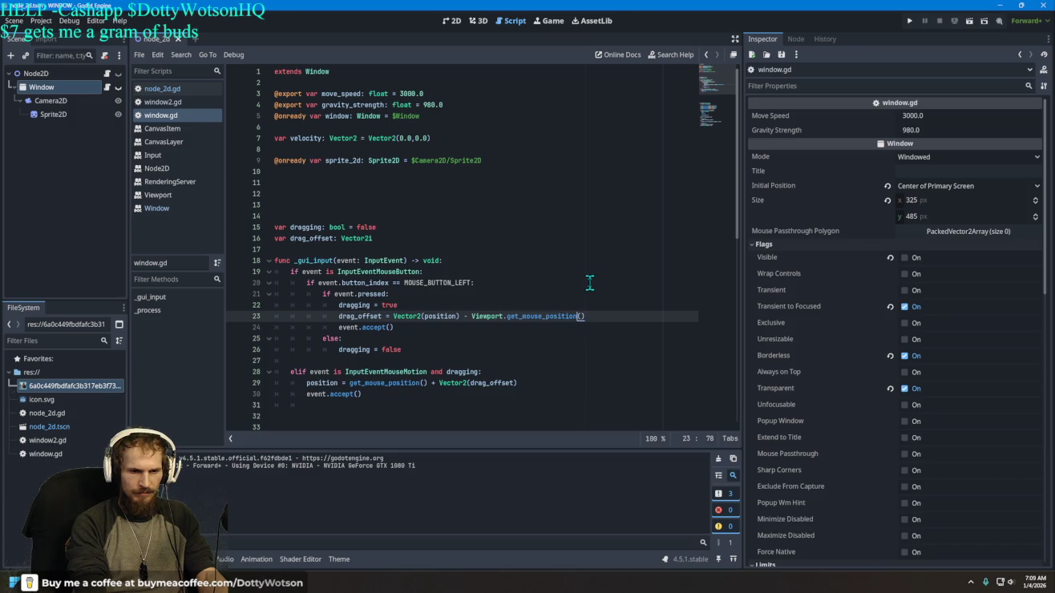
{"action": "key", "text": "Left"}
{"action": "key", "text": "Left"}
{"action": "key", "text": "Left"}
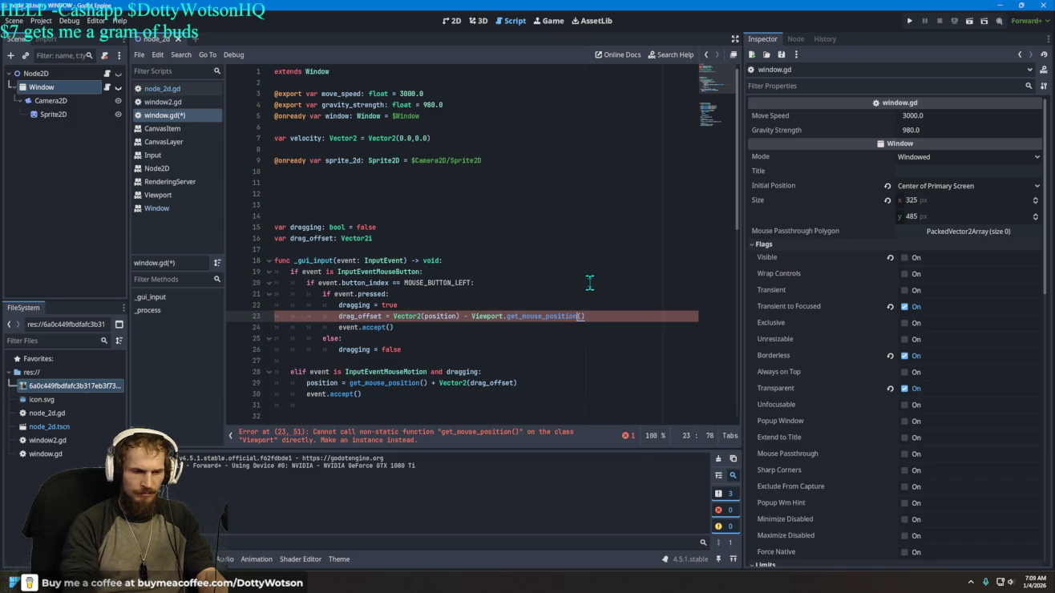
{"action": "key", "text": "ctrl+Left"}
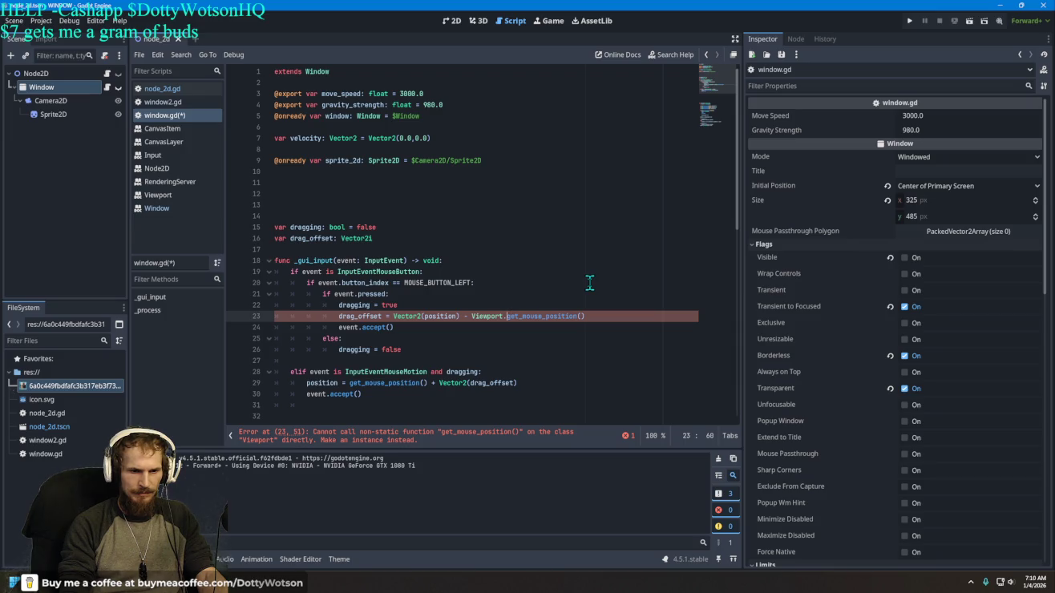
{"action": "key", "text": "BackSpace"}
{"action": "key", "text": "BackSpace"}
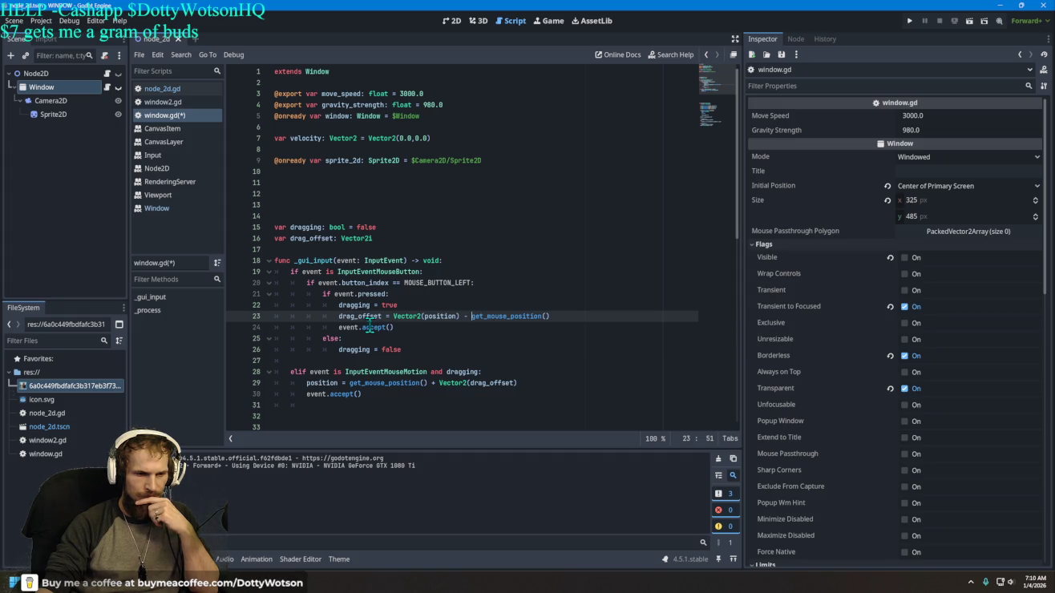
{"action": "left_click", "coordinate": [418, 327]}
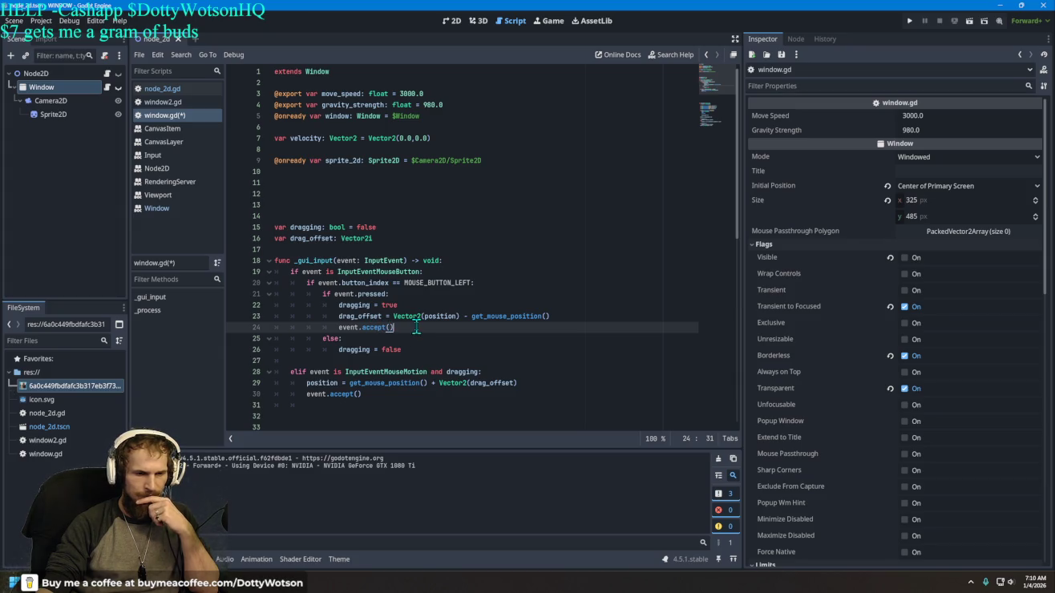
Step: Add a print(" debug call on a new line under dragging = false
{"action": "left_click", "coordinate": [408, 350]}
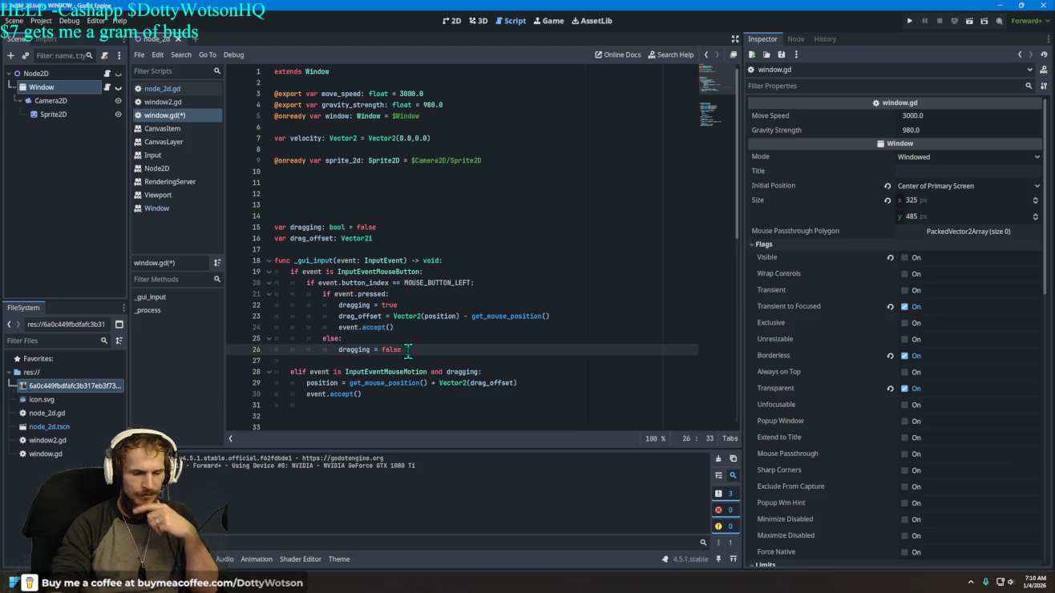
{"action": "key", "text": "Return"}
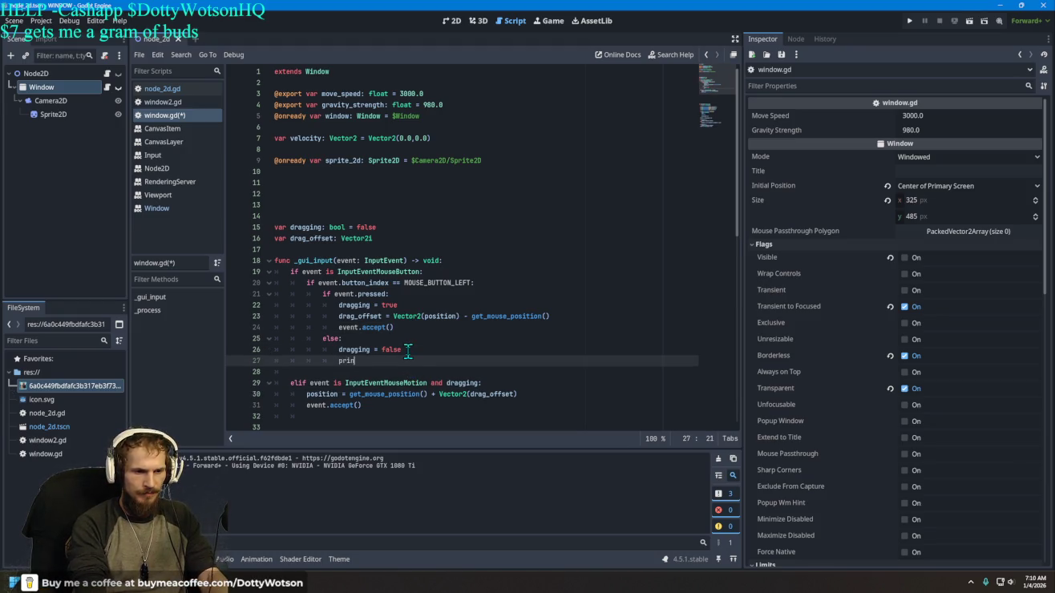
{"action": "type", "text": "print(\"fuck you"}
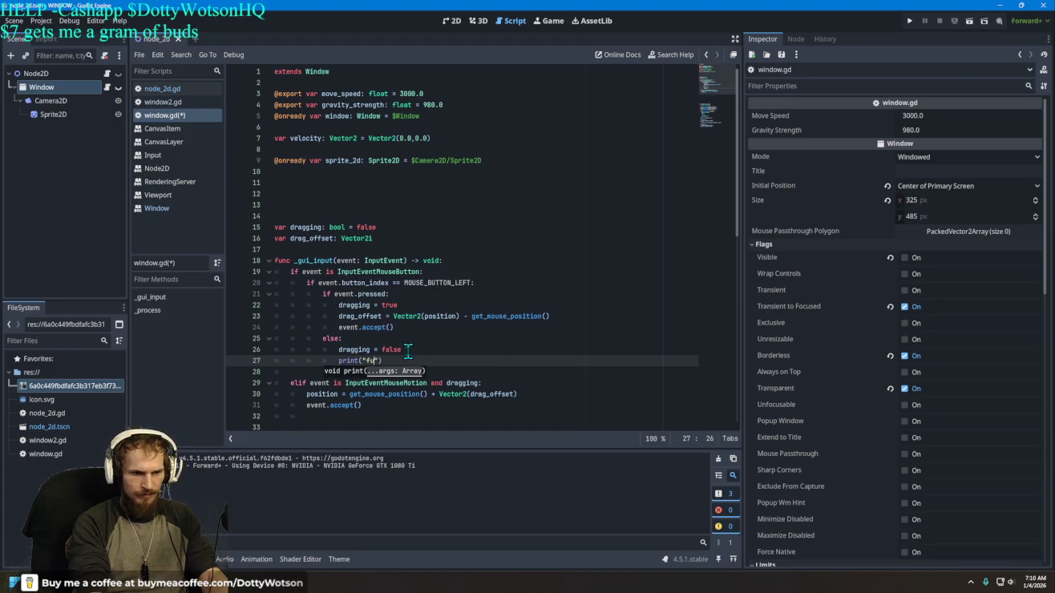
Step: Run the project with F5, close the debug game, and return to window.gd
{"action": "left_click", "coordinate": [911, 20]}
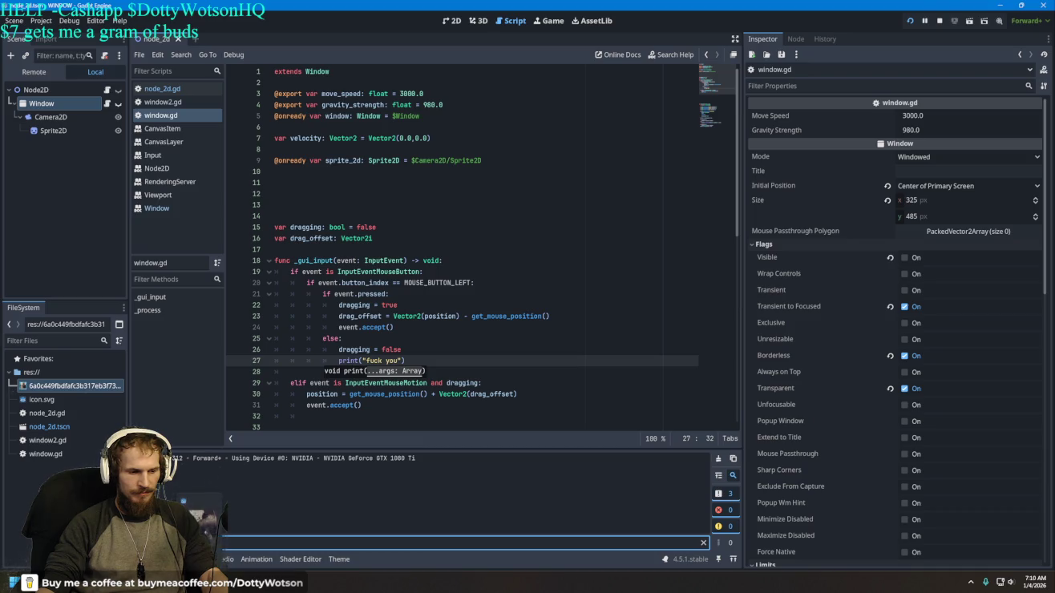
{"action": "key", "text": "F5"}
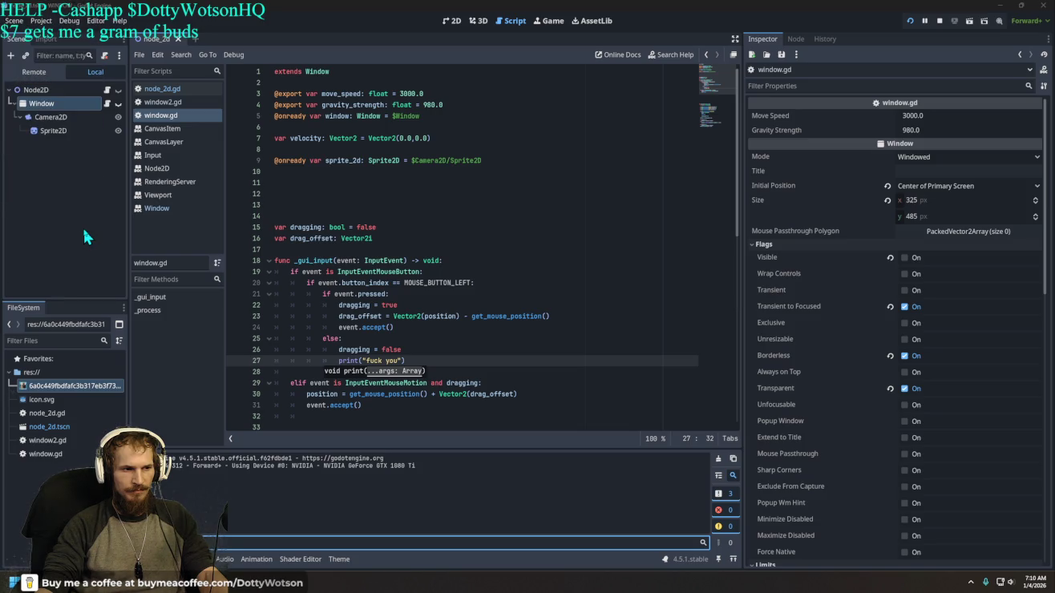
{"action": "left_click", "coordinate": [71, 296]}
{"action": "left_click", "coordinate": [41, 103]}
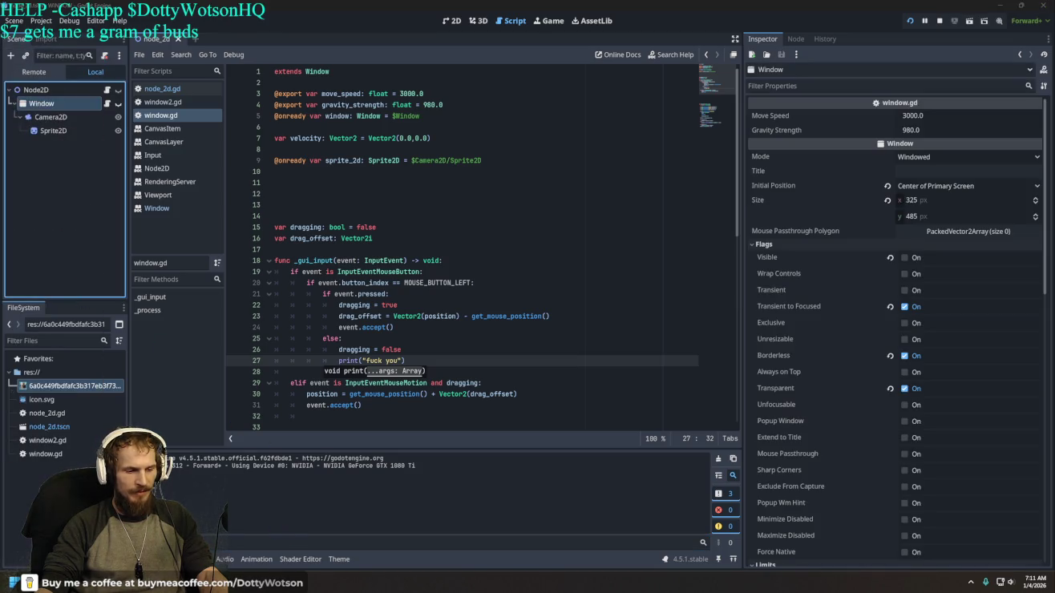
{"action": "mouse_move", "coordinate": [229, 584]}
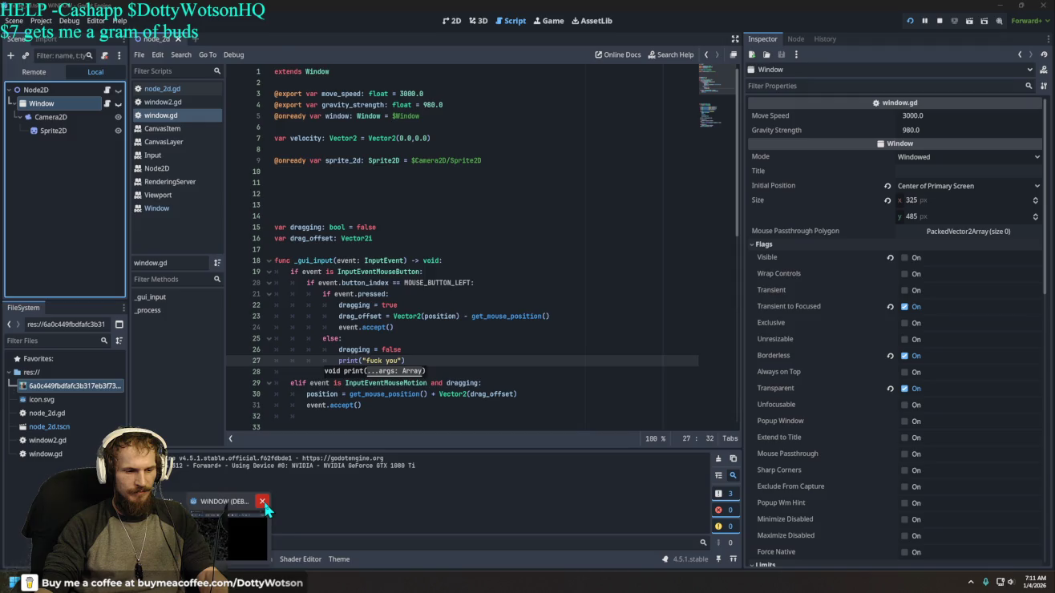
{"action": "left_click", "coordinate": [262, 504]}
{"action": "left_click", "coordinate": [510, 21]}
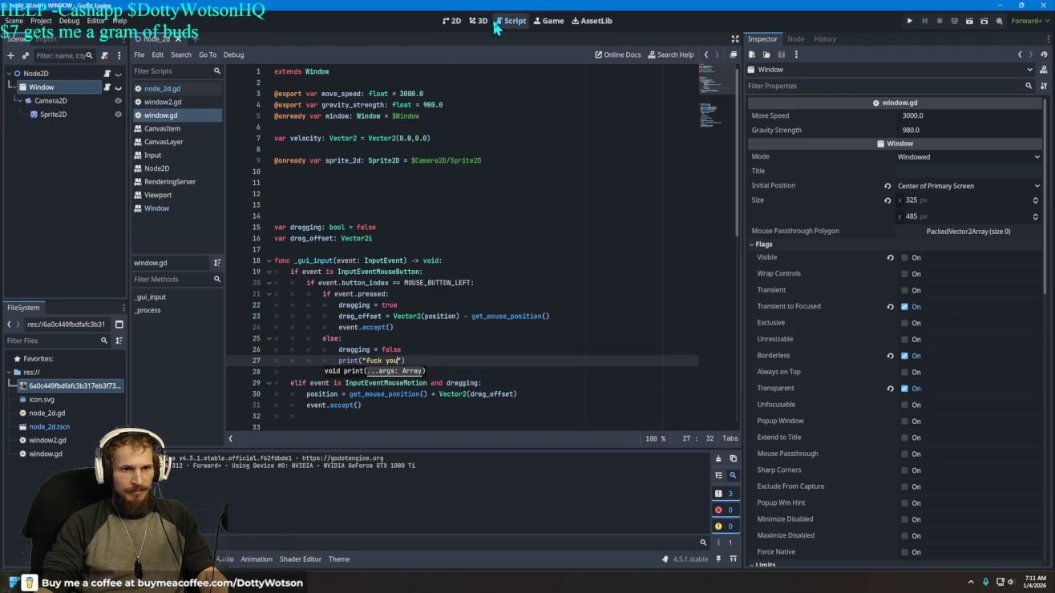
Step: Add move_speed = 0.1 on line 56 under grab_focus() in _process
{"action": "scroll", "coordinate": [358, 275], "scroll_direction": "down", "scroll_amount": 2}
{"action": "scroll", "coordinate": [358, 275], "scroll_direction": "down", "scroll_amount": 10}
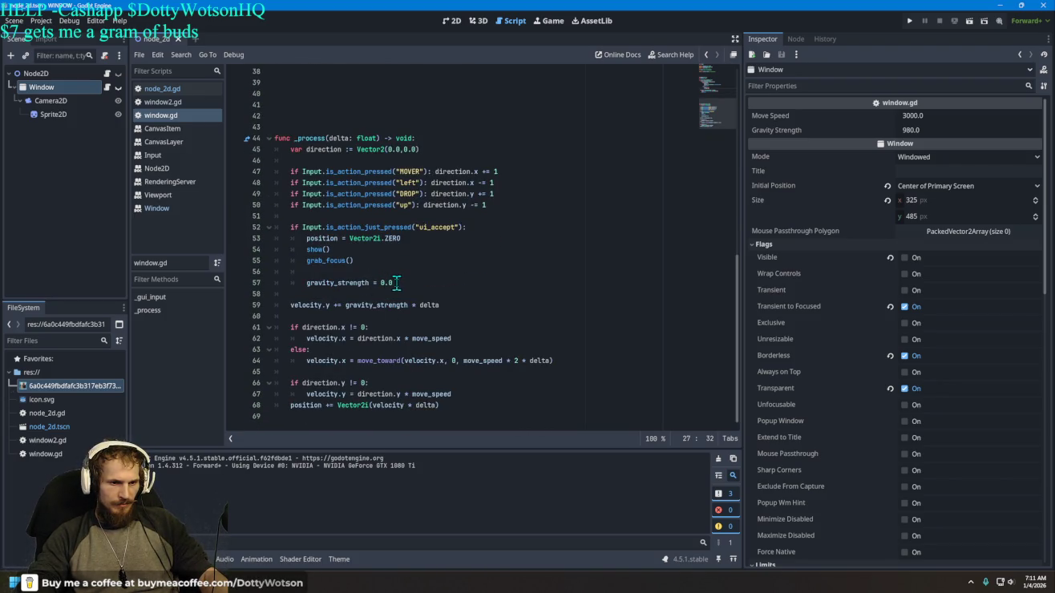
{"action": "left_click", "coordinate": [340, 273]}
{"action": "type", "text": "spe"}
{"action": "key", "text": "Return"}
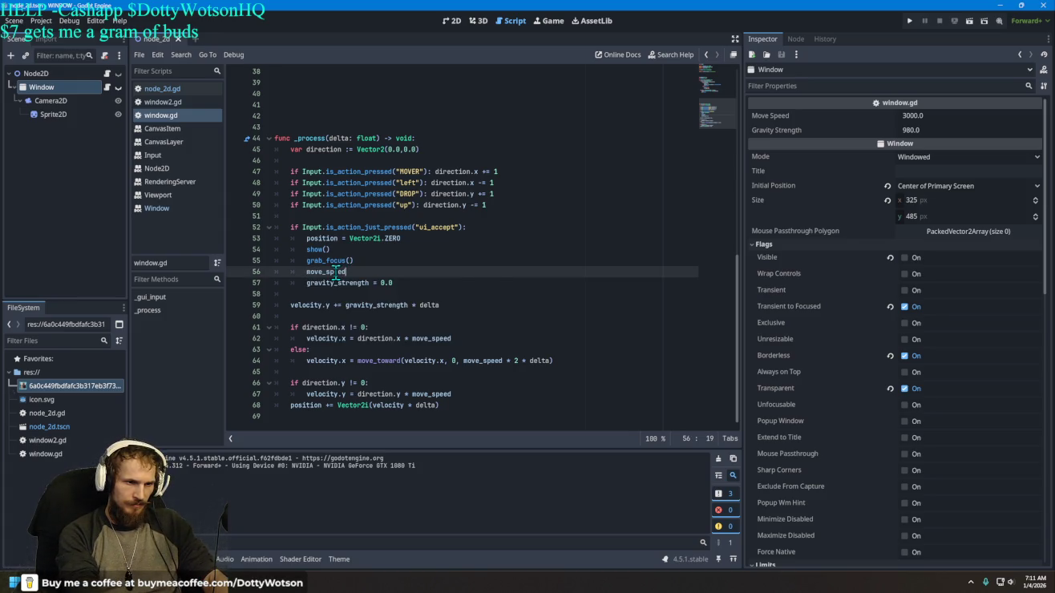
{"action": "type", "text": " = .1"}
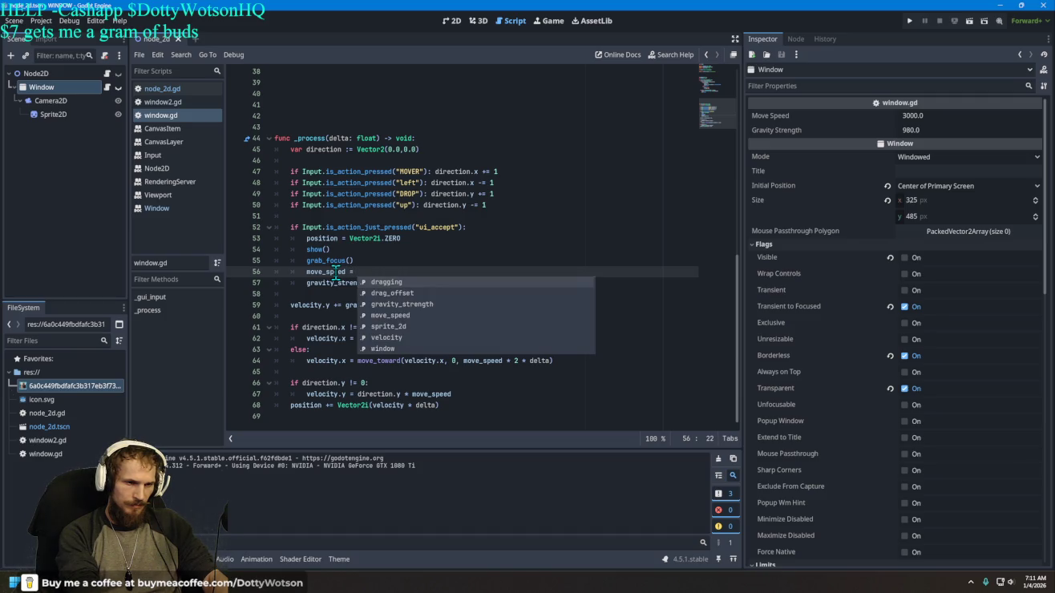
{"action": "key", "text": "Return"}
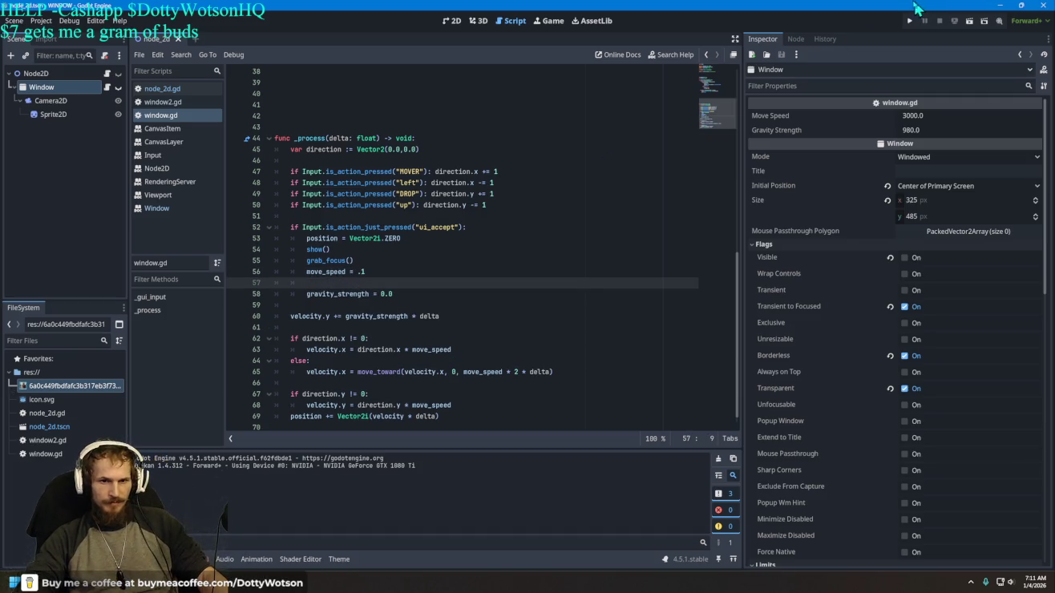
{"action": "left_click", "coordinate": [420, 277]}
{"action": "key", "text": "Left"}
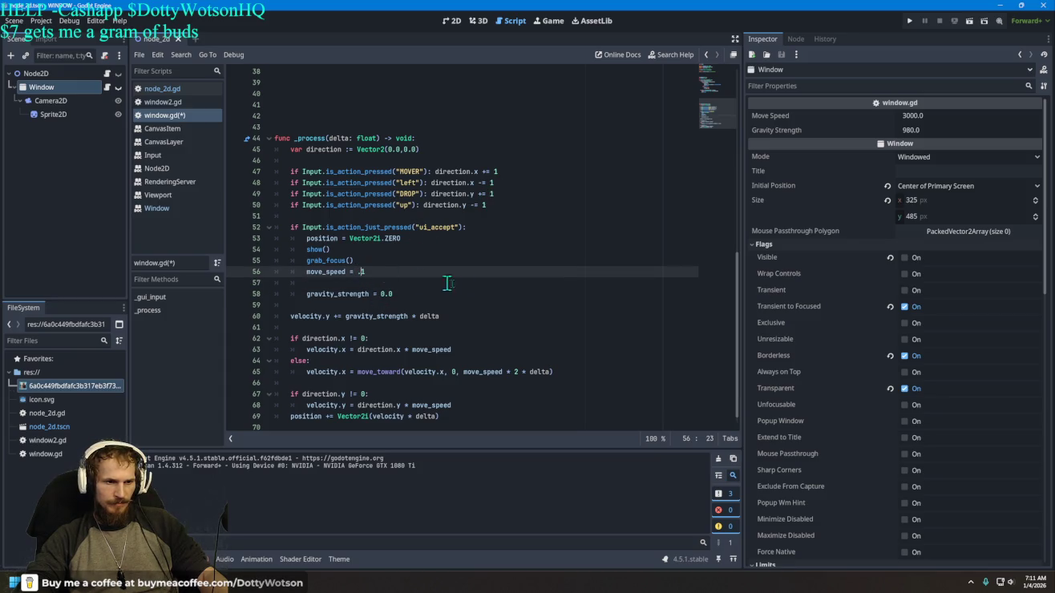
{"action": "type", "text": "0"}
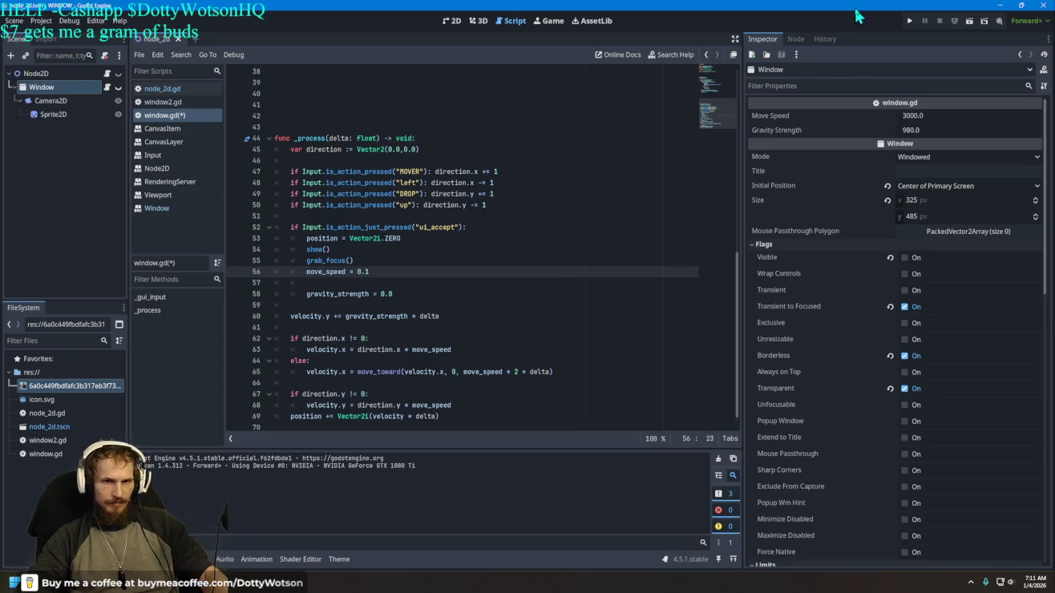
Step: Run the game, try dragging the cat window, then close it
{"action": "left_click", "coordinate": [910, 21]}
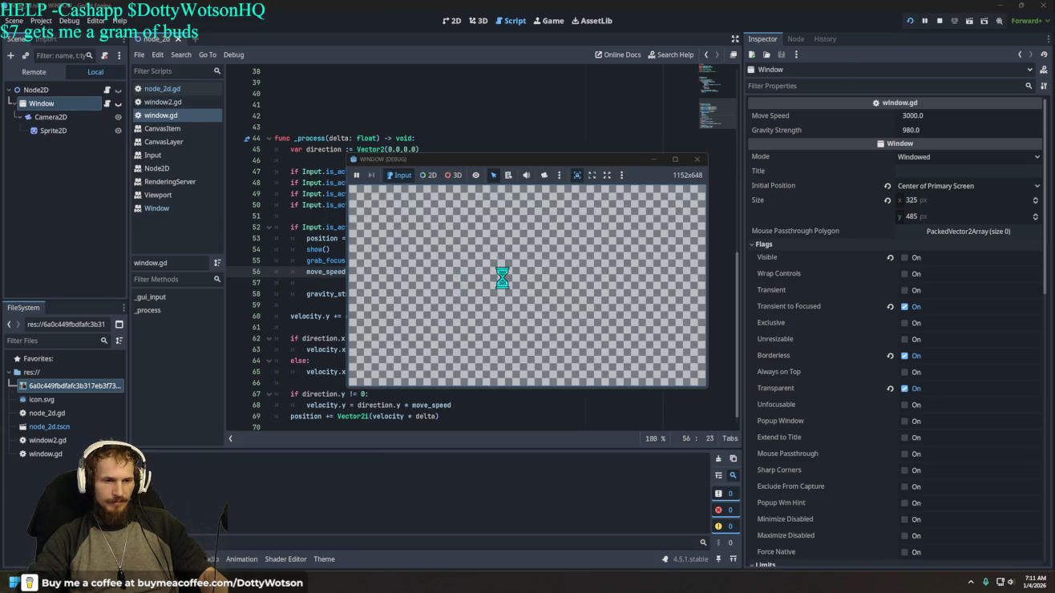
{"action": "left_click", "coordinate": [504, 285]}
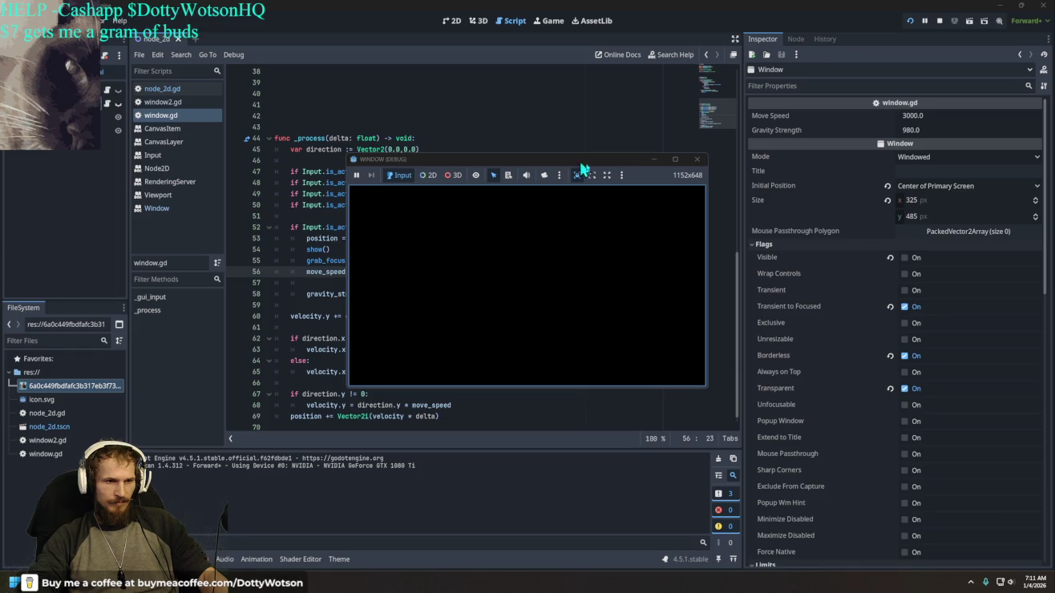
{"action": "left_click", "coordinate": [696, 160]}
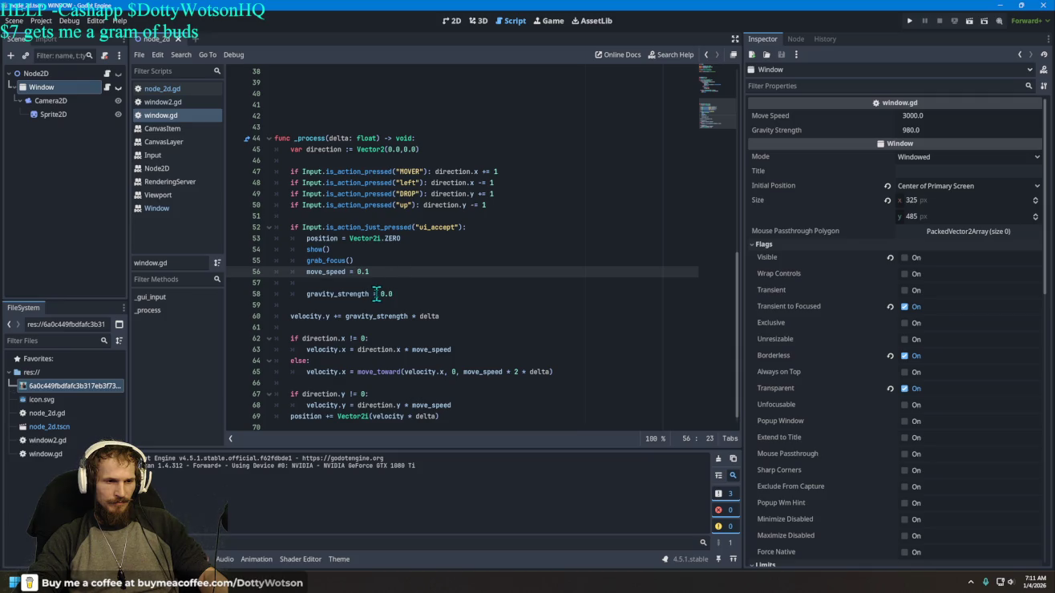
{"action": "scroll", "coordinate": [382, 347], "scroll_direction": "up", "scroll_amount": 12}
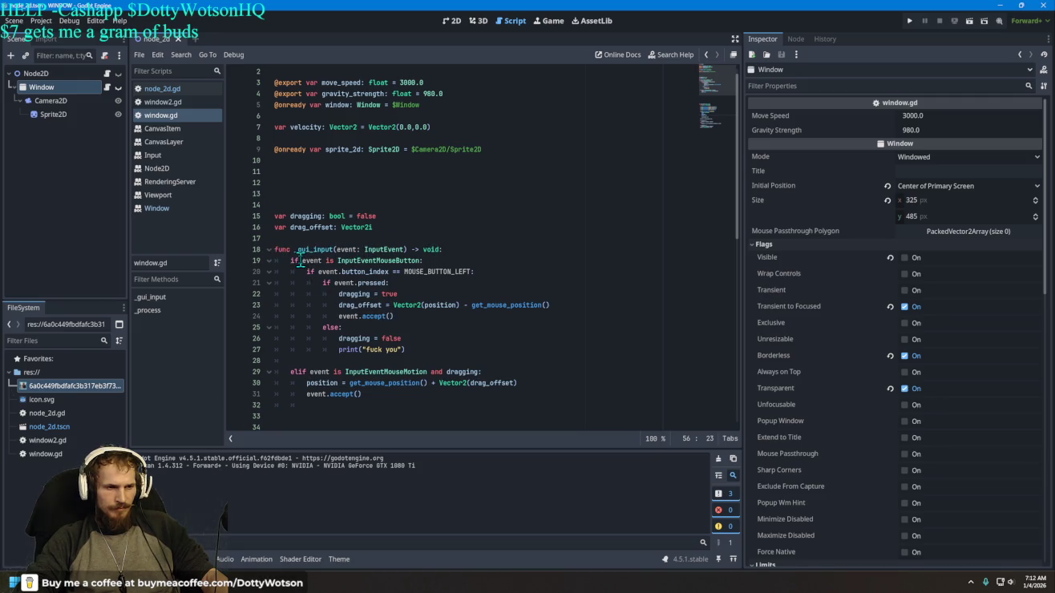
{"action": "mouse_move", "coordinate": [380, 256]}
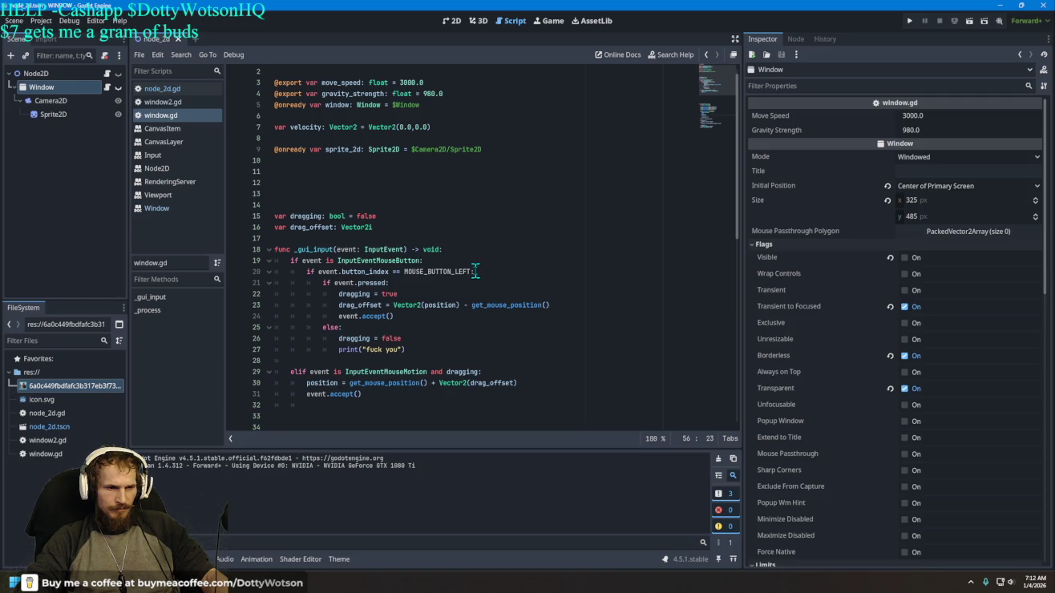
{"action": "mouse_move", "coordinate": [476, 272]}
{"action": "left_mouse_down"}
{"action": "mouse_move", "coordinate": [313, 273]}
{"action": "mouse_move", "coordinate": [497, 249]}
{"action": "left_mouse_up"}
Step: Clear the selection, place the caret at the end of line 22, and run with F5
{"action": "right_click", "coordinate": [511, 261]}
{"action": "left_click", "coordinate": [499, 240]}
{"action": "key", "text": "Up"}
{"action": "key", "text": "Up"}
{"action": "key", "text": "Up"}
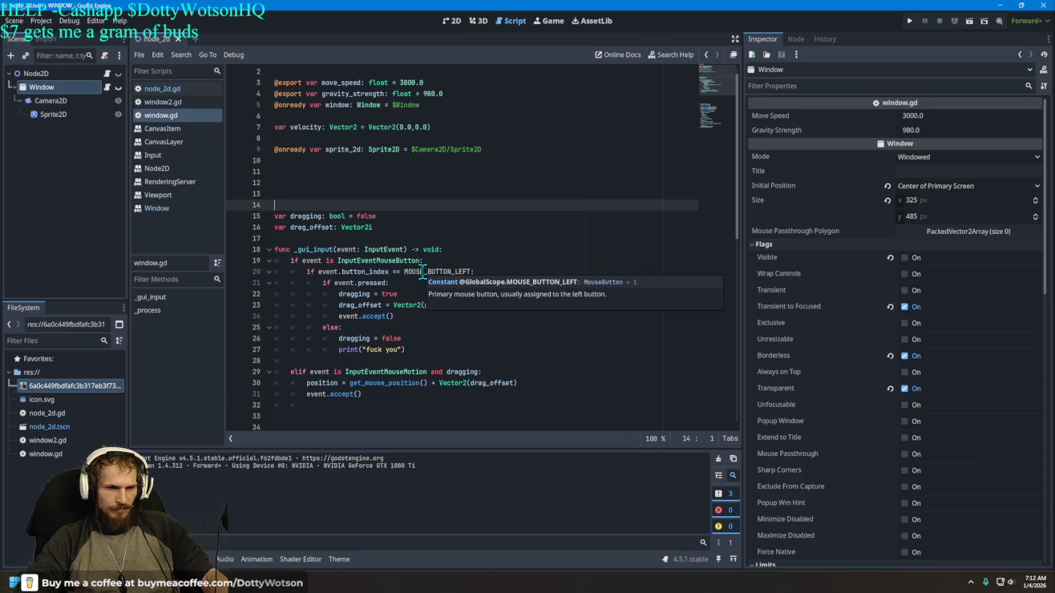
{"action": "left_click", "coordinate": [400, 283]}
{"action": "left_click", "coordinate": [410, 294]}
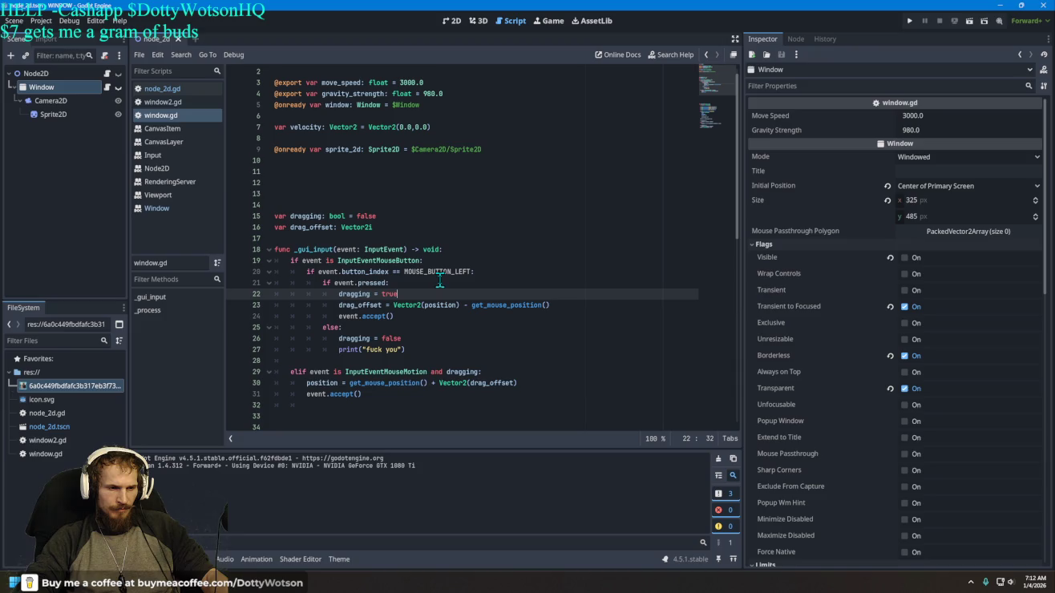
{"action": "scroll", "coordinate": [464, 288], "scroll_direction": "down", "scroll_amount": 2}
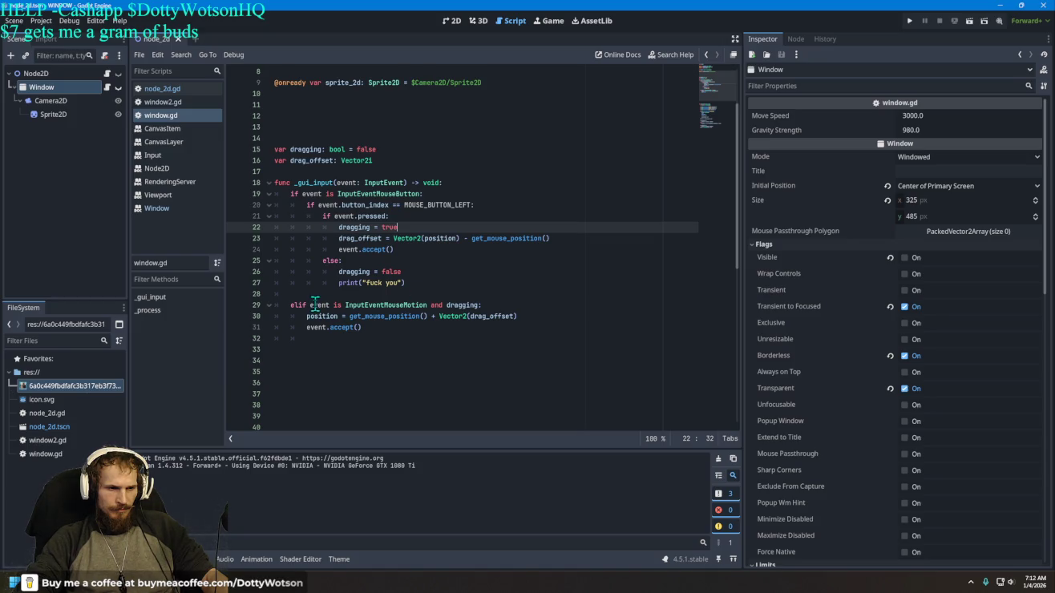
{"action": "mouse_move", "coordinate": [449, 302]}
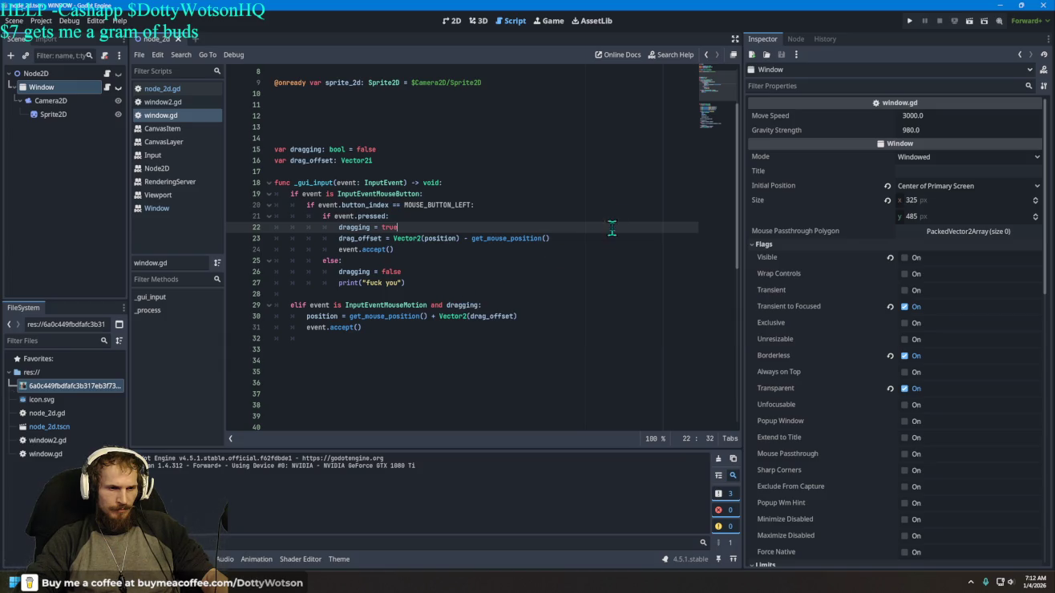
{"action": "key", "text": "F5"}
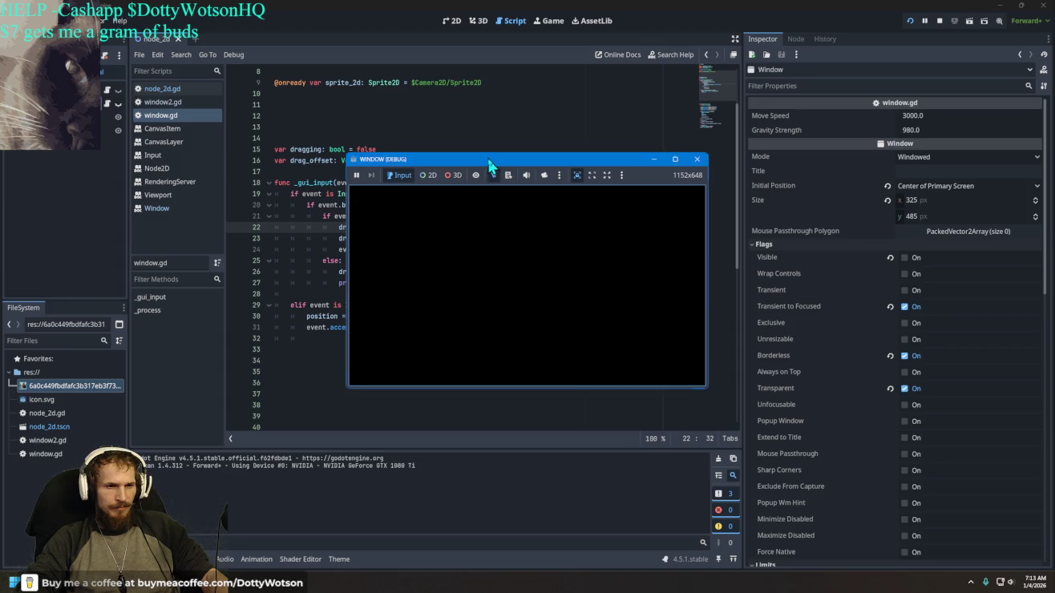
Step: Close the running debug game window and launch the project again
{"action": "left_click_drag", "start_coordinate": [486, 155], "coordinate": [490, 171]}
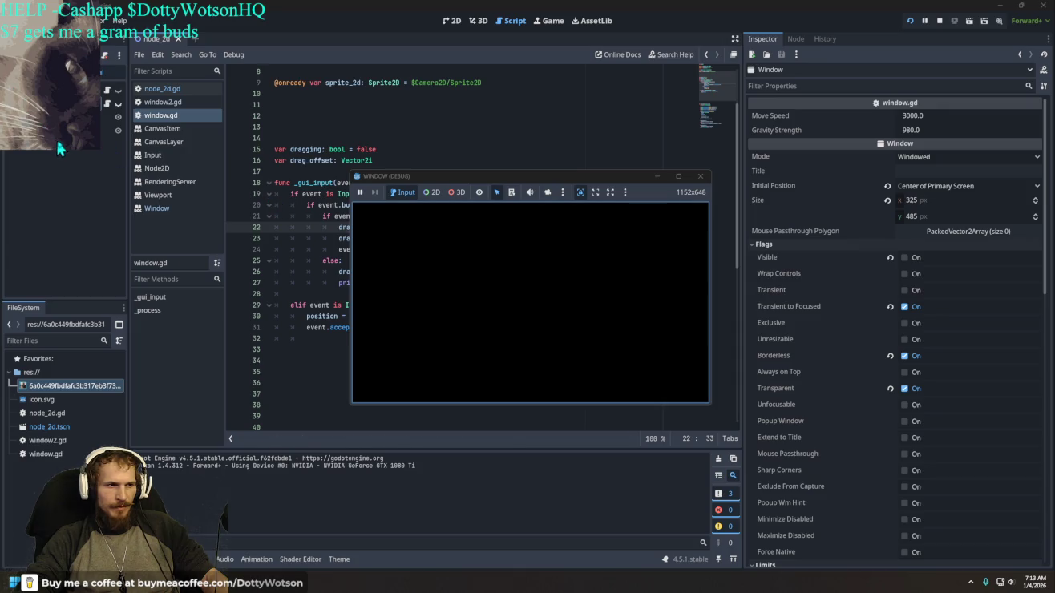
{"action": "left_click", "coordinate": [699, 179]}
{"action": "left_click", "coordinate": [910, 21]}
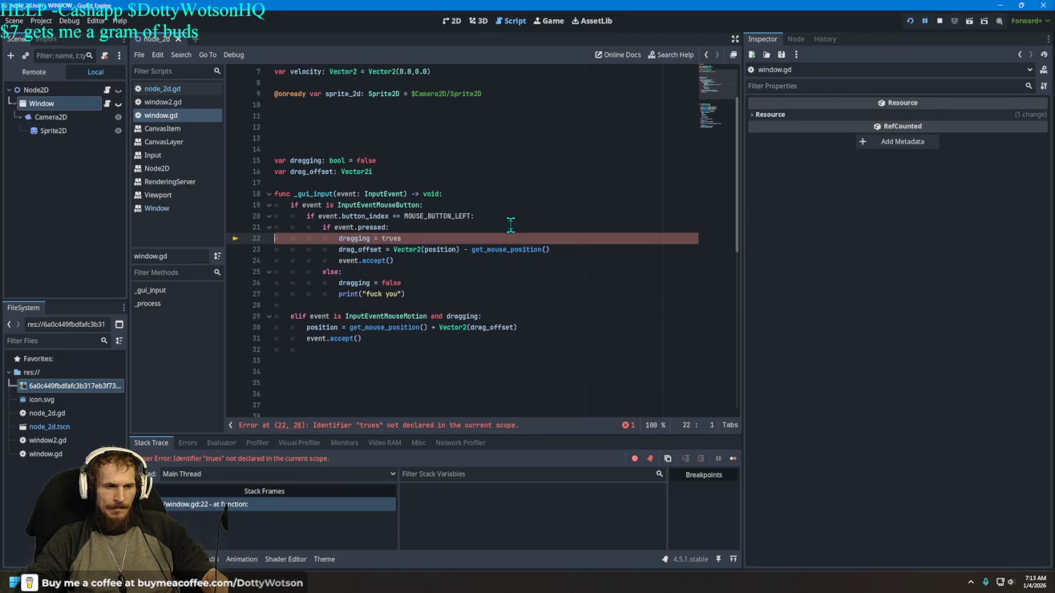
Step: Correct 'trues' to 'true' on line 22, rerun the game, then close it
{"action": "left_click", "coordinate": [418, 238]}
{"action": "key", "text": "BackSpace"}
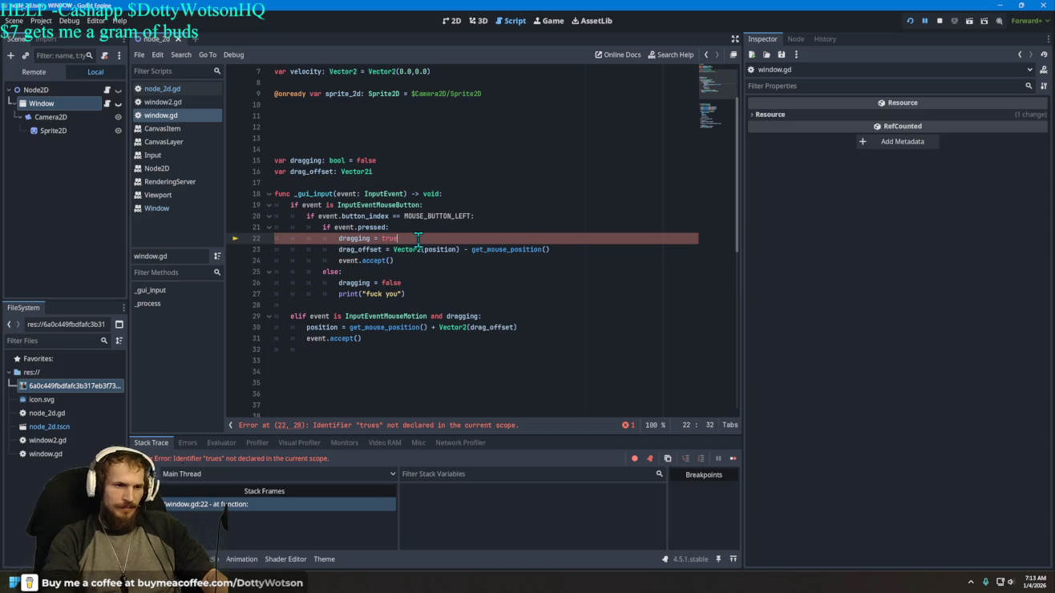
{"action": "left_click", "coordinate": [911, 22]}
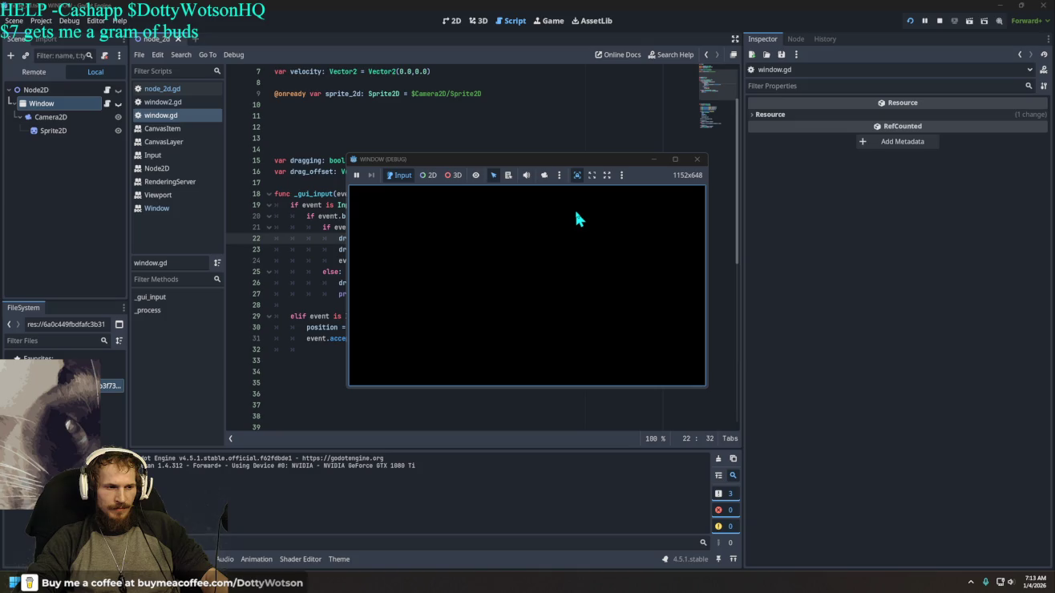
{"action": "left_click", "coordinate": [698, 161]}
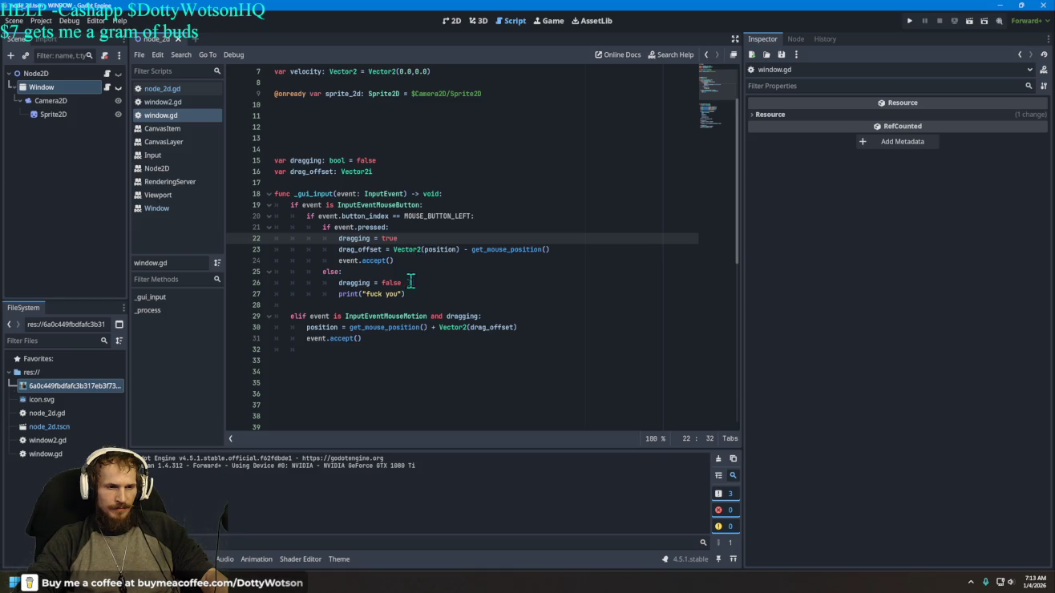
{"action": "left_click", "coordinate": [69, 100]}
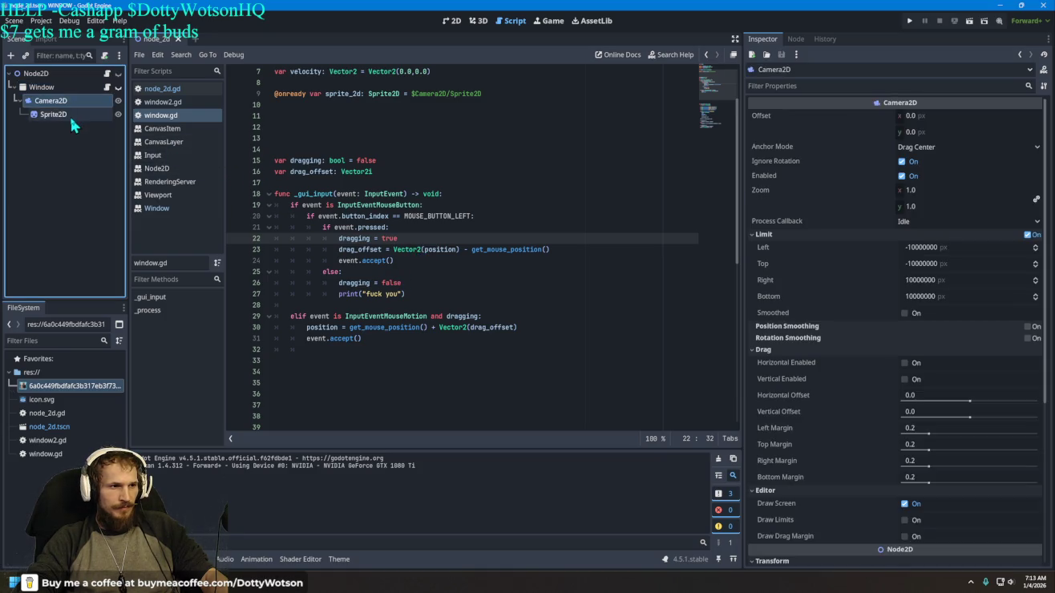
Step: Edit the 0.1 move_speed value in the _process ui_accept branch
{"action": "left_click", "coordinate": [69, 114]}
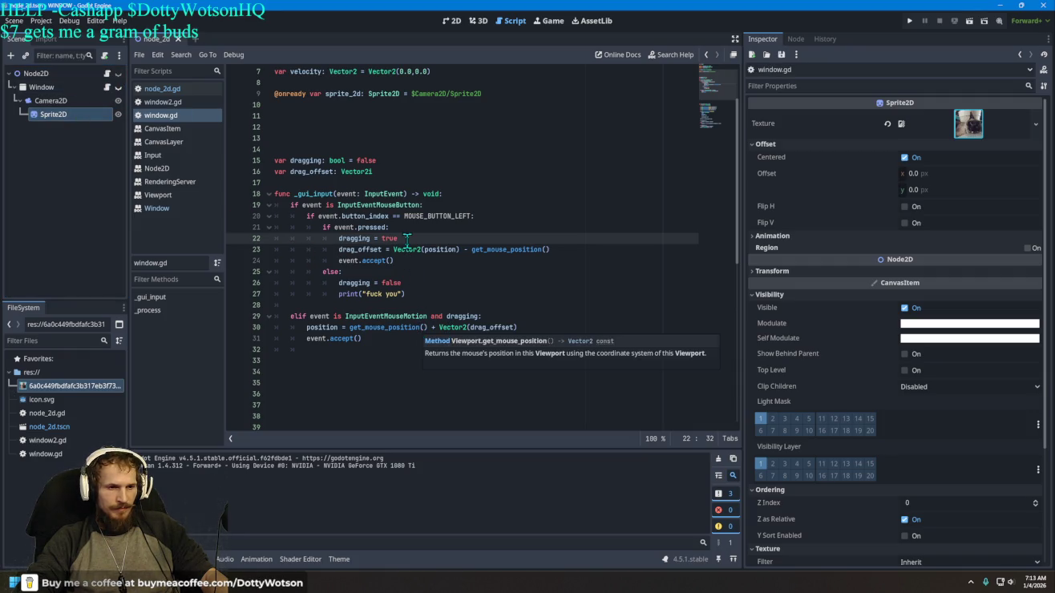
{"action": "scroll", "coordinate": [410, 243], "scroll_direction": "up", "scroll_amount": 2}
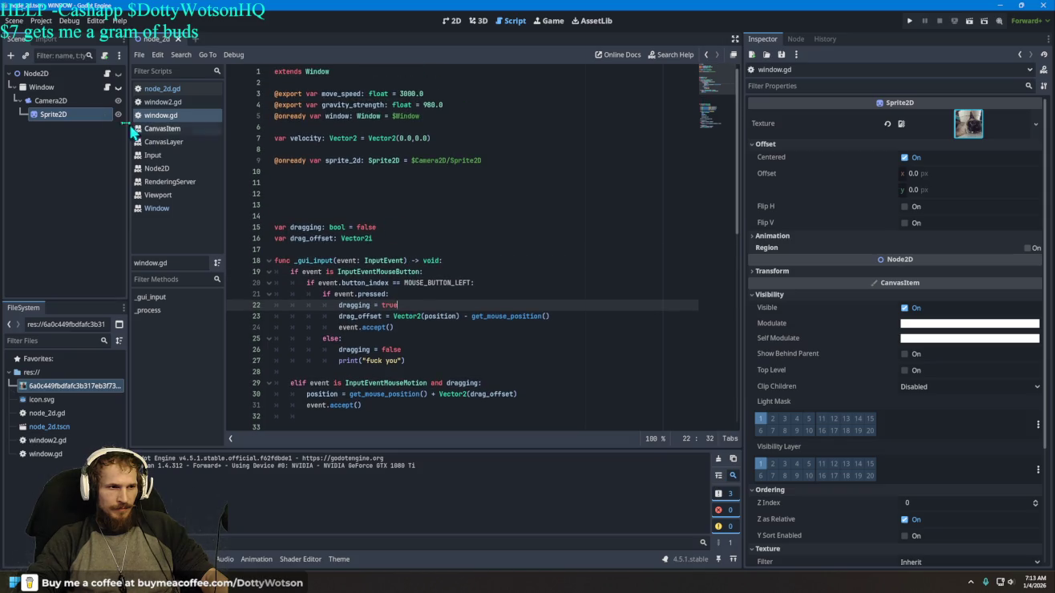
{"action": "scroll", "coordinate": [409, 305], "scroll_direction": "down", "scroll_amount": 12}
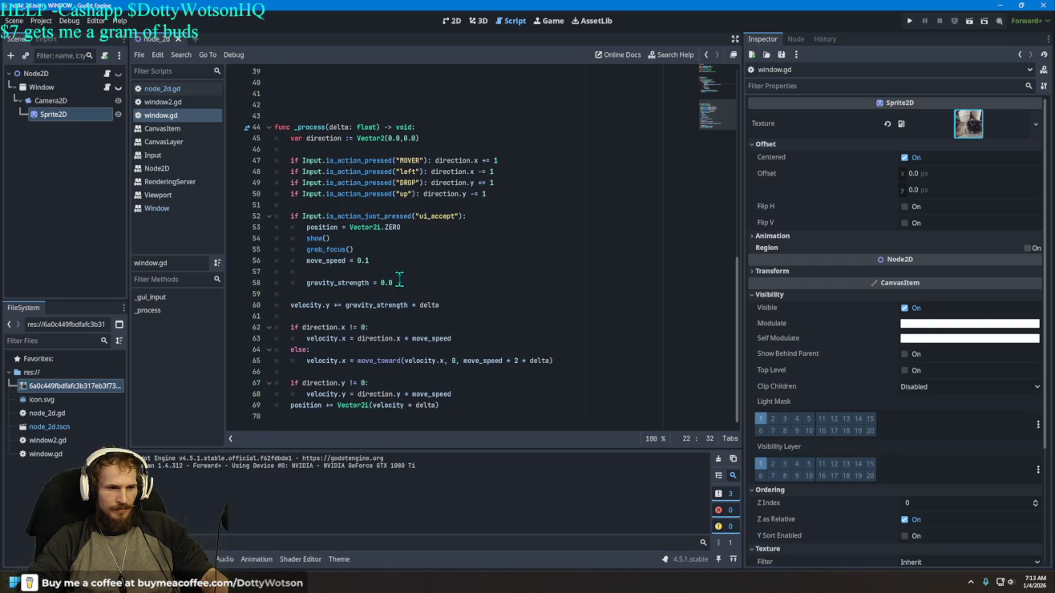
{"action": "mouse_move", "coordinate": [395, 281]}
{"action": "left_mouse_down"}
{"action": "mouse_move", "coordinate": [307, 281]}
{"action": "mouse_move", "coordinate": [373, 285]}
{"action": "left_mouse_up"}
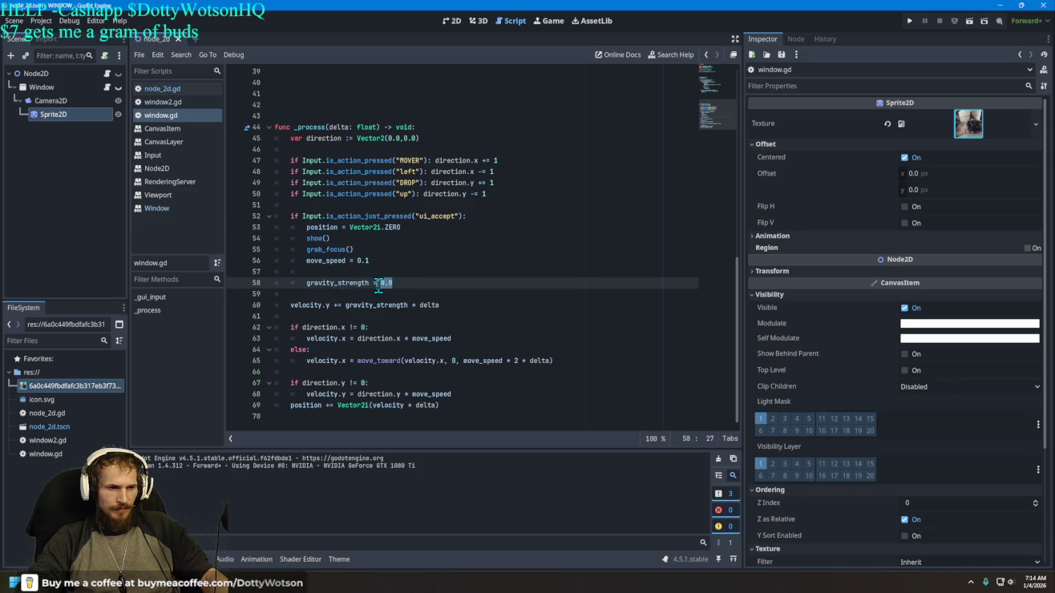
{"action": "left_click", "coordinate": [371, 257]}
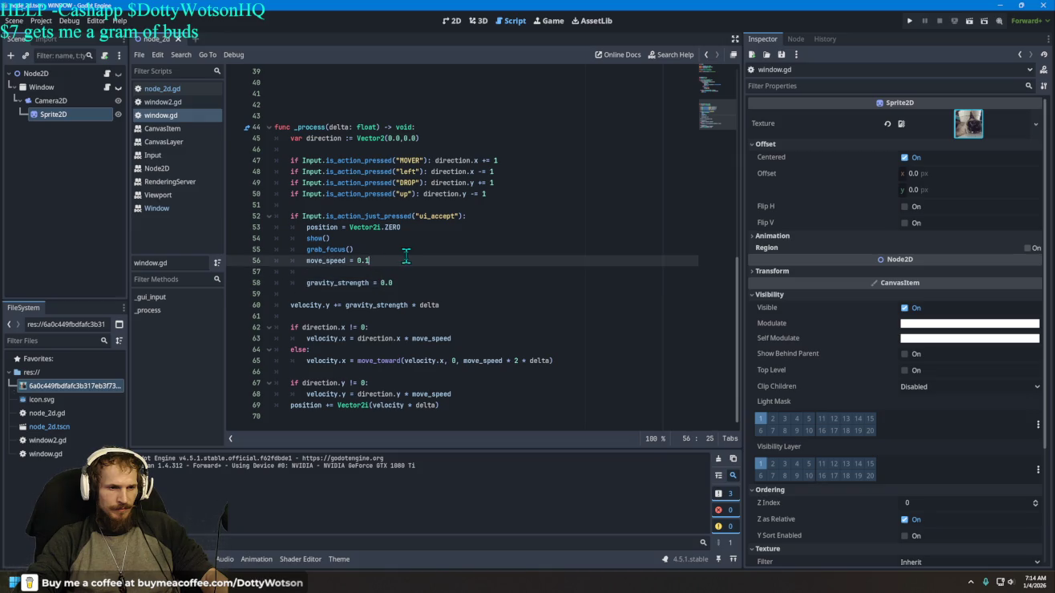
{"action": "key", "text": "BackSpace"}
{"action": "key", "text": "BackSpace"}
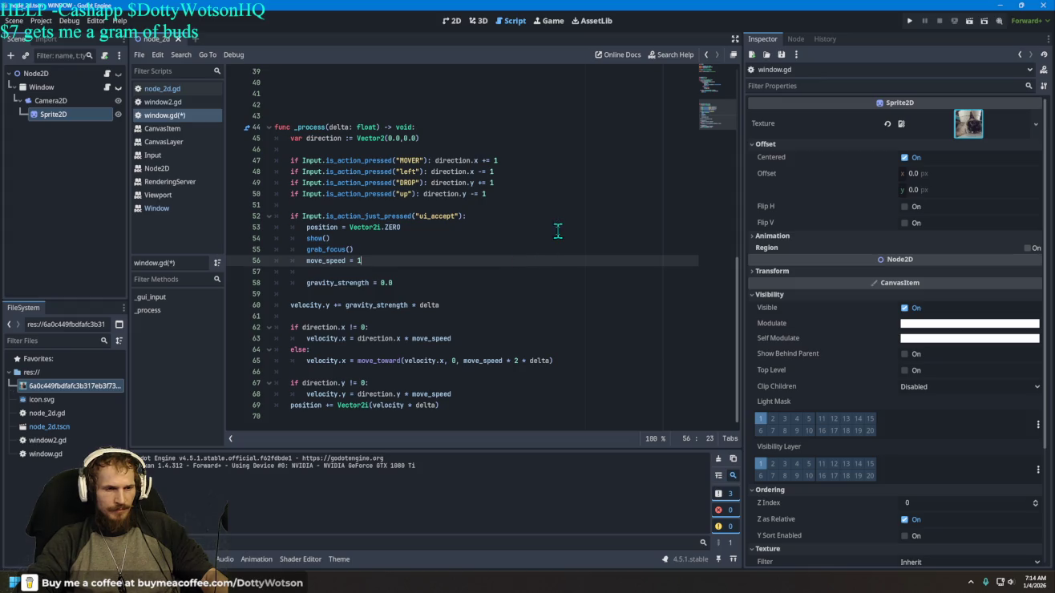
Step: Test-run the game with the new speed, close it, and return to window.gd
{"action": "left_click", "coordinate": [912, 21]}
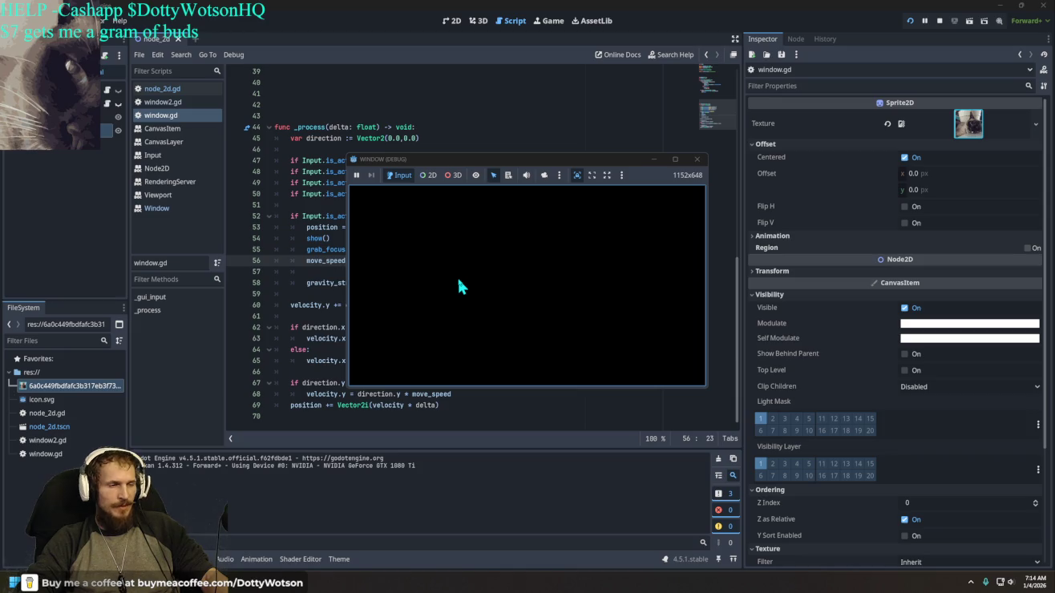
{"action": "left_click", "coordinate": [698, 160]}
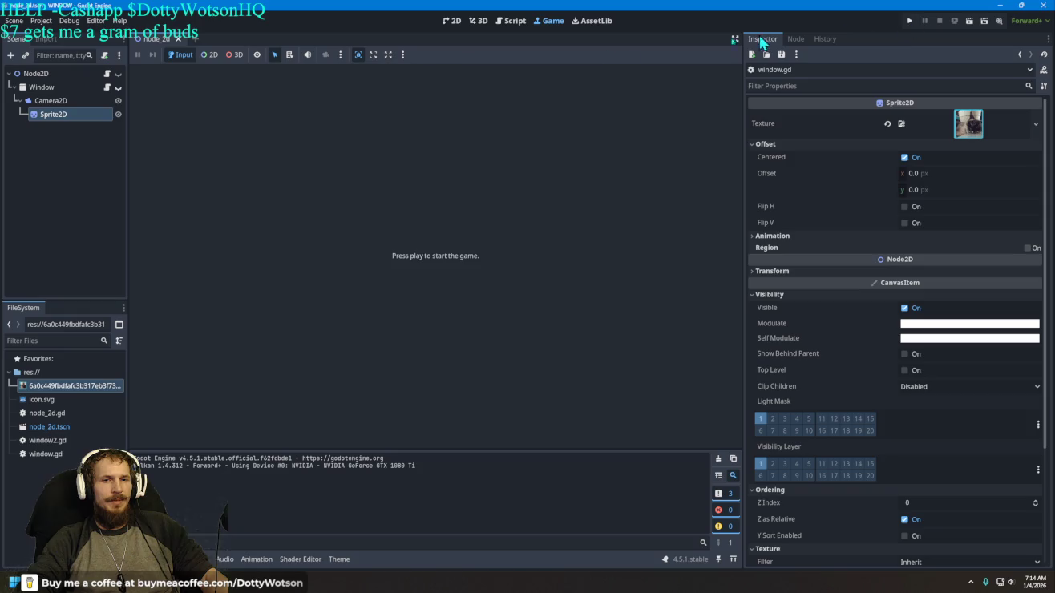
{"action": "left_click", "coordinate": [514, 21]}
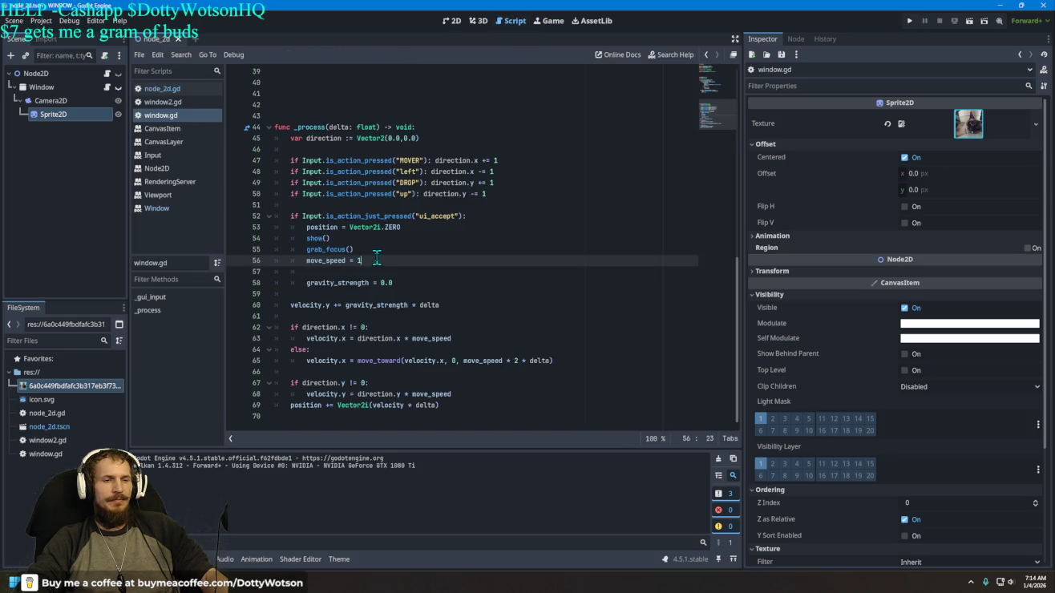